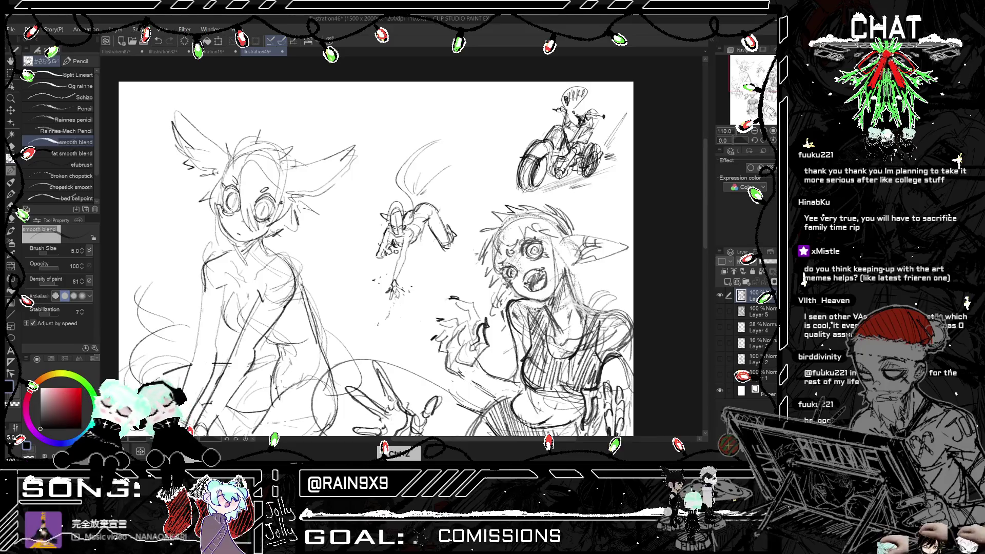
- Check the sketch page mirrored and zoomed out, then zoom back in on the middle figure with the Eraser selected
key("h")
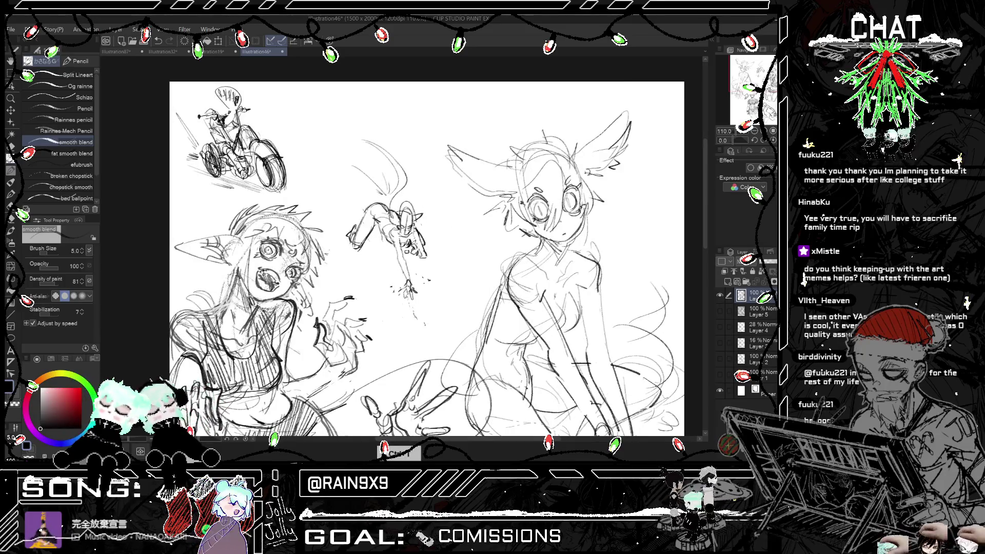
scroll(425, 256, "down", 5)
key("h")
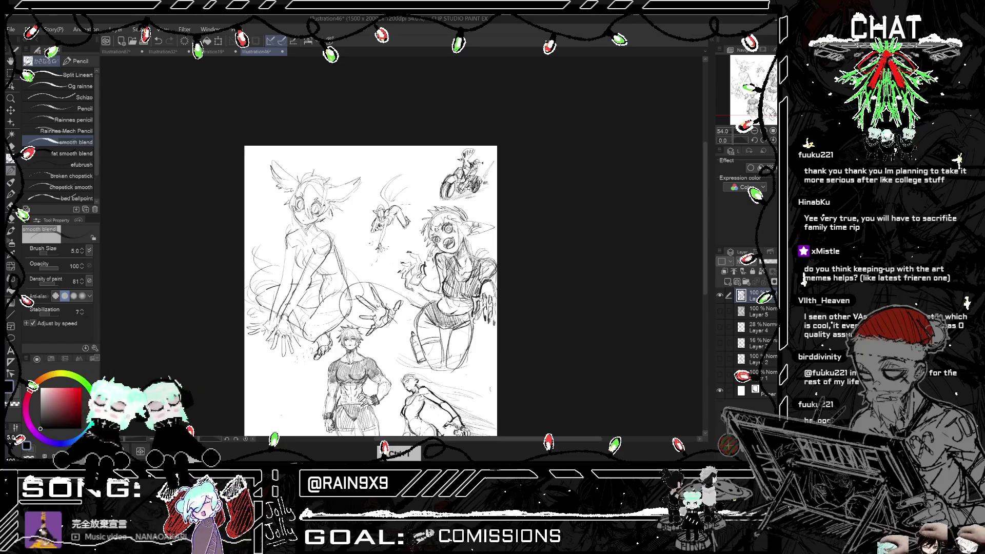
scroll(407, 204, "down", 1)
scroll(377, 287, "up", 2)
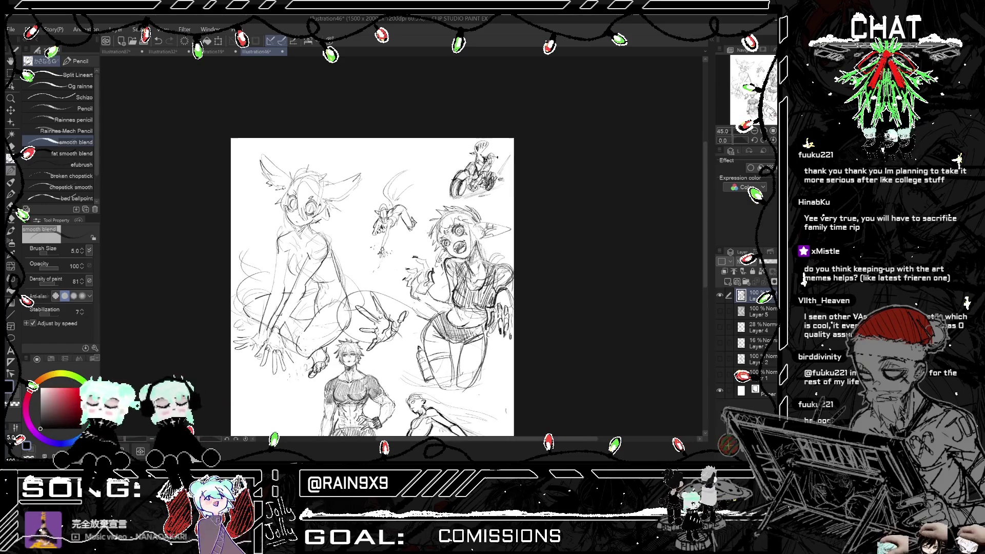
key("h")
key("h")
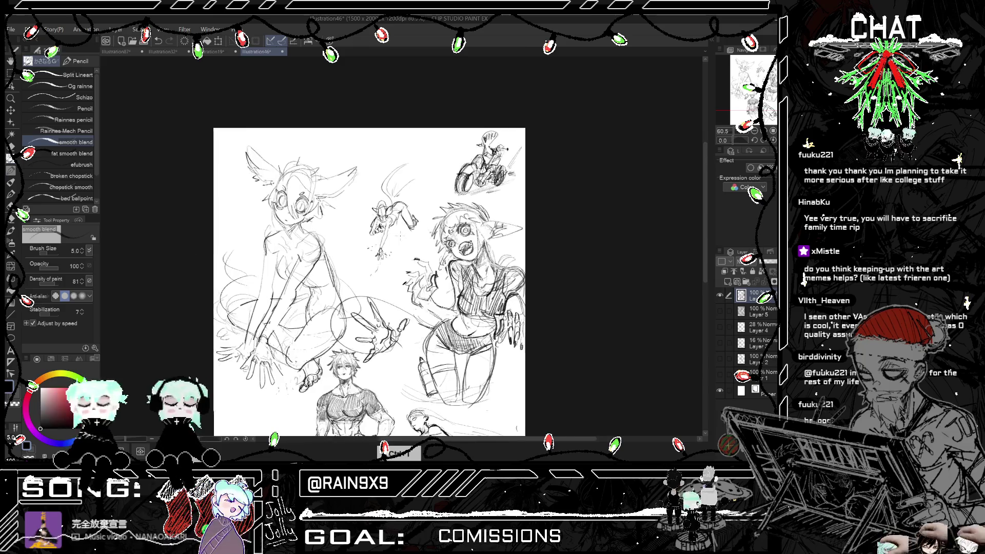
scroll(400, 226, "up", 5)
key("e")
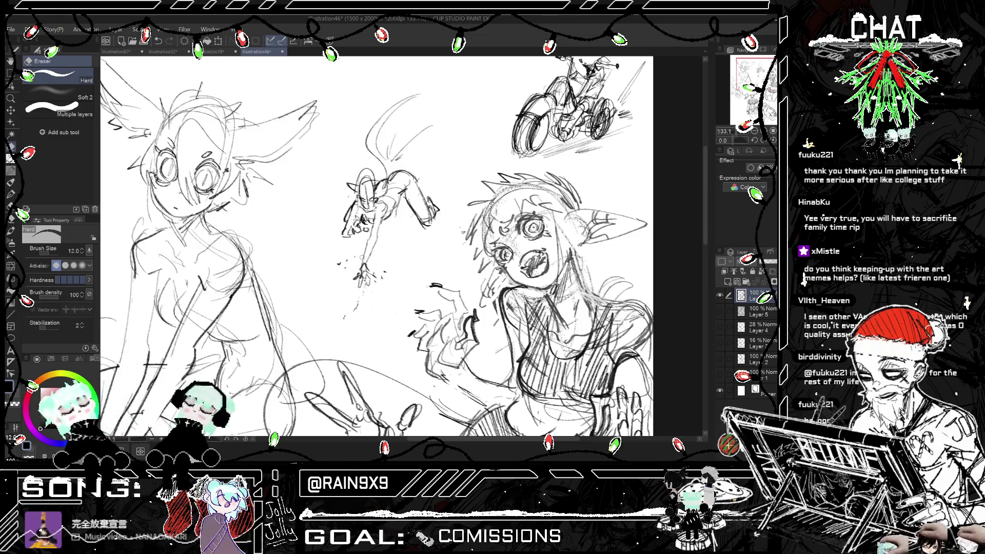
- Erase the middle figure's hanging arm and hand, then add small pencil marks in its place
left_click_drag(366, 285, 381, 216)
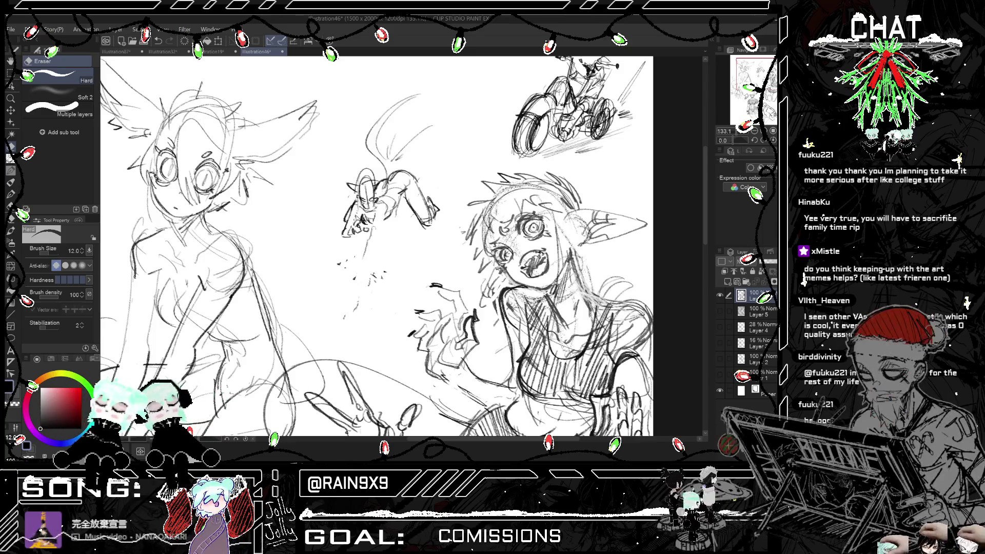
left_click(10, 169)
left_click_drag(380, 229, 413, 212)
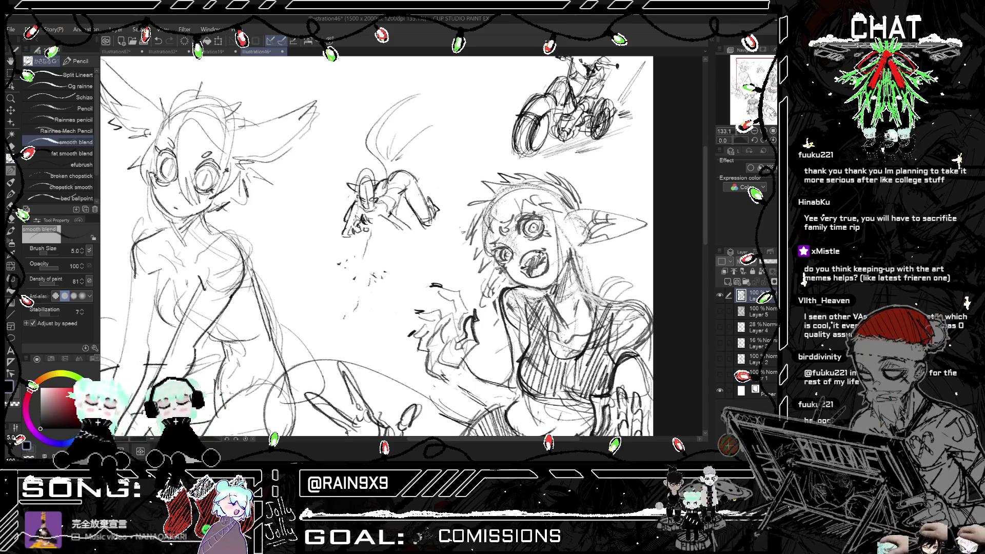
mouse_move(404, 224)
left_mouse_down()
mouse_move(382, 253)
mouse_move(392, 245)
left_mouse_up()
- Check the new marks mirrored and add a few more short strokes near the middle figure
key("h")
key("h")
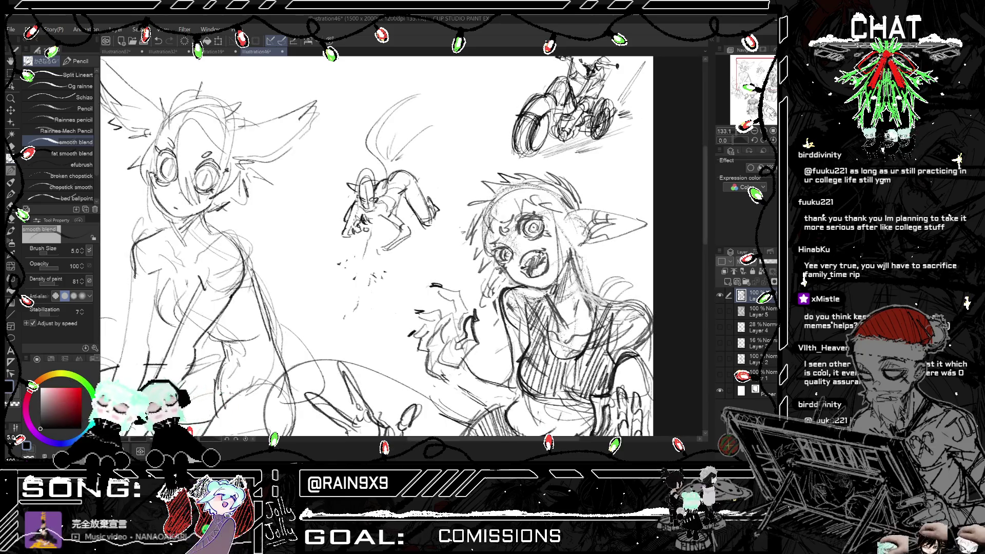
left_click_drag(382, 247, 376, 256)
mouse_move(375, 260)
left_mouse_down()
mouse_move(395, 251)
mouse_move(379, 258)
mouse_move(388, 257)
left_mouse_up()
key("ctrl+minus")
- At 50% zoom, wipe out the whole crouching middle figure with an Eraser enlarged to about 120
key("h")
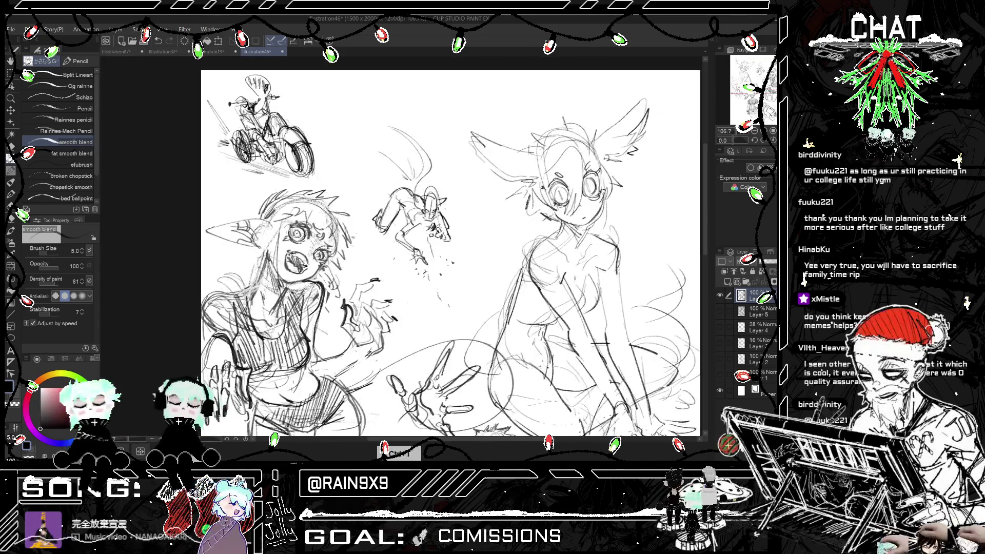
key("ctrl+minus")
key("ctrl+minus")
key("h")
key("ctrl+plus")
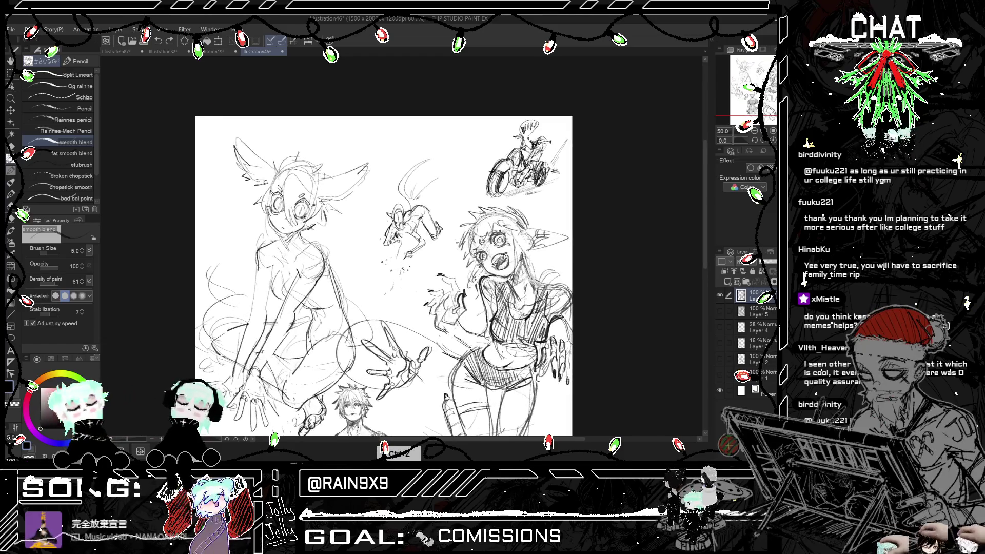
left_click(11, 148)
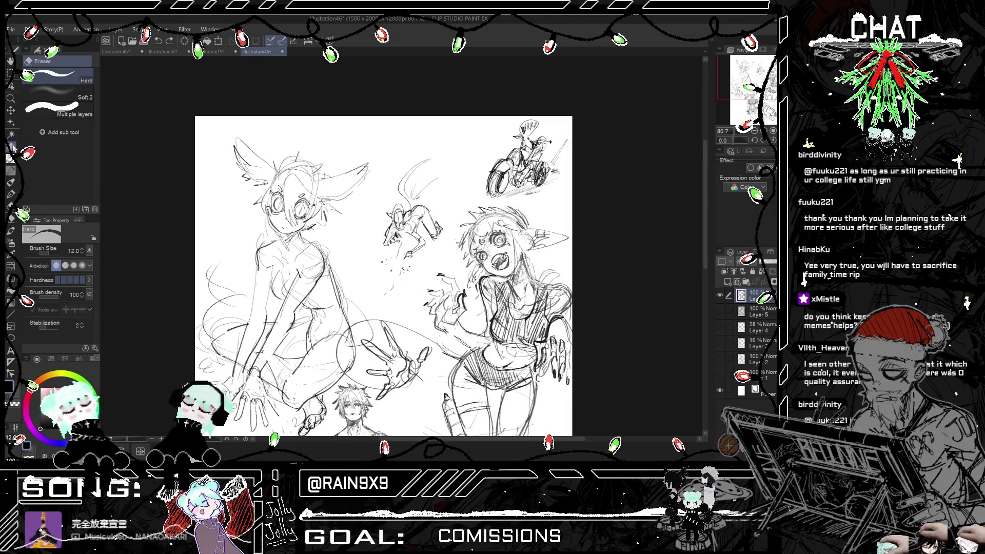
left_click_drag(421, 246, 414, 167)
left_click_drag(426, 220, 400, 277)
key("p")
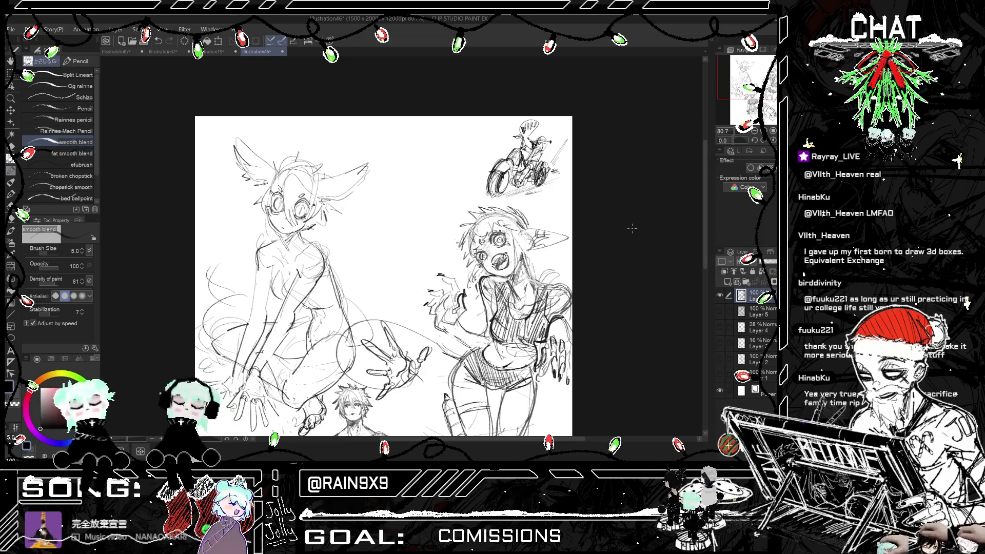
scroll(383, 277, "down", 3)
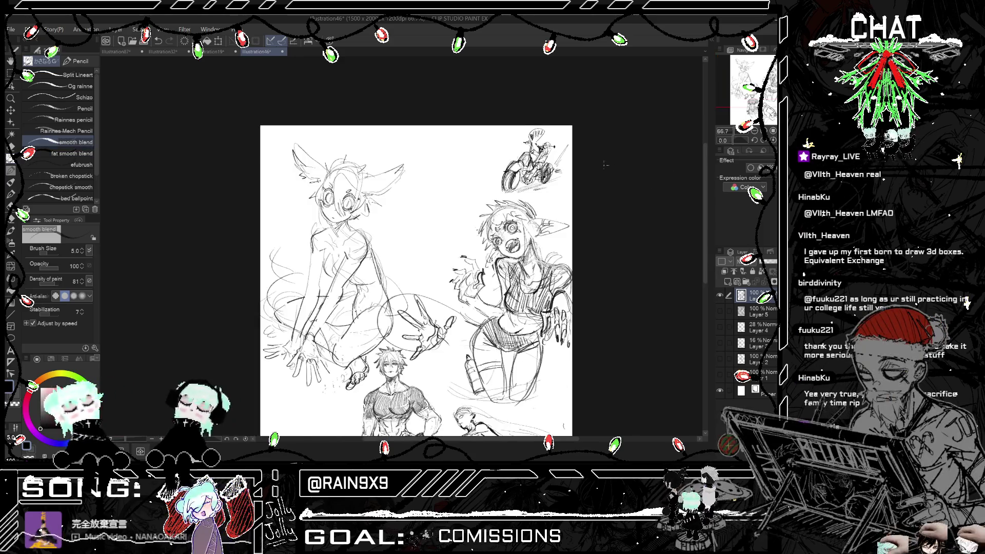
- Switch to the efubrush pencil and draw a small head oval in the cleared space, undoing trial strokes
scroll(383, 276, "up", 5)
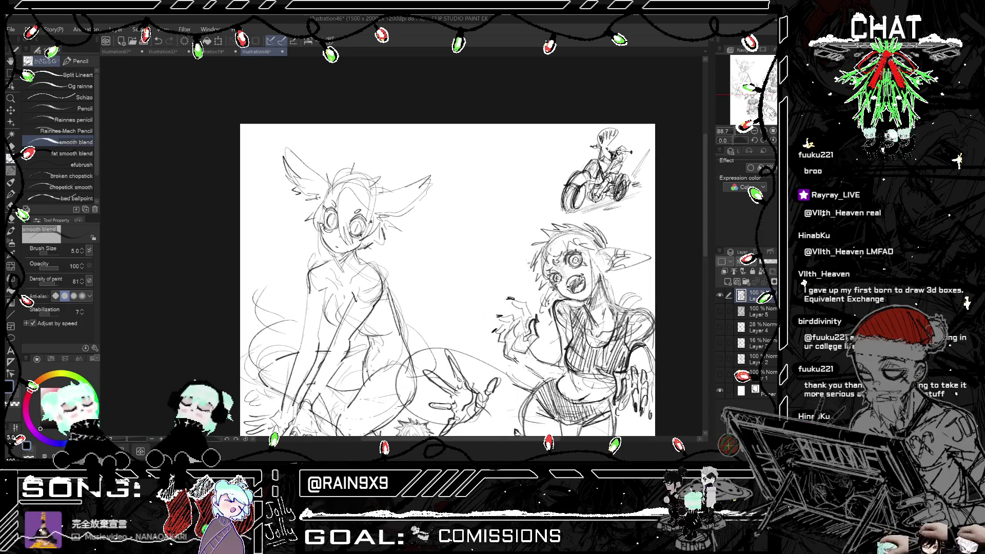
left_click(86, 166)
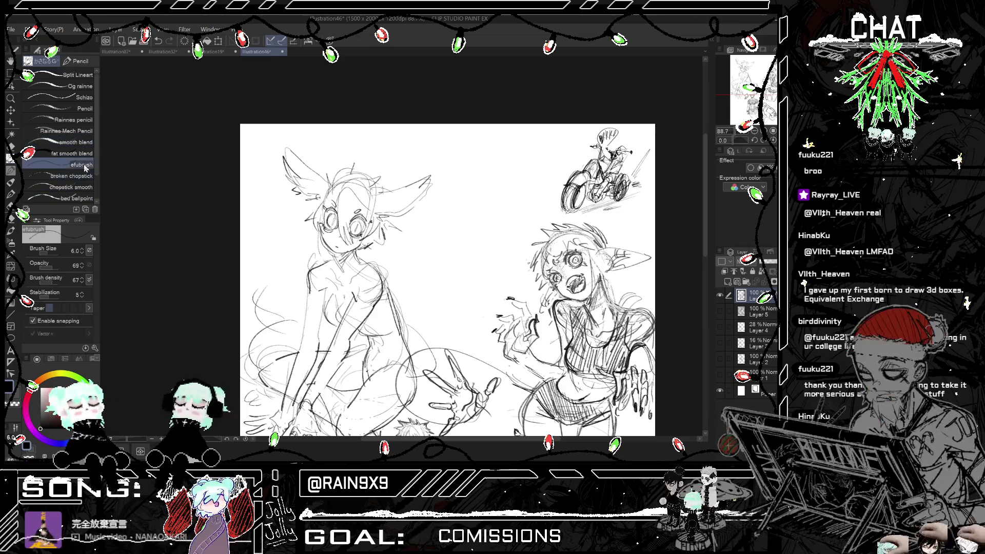
left_click_drag(475, 203, 477, 259)
key("ctrl+z")
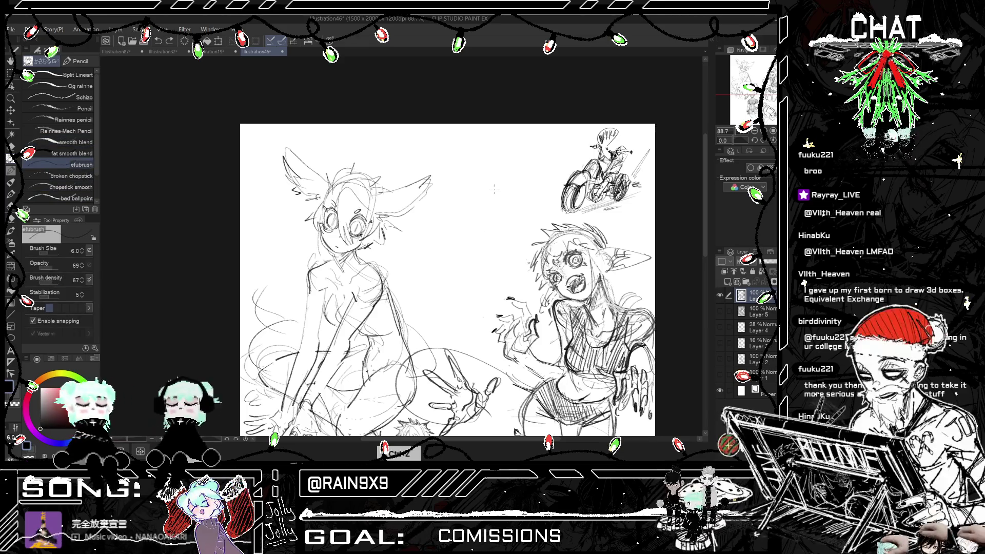
mouse_move(464, 203)
left_mouse_down()
mouse_move(477, 157)
mouse_move(488, 197)
left_mouse_up()
key("ctrl+z")
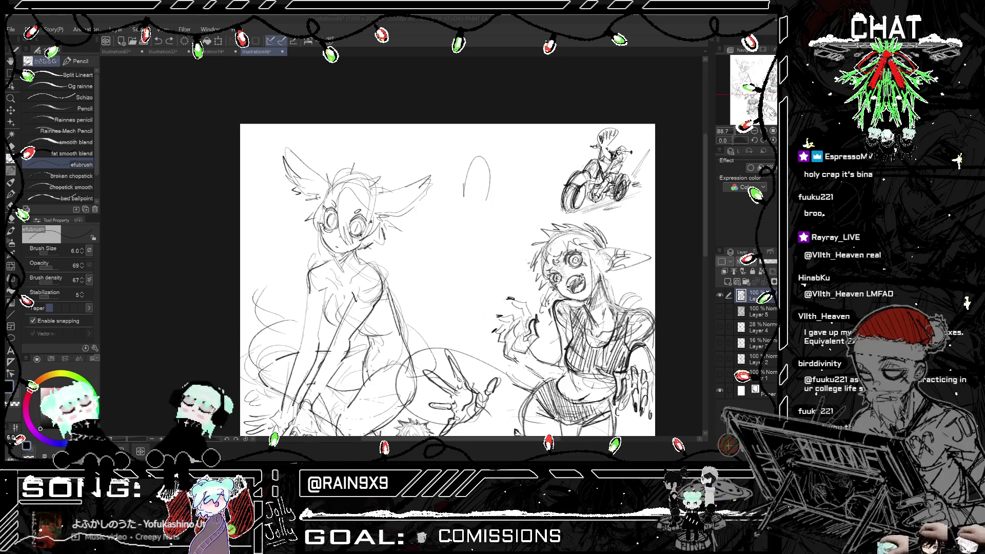
- Zoom in and remove the earlier loop and a trial head stroke
scroll(501, 117, "up", 1)
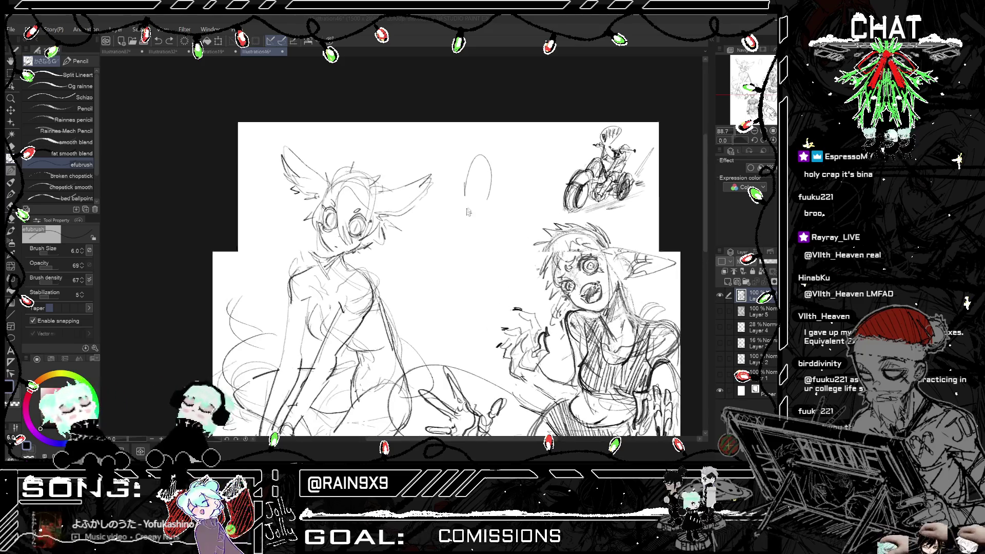
key("ctrl+z")
scroll(476, 159, "up", 2)
mouse_move(462, 186)
left_mouse_down()
mouse_move(460, 164)
mouse_move(492, 150)
mouse_move(474, 181)
mouse_move(488, 180)
mouse_move(478, 154)
mouse_move(487, 188)
left_mouse_up()
key("ctrl+z")
key("ctrl+z")
key("ctrl+z")
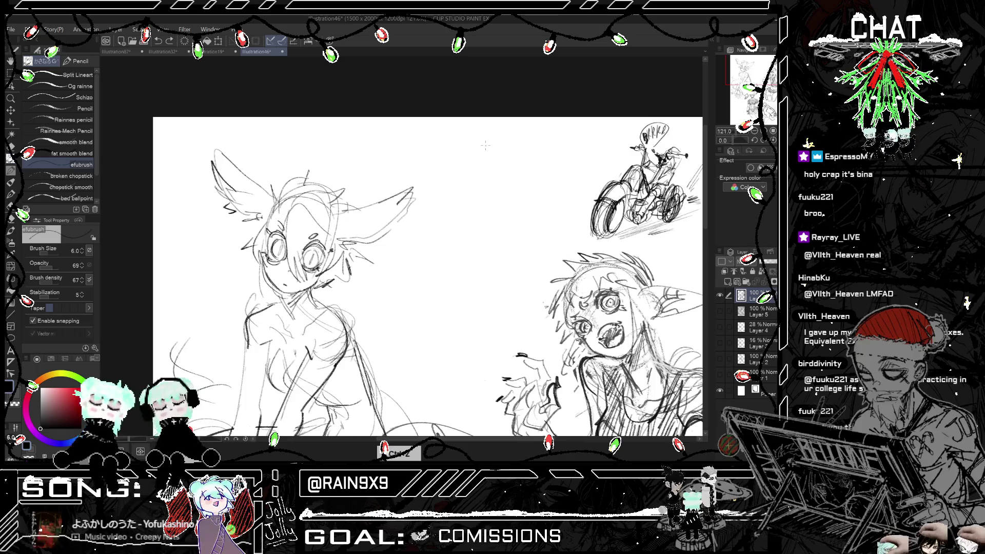
- With the Og rainne brush, draw the head as a looped oval with a short neck stroke
left_click(79, 87)
mouse_move(484, 205)
left_mouse_down()
mouse_move(483, 169)
mouse_move(492, 152)
mouse_move(508, 155)
mouse_move(489, 177)
mouse_move(503, 152)
left_mouse_up()
key("ctrl+z")
key("ctrl+z")
key("ctrl+z")
mouse_move(488, 169)
left_mouse_down()
mouse_move(500, 151)
mouse_move(495, 193)
mouse_move(516, 183)
mouse_move(470, 201)
left_mouse_up()
key("ctrl+z")
key("ctrl+z")
key("ctrl+z")
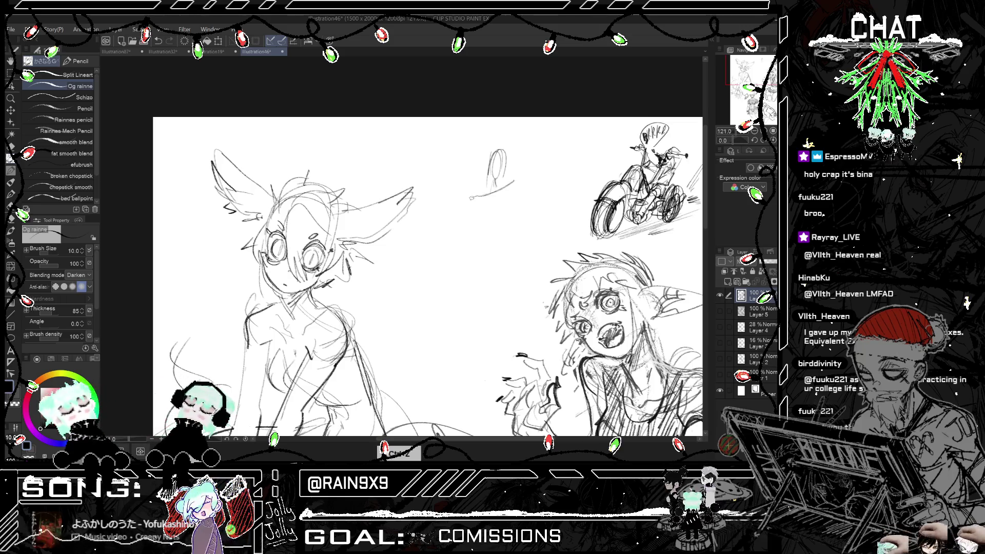
- Sketch torso and leg lines beneath the head, then check proportions in mirrored view
key("ctrl+z")
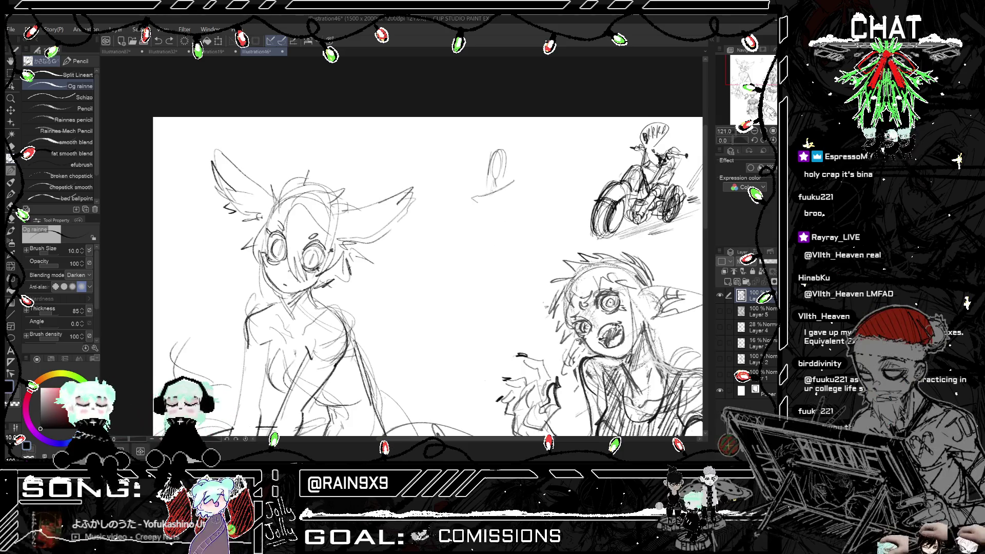
left_click_drag(510, 189, 495, 258)
mouse_move(483, 205)
left_mouse_down()
mouse_move(483, 244)
mouse_move(508, 251)
left_mouse_up()
left_click_drag(488, 205, 485, 231)
mouse_move(485, 233)
left_mouse_down()
mouse_move(506, 226)
mouse_move(503, 248)
mouse_move(469, 262)
left_mouse_up()
left_click_drag(481, 243, 470, 262)
mouse_move(470, 263)
left_mouse_down()
mouse_move(511, 265)
mouse_move(504, 273)
left_mouse_up()
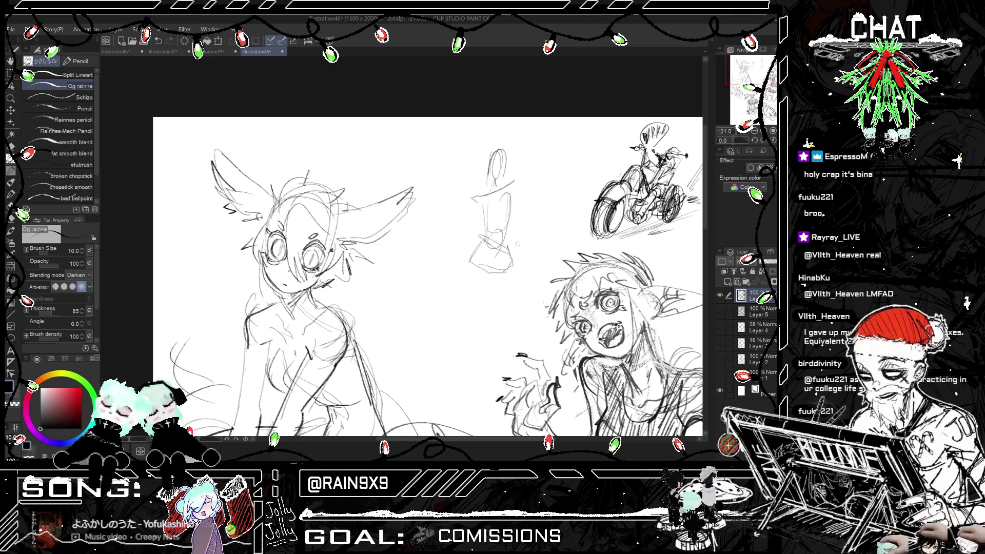
key("h")
key("h")
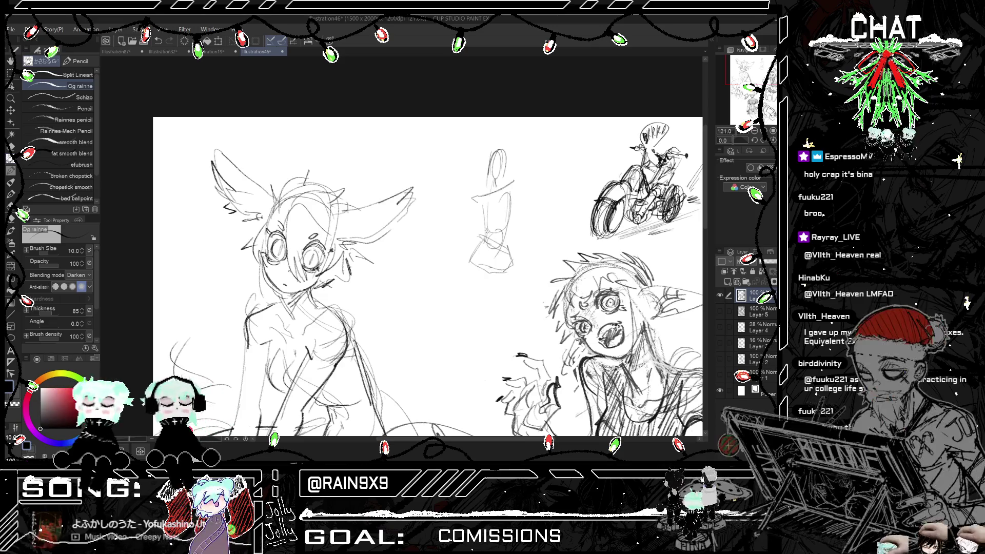
- Refine the figure's lower body and feet, discarding stray trial strokes
mouse_move(497, 255)
left_mouse_down()
mouse_move(513, 268)
mouse_move(475, 283)
left_mouse_up()
key("ctrl+z")
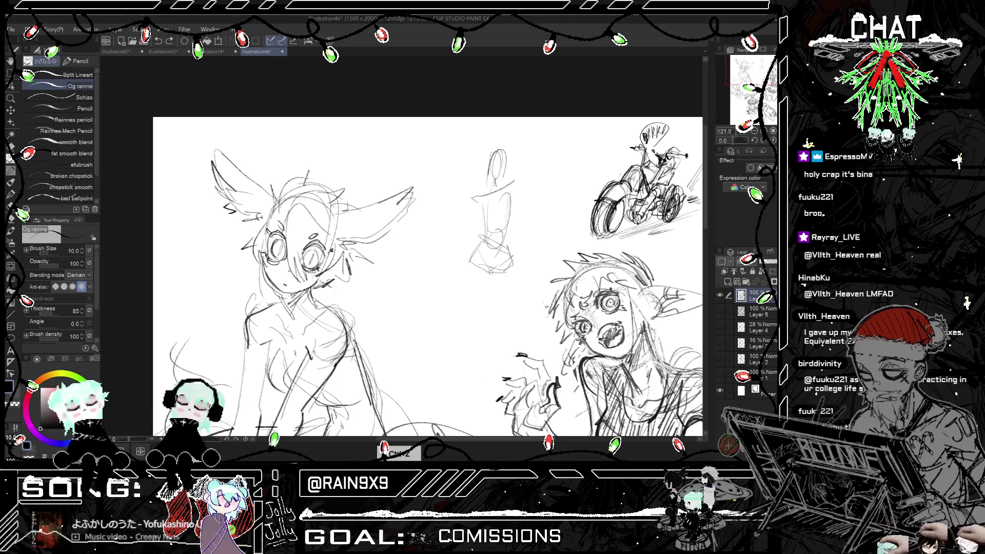
mouse_move(487, 277)
left_mouse_down()
mouse_move(500, 308)
mouse_move(513, 308)
left_mouse_up()
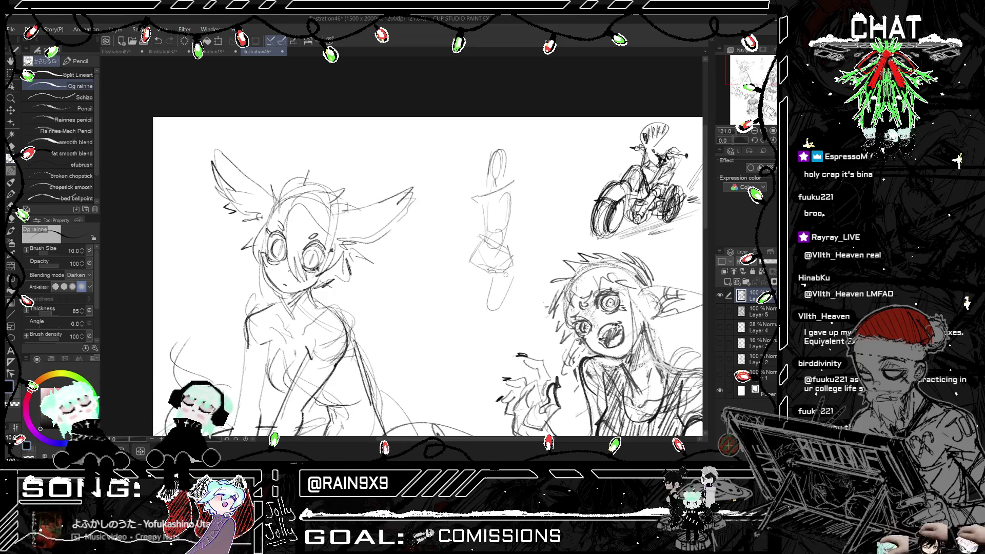
key("ctrl+z")
left_click_drag(495, 275, 488, 313)
left_click_drag(514, 268, 498, 310)
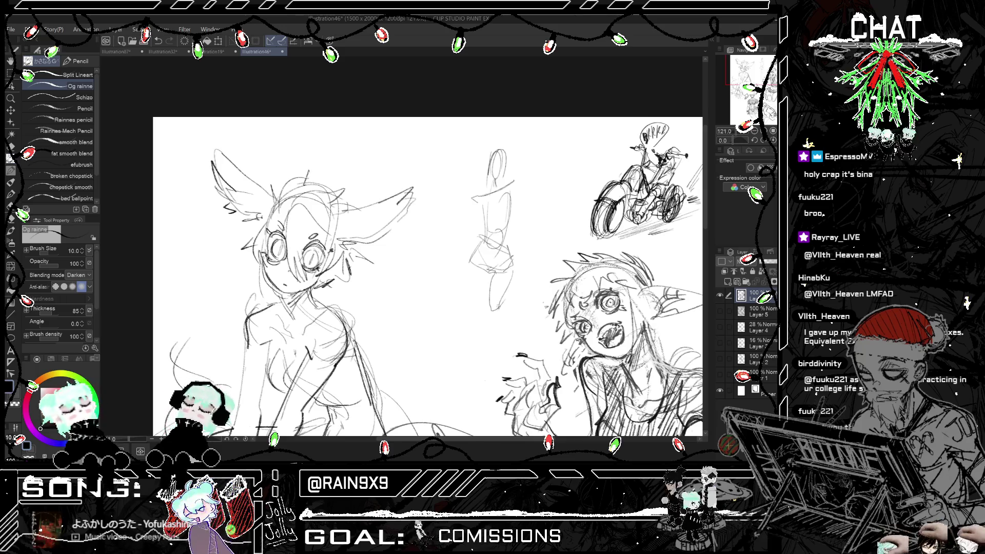
mouse_move(476, 272)
left_mouse_down()
mouse_move(477, 306)
mouse_move(477, 264)
mouse_move(487, 308)
left_mouse_up()
key("ctrl+z")
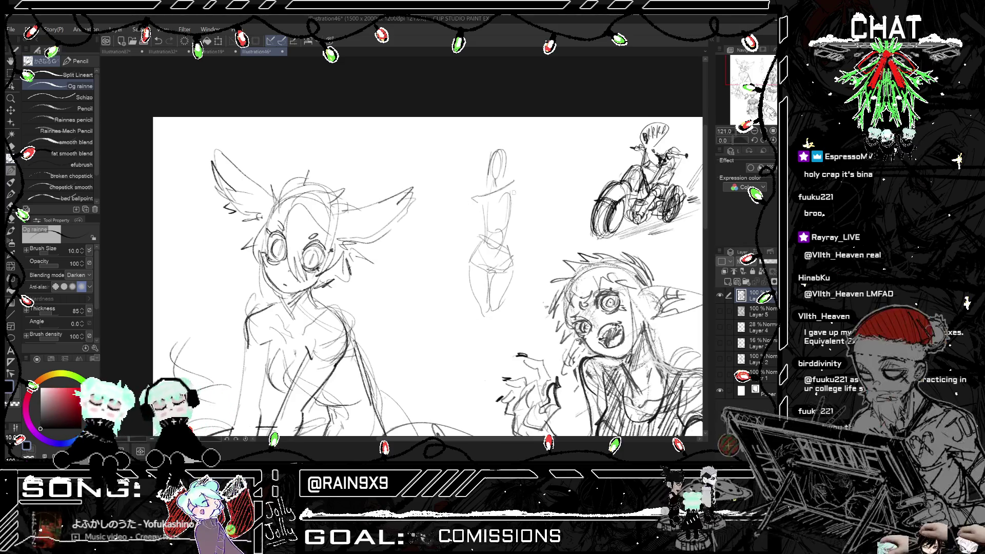
- Rework the shoulder and torso strokes, undoing unwanted attempts
mouse_move(511, 186)
left_mouse_down()
mouse_move(516, 195)
mouse_move(476, 204)
mouse_move(514, 205)
mouse_move(512, 225)
left_mouse_up()
key("ctrl+z")
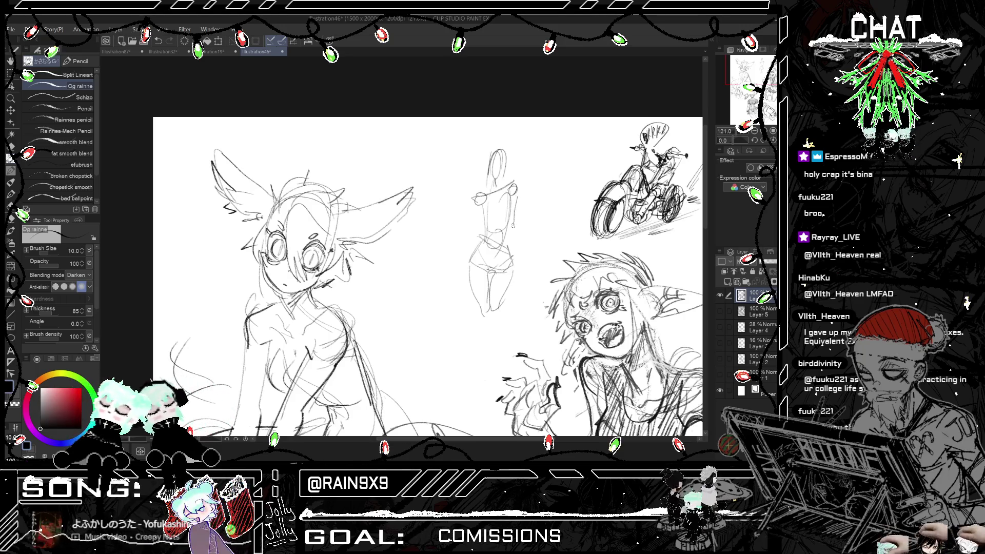
key("ctrl+z")
key("ctrl+z")
mouse_move(493, 198)
left_mouse_down()
mouse_move(484, 227)
mouse_move(494, 226)
mouse_move(493, 212)
mouse_move(483, 217)
left_mouse_up()
key("ctrl+z")
key("ctrl+z")
mouse_move(496, 211)
left_mouse_down()
mouse_move(485, 231)
mouse_move(507, 234)
mouse_move(503, 291)
left_mouse_up()
- Add strokes down the centre figure's torso, discarding a first hip curve
scroll(495, 251, "up", 2)
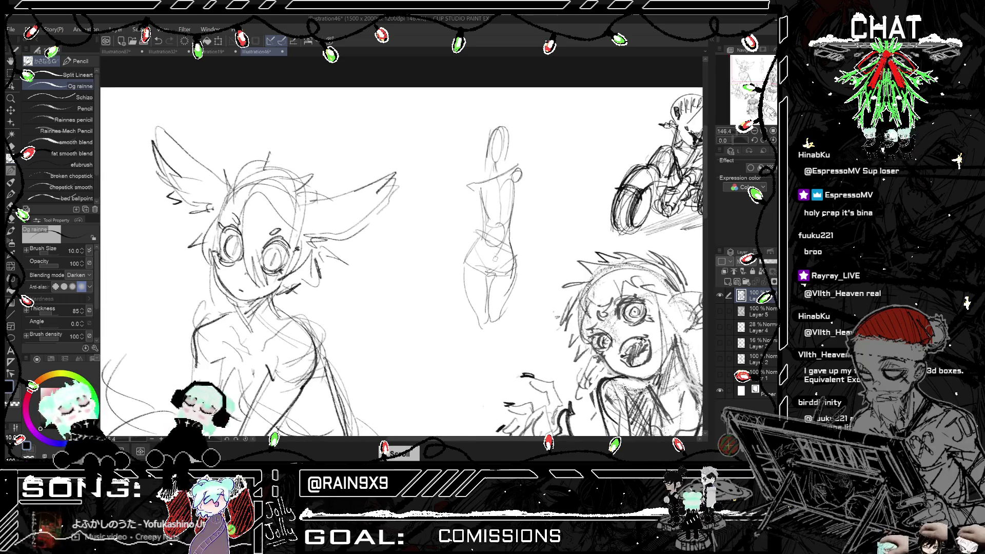
mouse_move(492, 258)
left_mouse_down()
mouse_move(492, 277)
mouse_move(495, 253)
mouse_move(494, 270)
mouse_move(511, 247)
mouse_move(498, 259)
left_mouse_up()
key("h")
key("h")
key("ctrl+z")
key("h")
key("h")
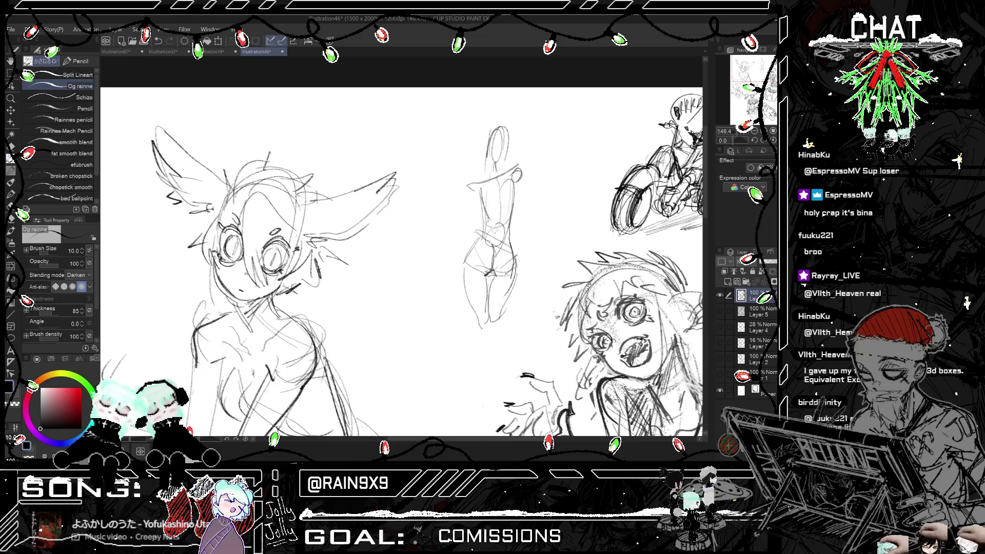
left_click_drag(500, 233, 501, 194)
left_click_drag(497, 206, 516, 199)
key("h")
key("h")
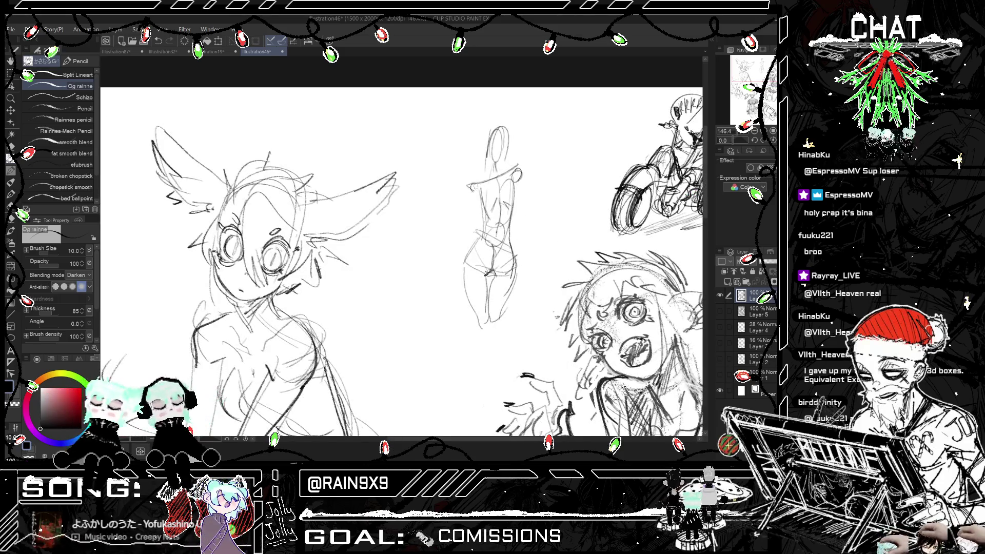
- Try the left arm and sketch the right shoulder and side, undoing failed strokes
mouse_move(468, 187)
left_mouse_down()
mouse_move(450, 208)
mouse_move(471, 192)
mouse_move(451, 214)
mouse_move(459, 216)
left_mouse_up()
key("ctrl+z")
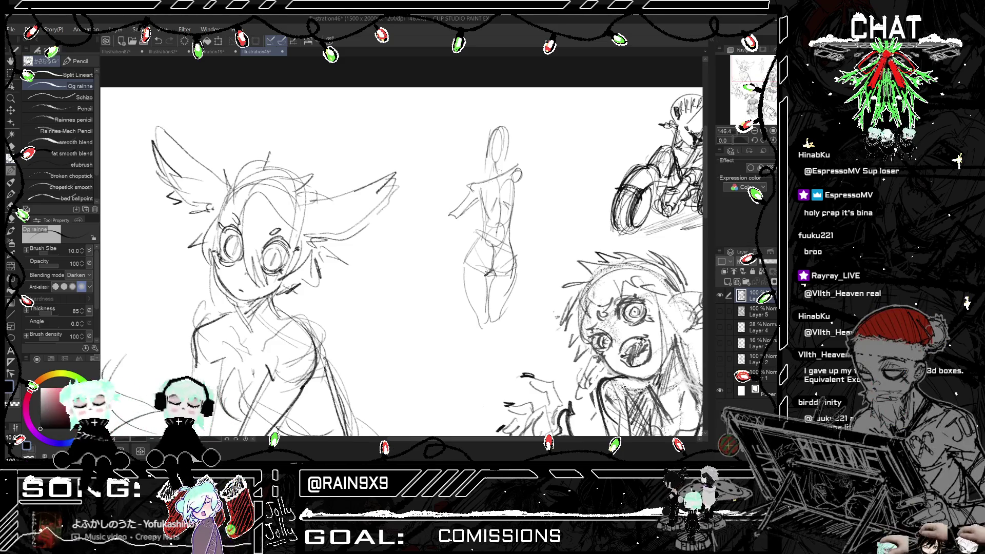
mouse_move(510, 167)
left_mouse_down()
mouse_move(524, 199)
mouse_move(519, 267)
left_mouse_up()
key("ctrl+z")
left_click_drag(519, 227, 524, 271)
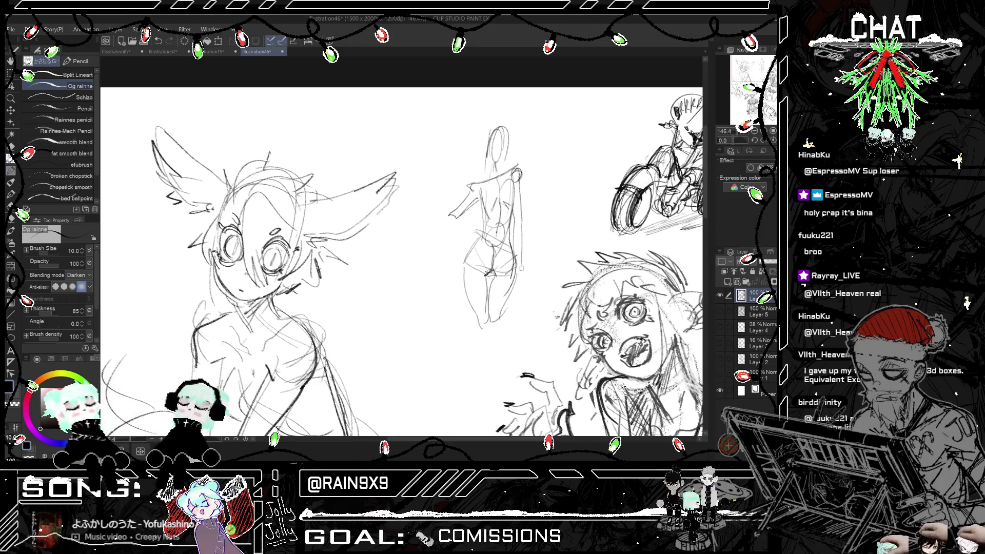
key("h")
key("h")
key("ctrl+z")
key("ctrl+z")
key("ctrl+z")
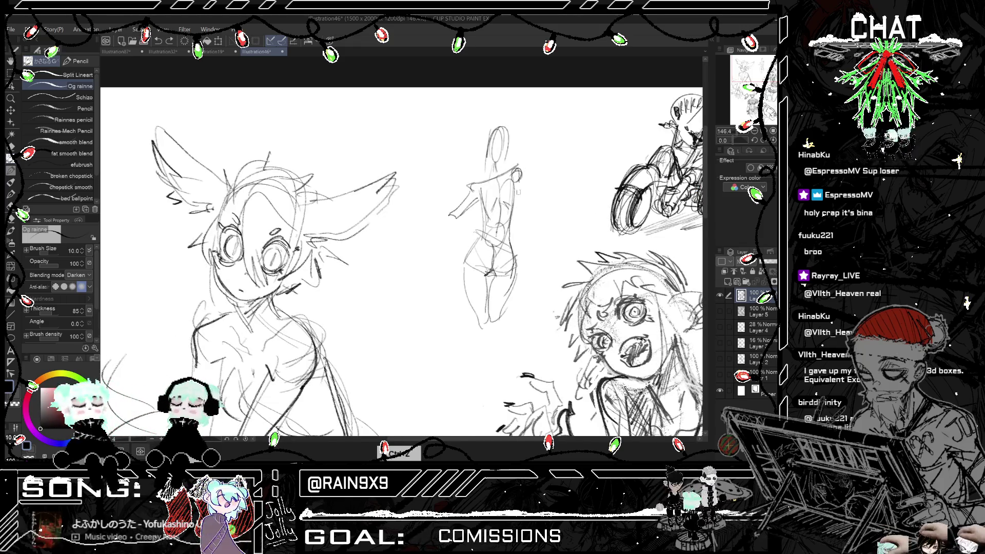
- Redraw the right arm as a short stroke, checking it in mirrored view
left_click_drag(518, 176, 514, 251)
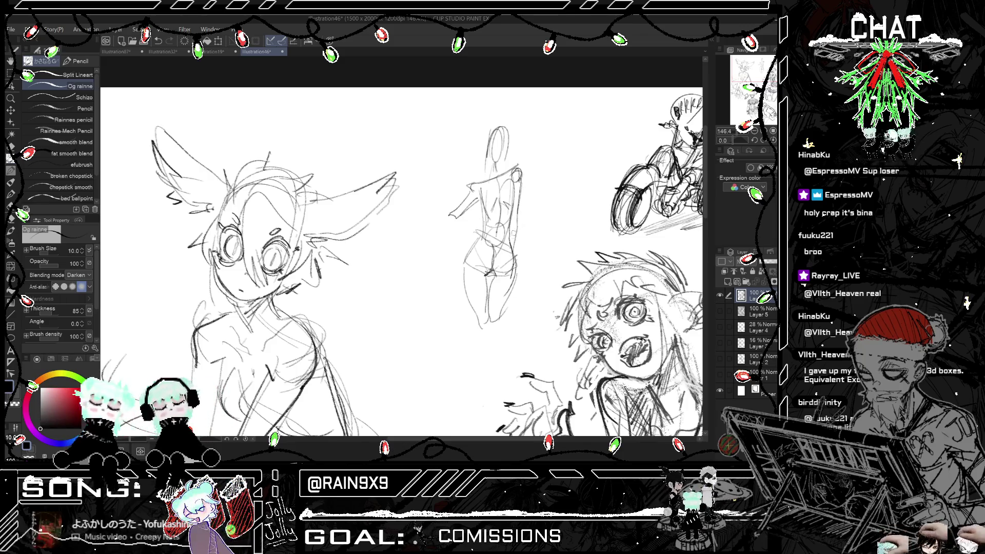
key("ctrl+z")
left_click_drag(519, 213, 508, 227)
key("ctrl+z")
key("ctrl+t")
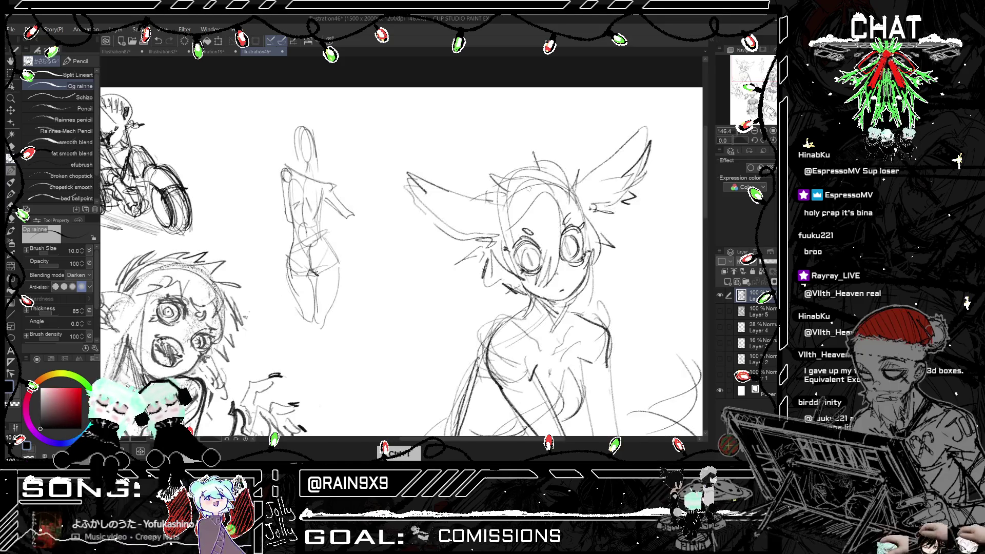
key("ctrl+t")
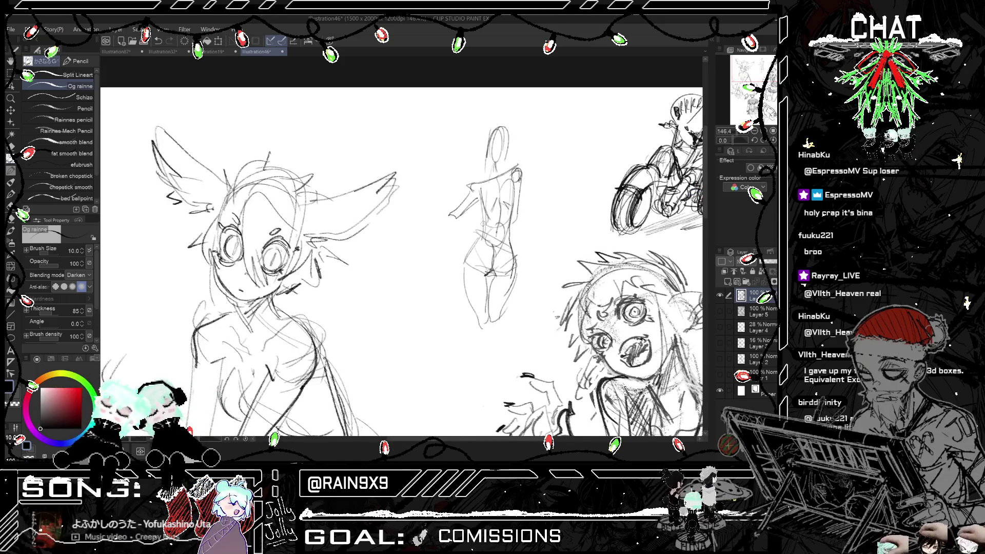
- Draw the left arm bending down toward the hip, checking the pose mirrored
left_click_drag(477, 226, 477, 247)
key("ctrl+t")
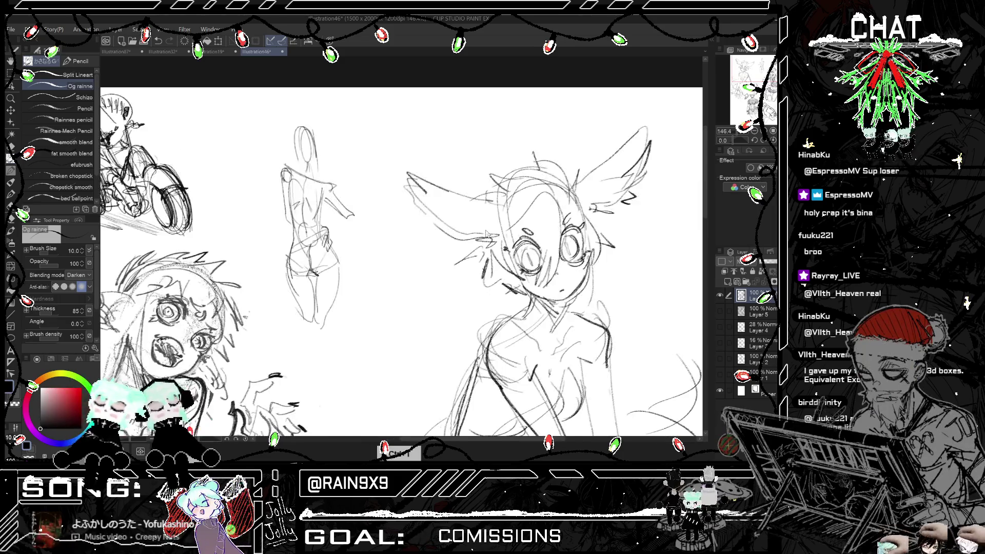
key("ctrl+t")
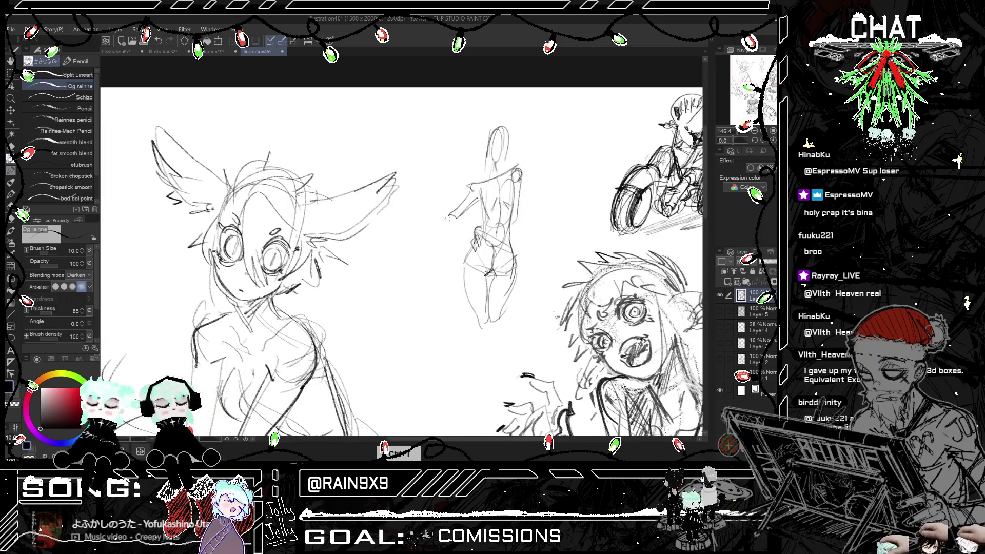
left_click_drag(452, 224, 468, 245)
key("ctrl+t")
key("ctrl+t")
key("ctrl+z")
left_click_drag(447, 213, 469, 249)
mouse_move(455, 213)
left_mouse_down()
mouse_move(469, 247)
mouse_move(458, 249)
mouse_move(468, 248)
left_mouse_up()
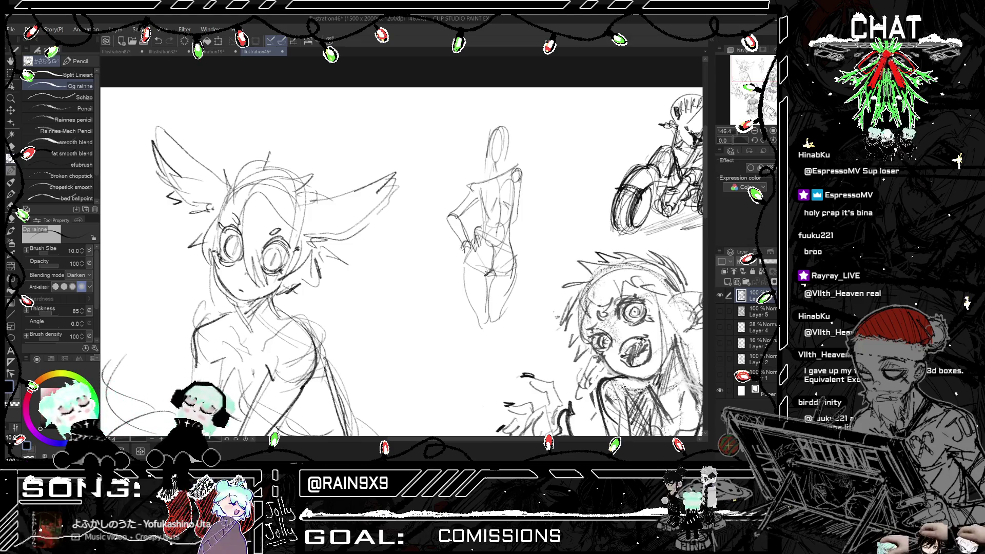
key("ctrl+t")
- Sketch the hand resting on the hip, undoing stray hip and hand strokes
left_click_drag(327, 239, 326, 273)
key("ctrl+t")
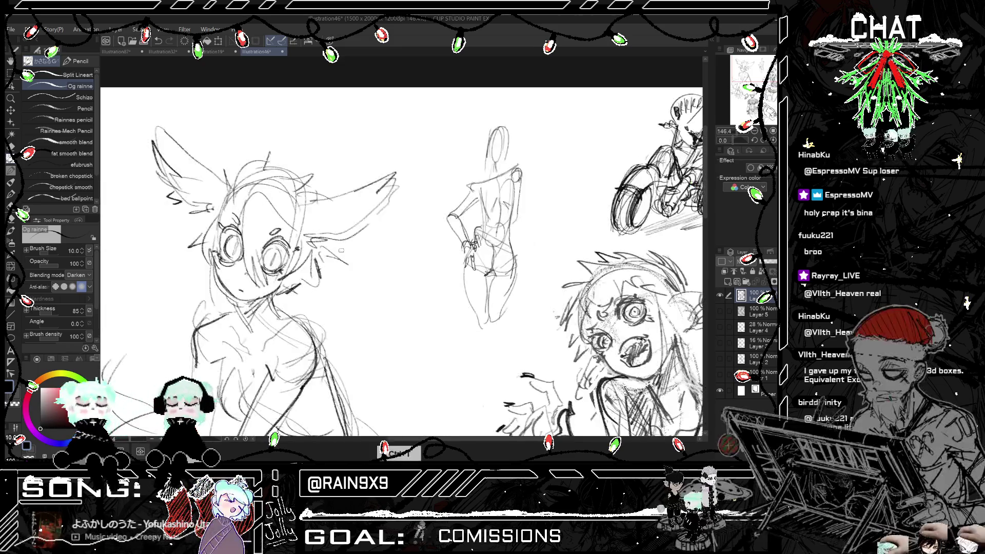
key("ctrl+z")
left_click_drag(473, 255, 459, 259)
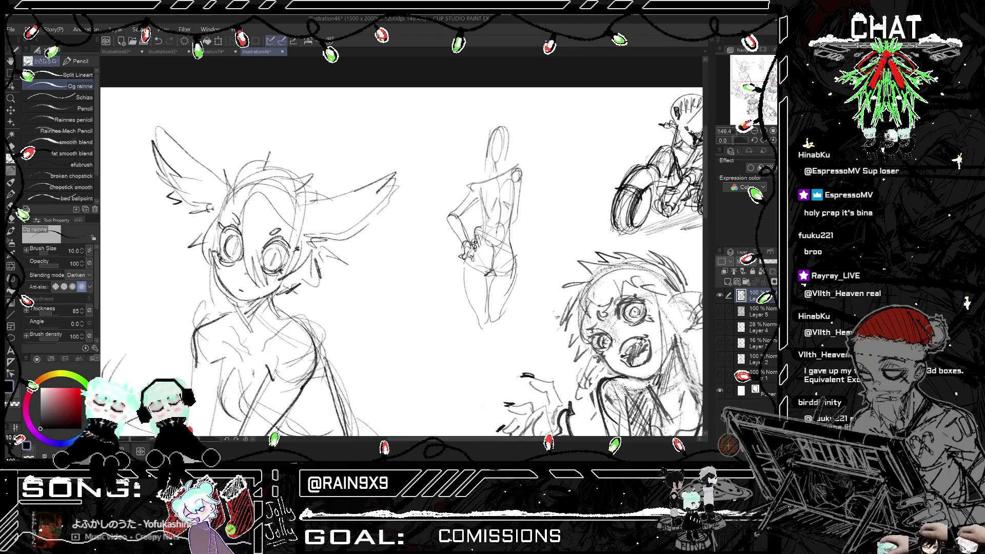
key("ctrl+t")
key("ctrl+t")
left_click_drag(463, 249, 460, 256)
key("ctrl+z")
key("ctrl+z")
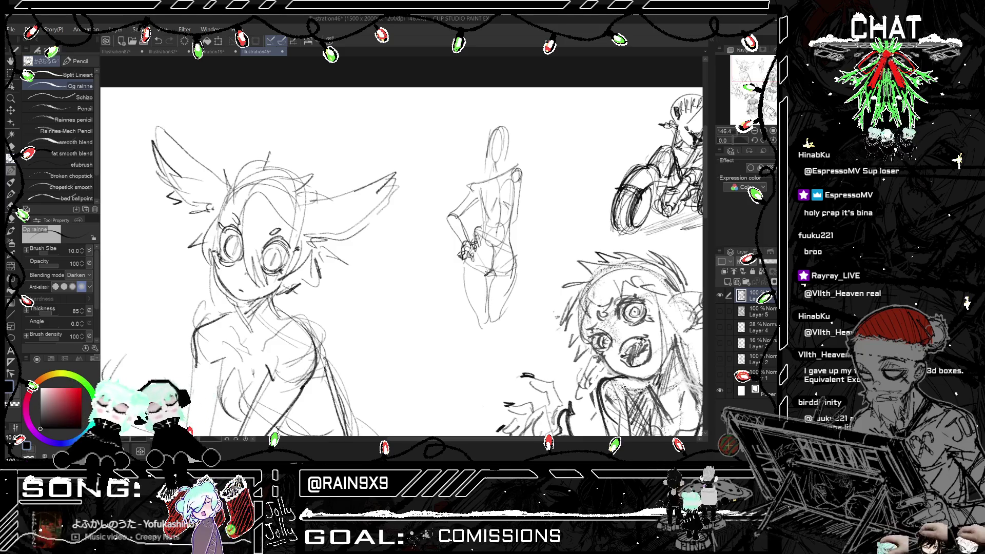
- Clean up stray marks and add small strokes on the torso, checking mirrored
scroll(400, 257, "down", 1)
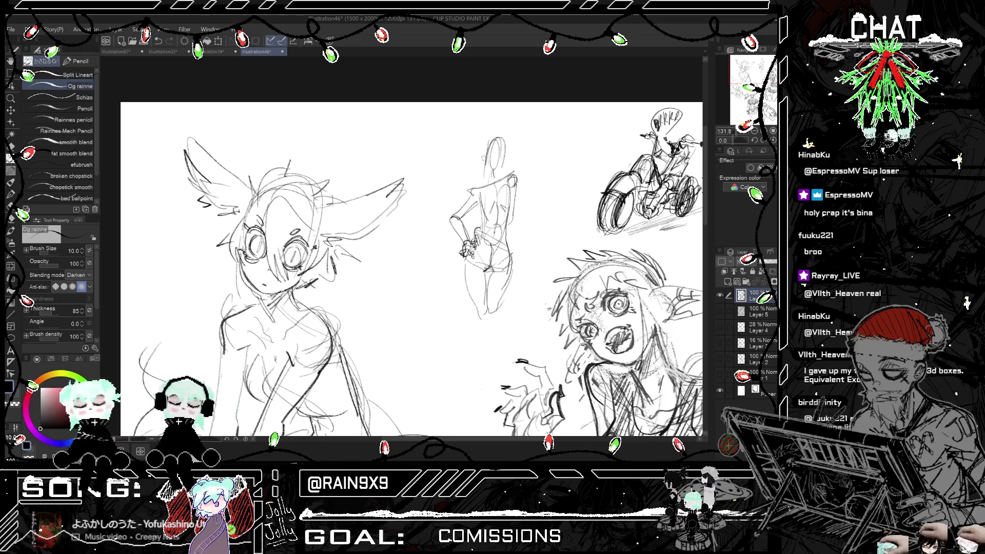
scroll(493, 174, "up", 1)
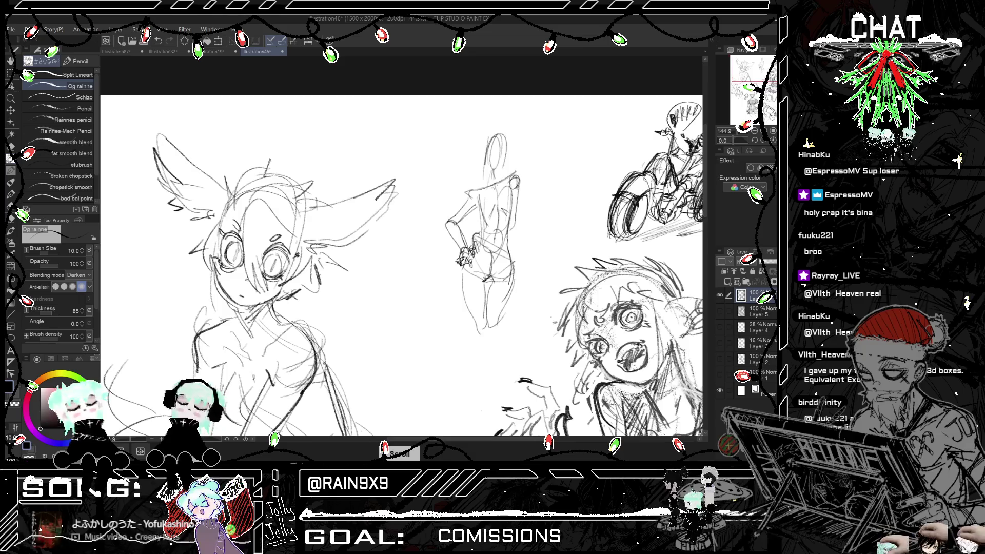
key("ctrl+z")
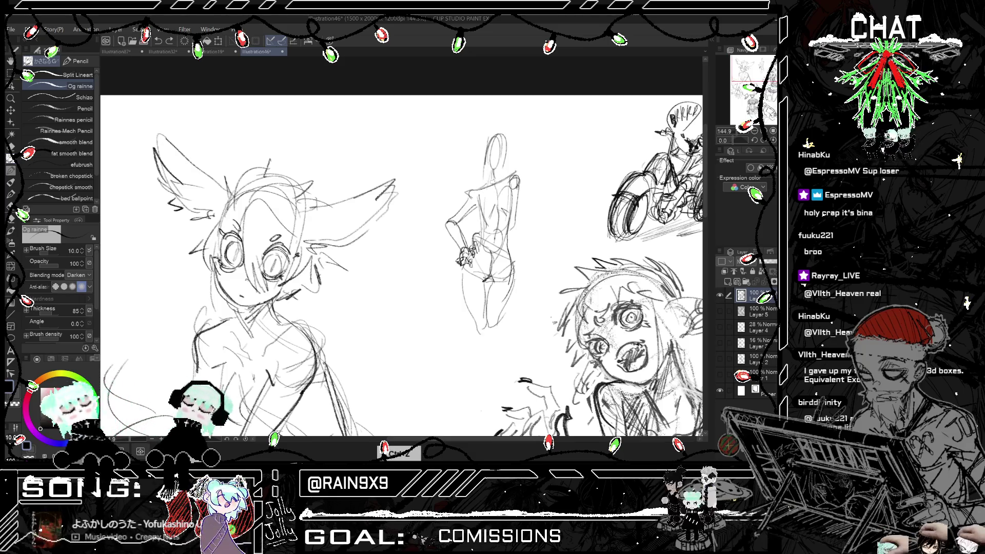
key("ctrl+z")
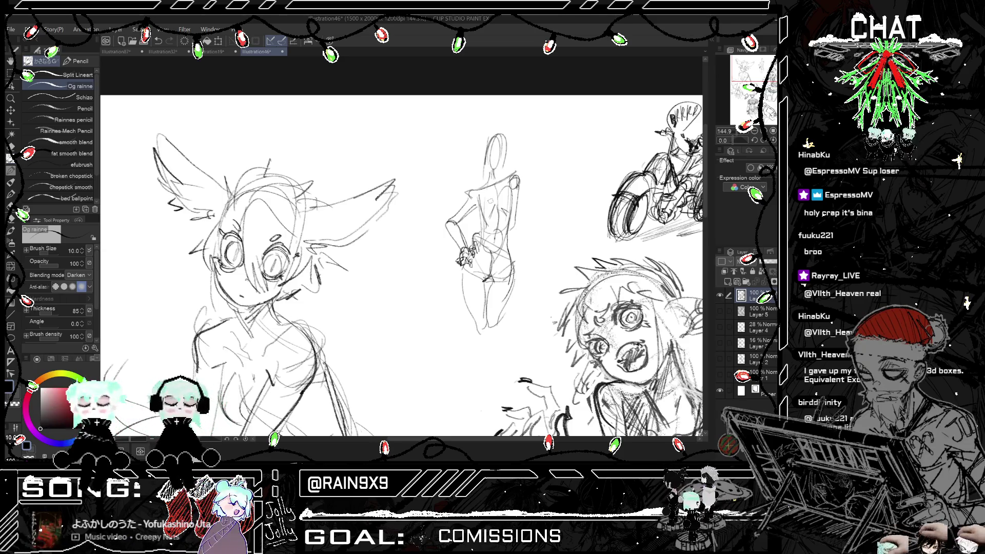
mouse_move(489, 199)
left_mouse_down()
mouse_move(483, 209)
mouse_move(499, 203)
left_mouse_up()
key("h")
key("h")
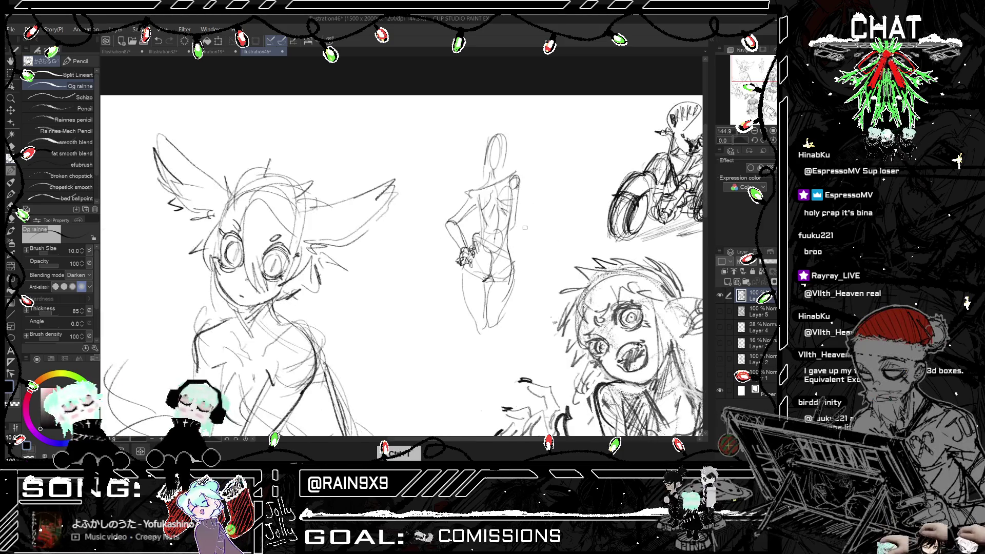
key("h")
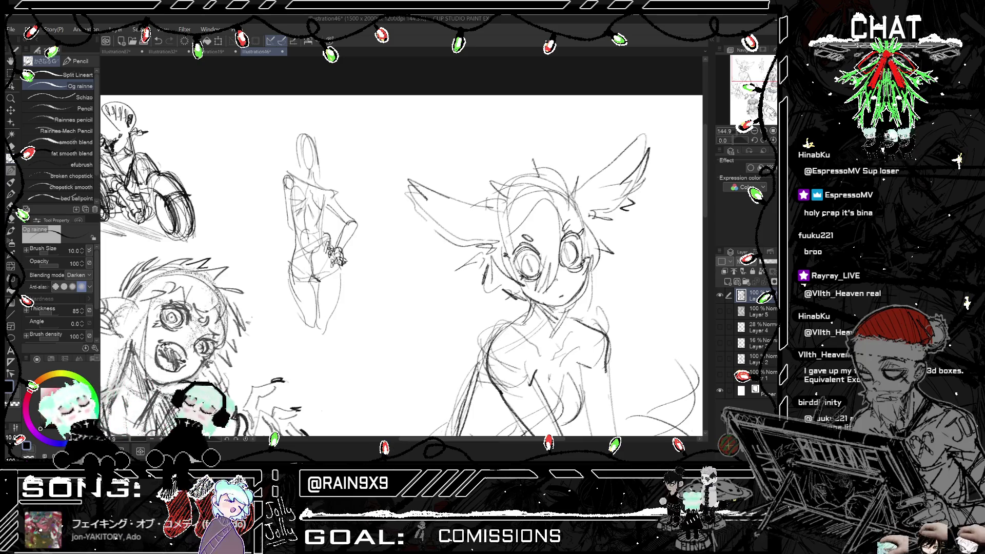
- Redraw the head oval in darker lines and add right shoulder and arm lines
key("h")
key("h")
key("h")
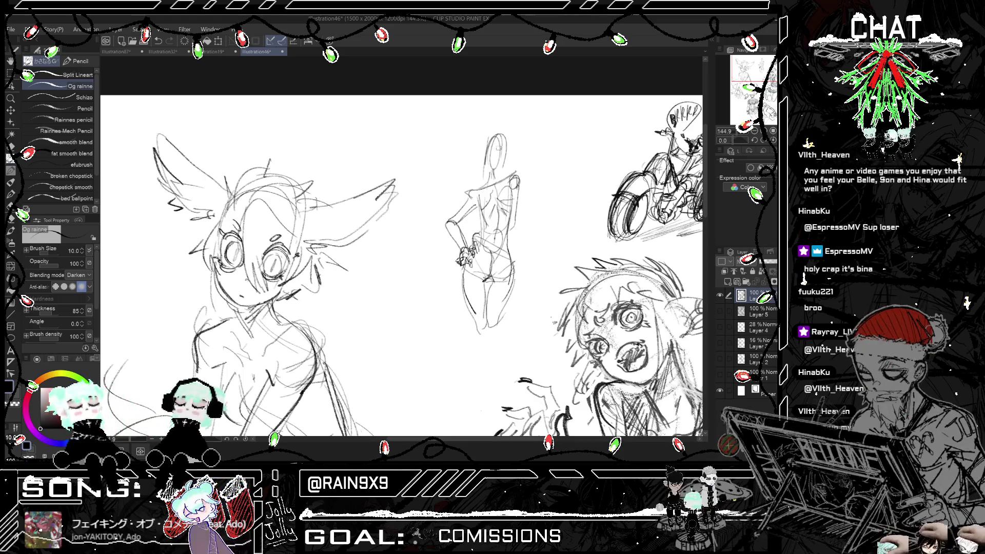
mouse_move(492, 149)
left_mouse_down()
mouse_move(488, 173)
mouse_move(488, 152)
mouse_move(502, 139)
mouse_move(499, 171)
mouse_move(482, 160)
mouse_move(510, 162)
mouse_move(489, 151)
mouse_move(510, 181)
mouse_move(478, 186)
left_mouse_up()
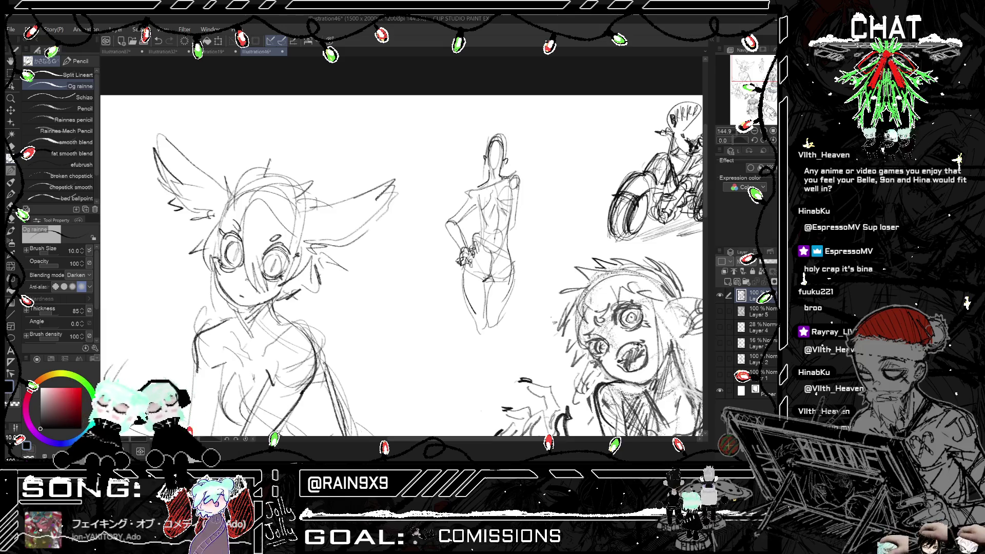
key("h")
key("h")
key("h")
key("h")
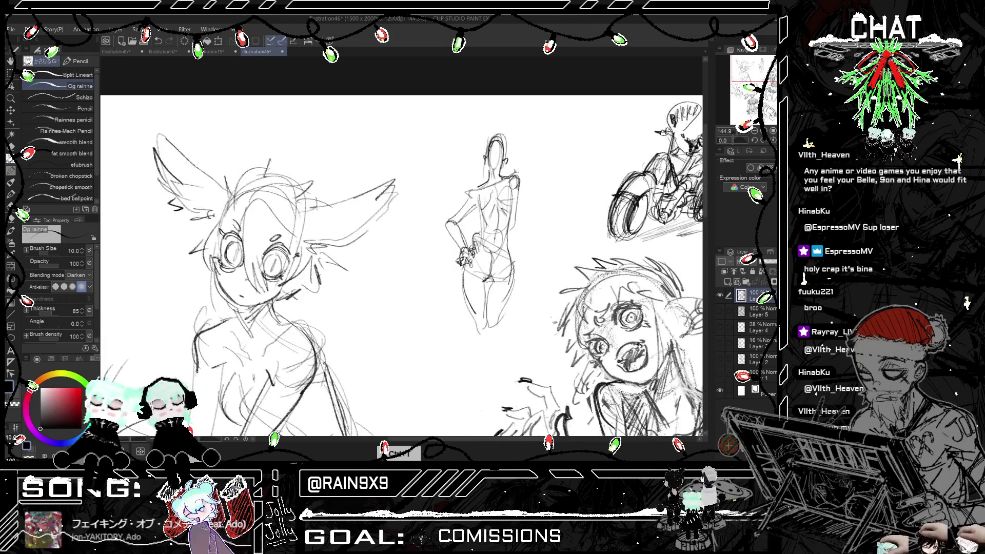
left_click_drag(517, 178, 518, 191)
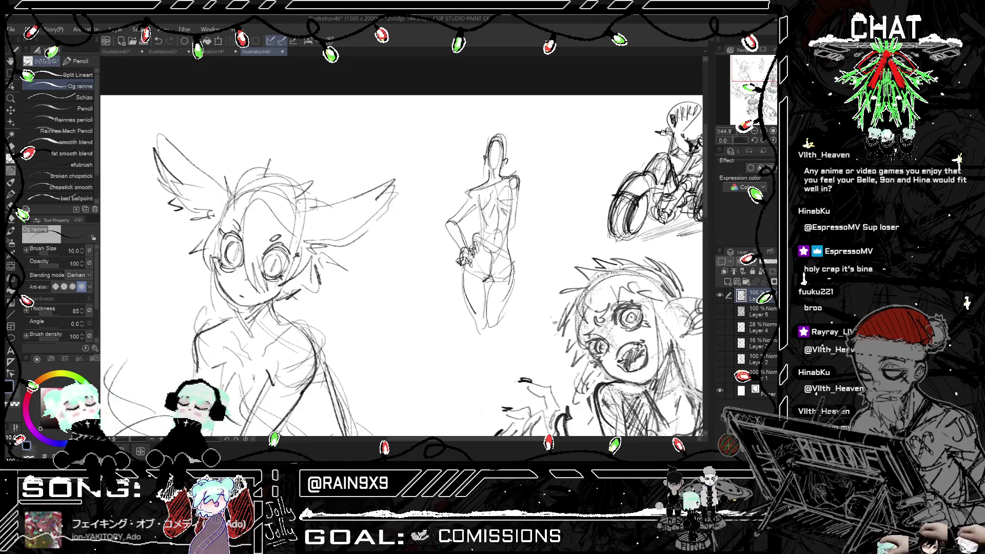
left_click_drag(467, 193, 456, 224)
key("ctrl+z")
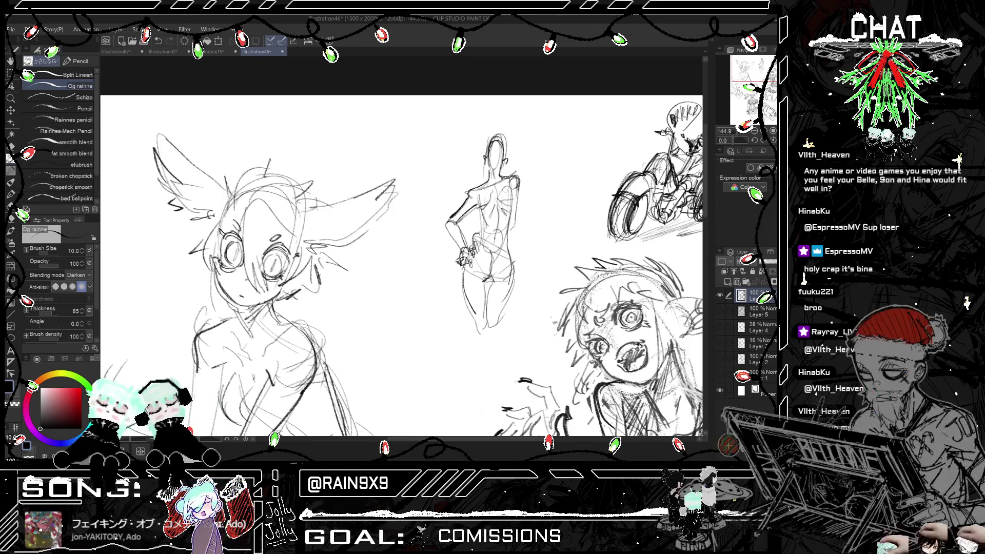
key("ctrl+h")
key("ctrl+h")
- Redraw the right shoulder stroke, checking it in mirrored view
left_click_drag(517, 185, 516, 221)
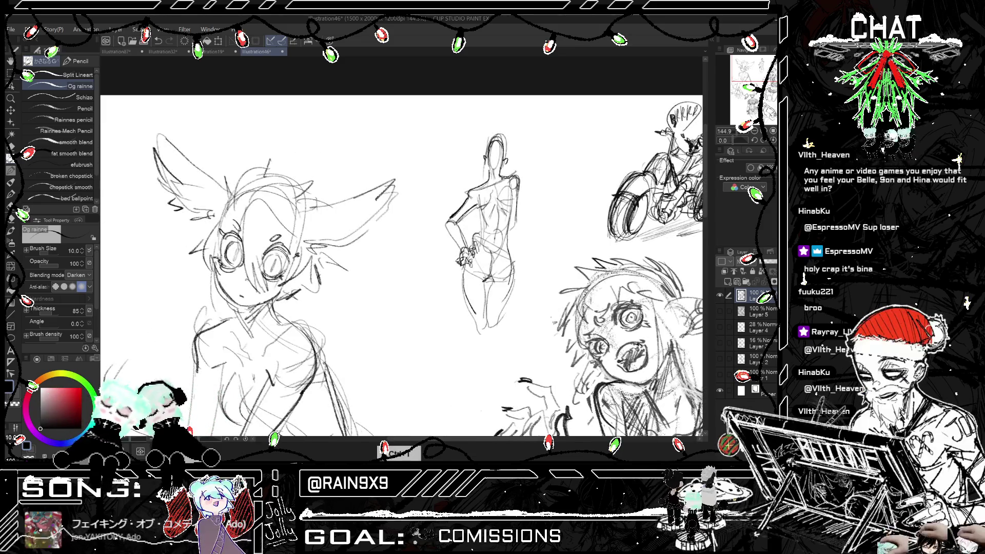
key("ctrl+z")
left_click_drag(517, 188, 505, 232)
key("ctrl+h")
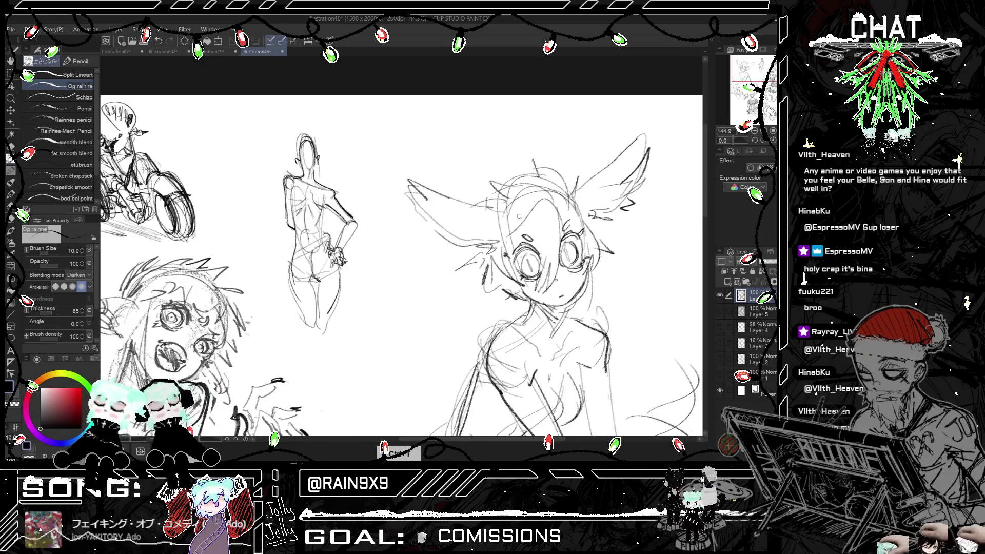
scroll(521, 221, "down", 1)
key("ctrl+h")
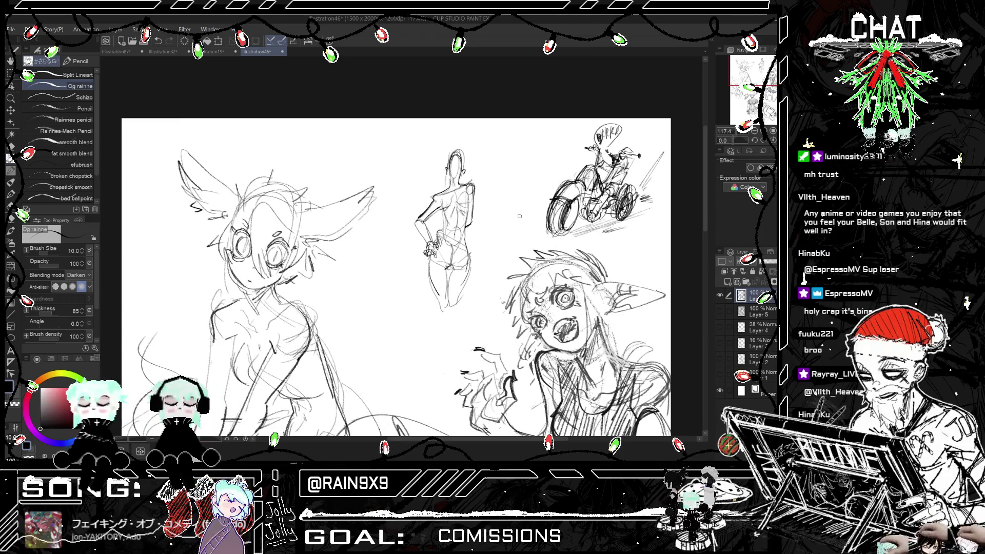
scroll(519, 216, "up", 1)
key("ctrl+h")
- Darken the waist and hip lines, then zoom out to the whole page
key("ctrl+h")
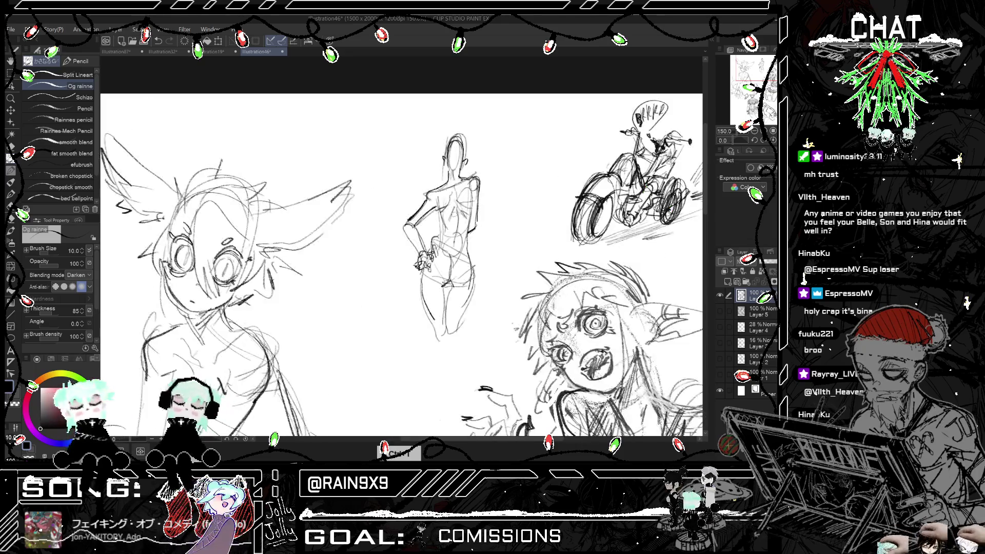
mouse_move(445, 207)
left_mouse_down()
mouse_move(436, 228)
mouse_move(468, 229)
mouse_move(436, 227)
mouse_move(468, 222)
mouse_move(435, 248)
left_mouse_up()
key("ctrl+z")
mouse_move(440, 241)
left_mouse_down()
mouse_move(434, 250)
mouse_move(473, 280)
left_mouse_up()
key("ctrl+h")
key("ctrl+h")
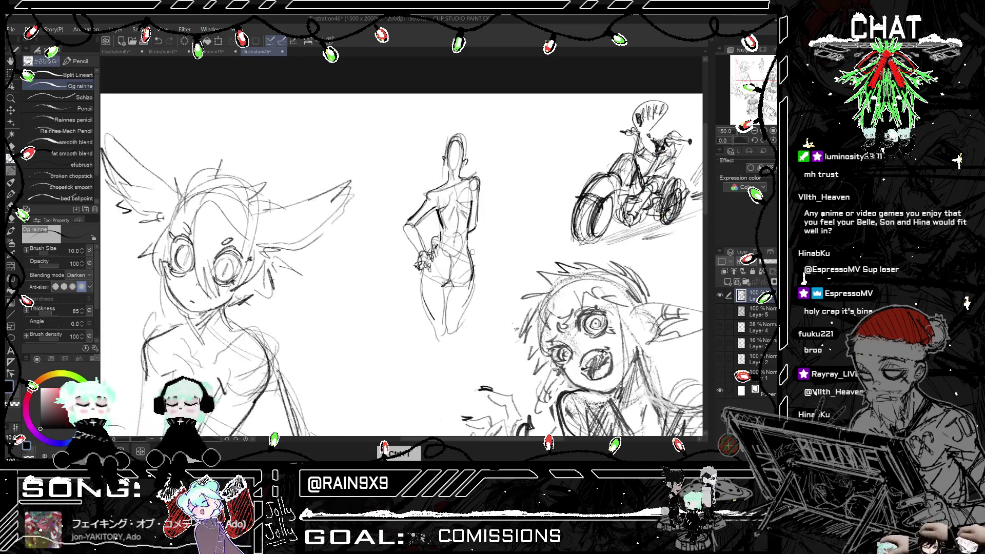
key("ctrl+minus")
key("ctrl+minus")
key("ctrl+minus")
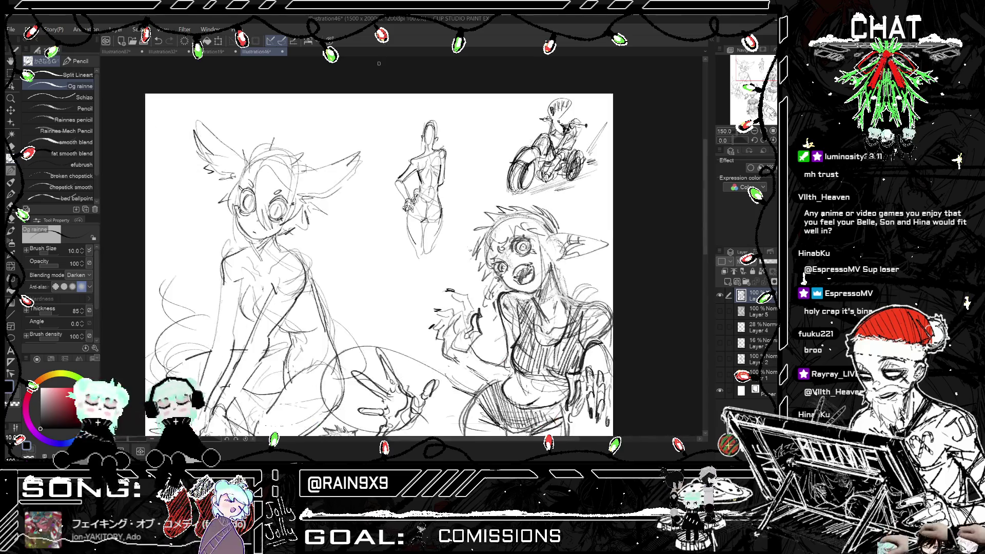
- Zoom in slightly and erase the small back-view figure at the top centre
key("ctrl+plus")
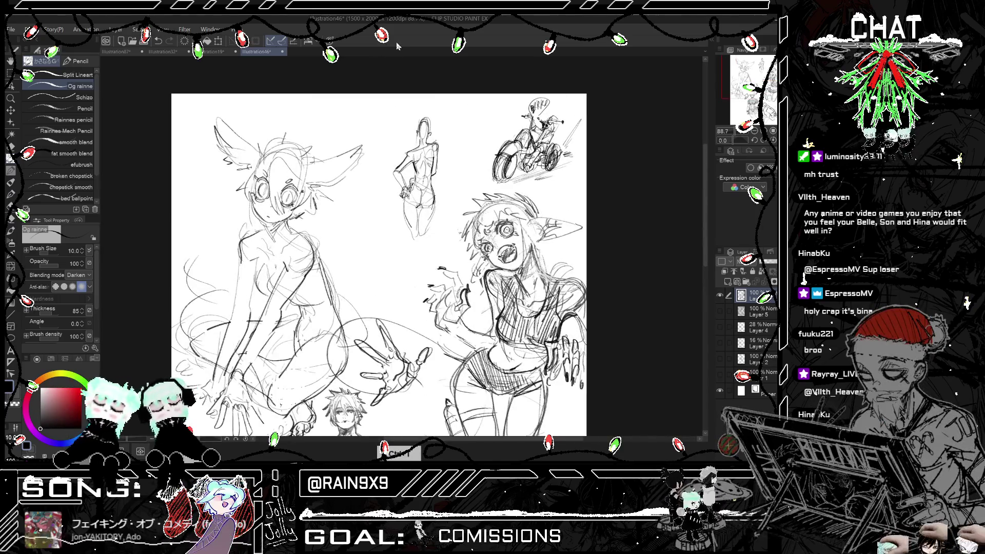
key("e")
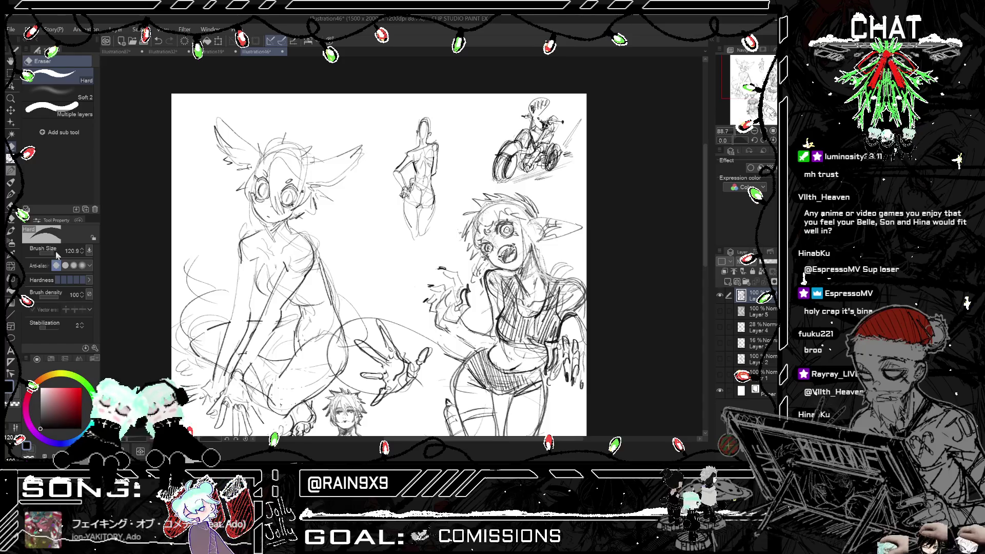
left_click_drag(425, 133, 406, 213)
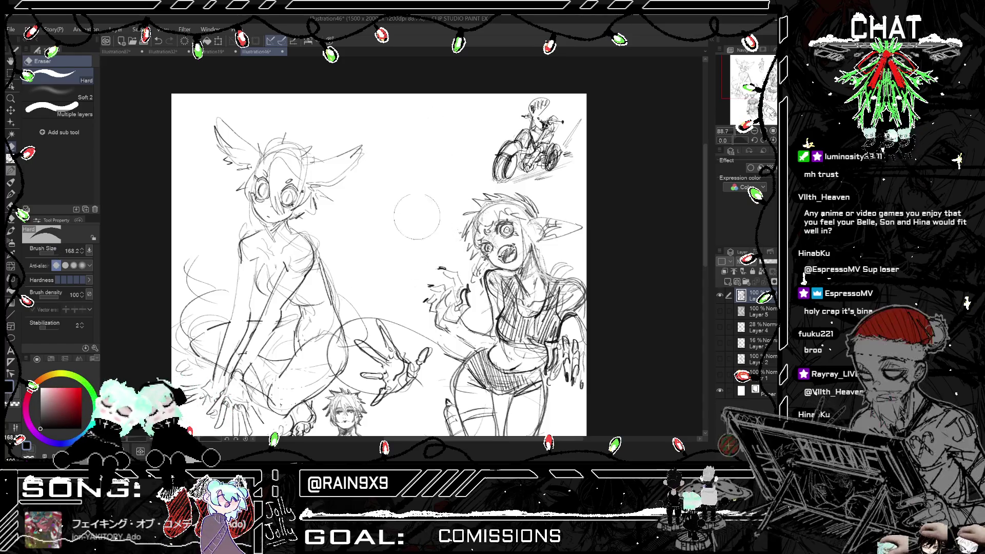
left_click(11, 183)
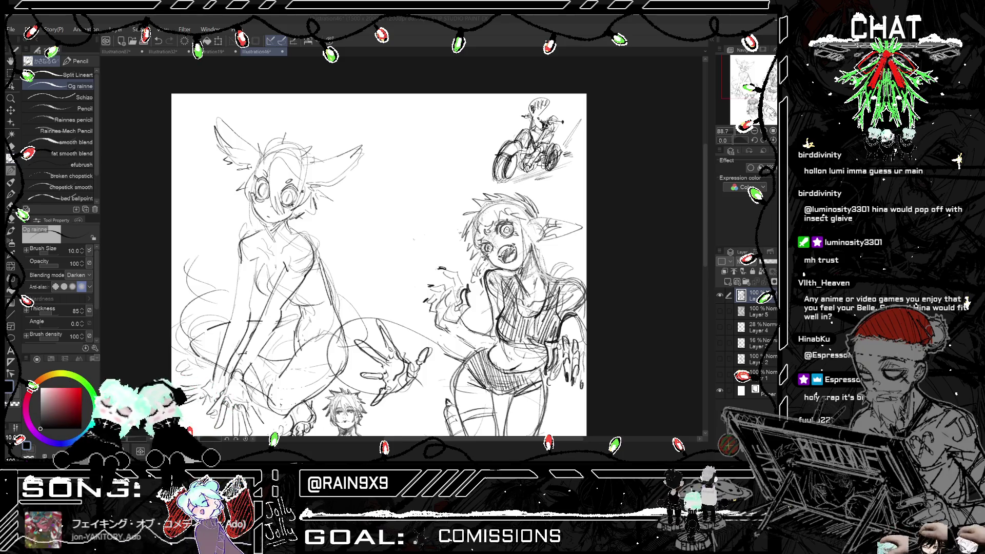
left_click_drag(391, 133, 397, 170)
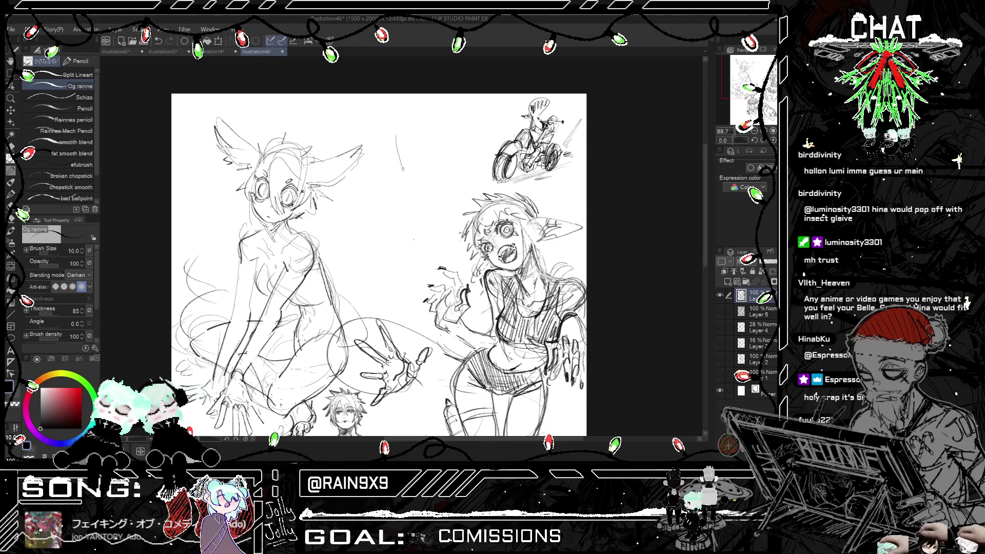
scroll(392, 136, "up", 3)
key("ctrl+z")
scroll(398, 132, "up", 2)
mouse_move(428, 113)
left_mouse_down()
mouse_move(401, 127)
mouse_move(410, 166)
left_mouse_up()
key("ctrl+z")
key("ctrl+z")
left_click_drag(404, 124, 413, 161)
key("ctrl+z")
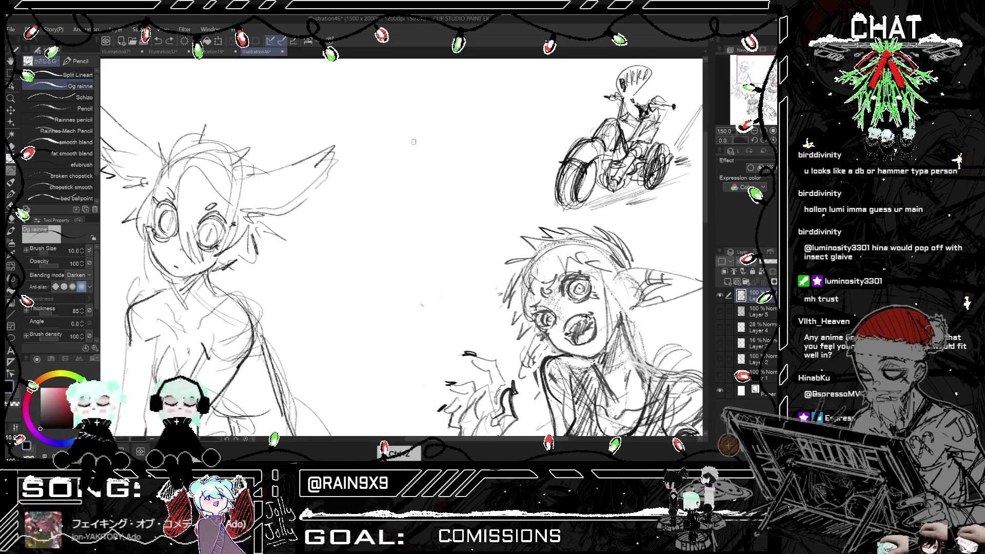
scroll(405, 90, "down", 5)
scroll(404, 90, "up", 2)
scroll(404, 90, "up", 1)
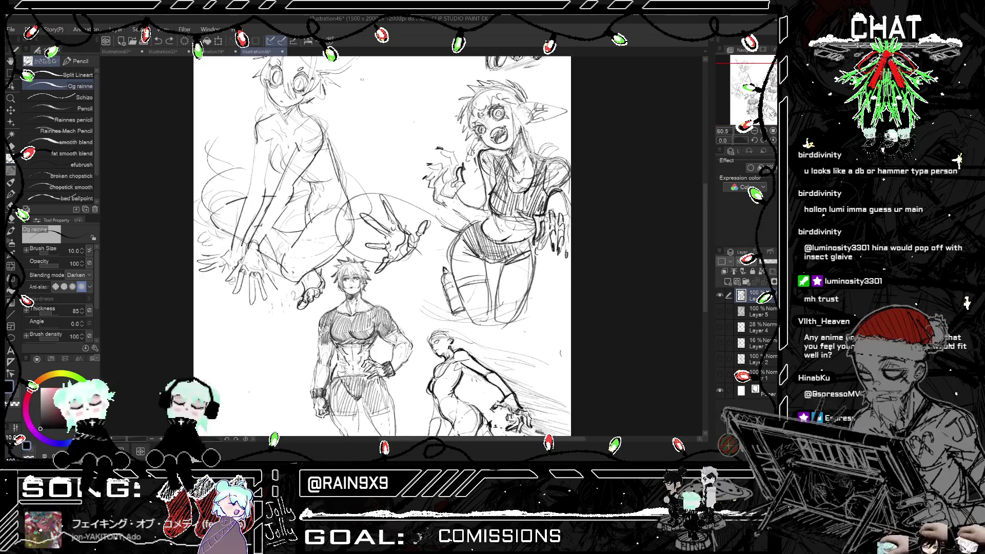
scroll(405, 90, "down", 2)
scroll(405, 89, "up", 2)
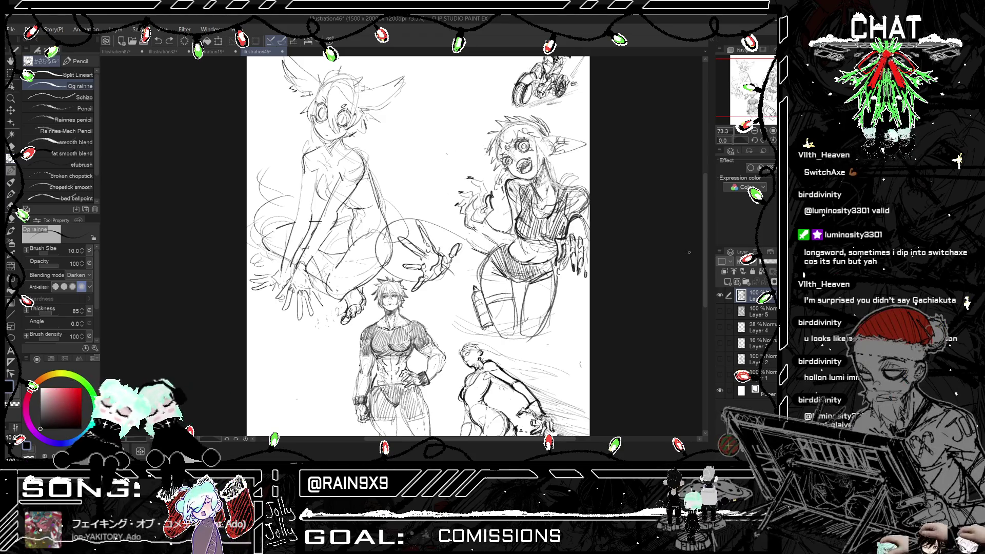
scroll(425, 243, "down", 2)
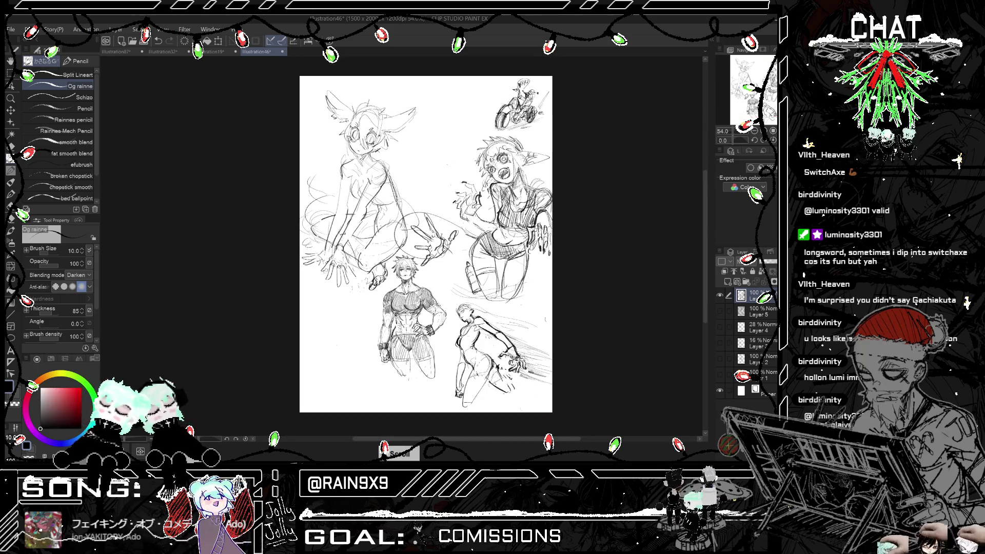
key("ctrl+z")
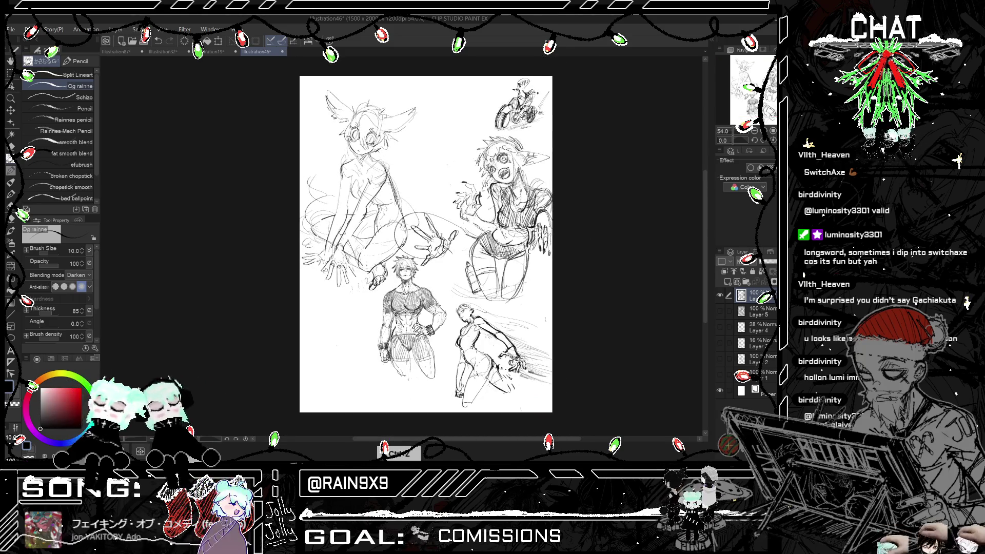
key("ctrl+h")
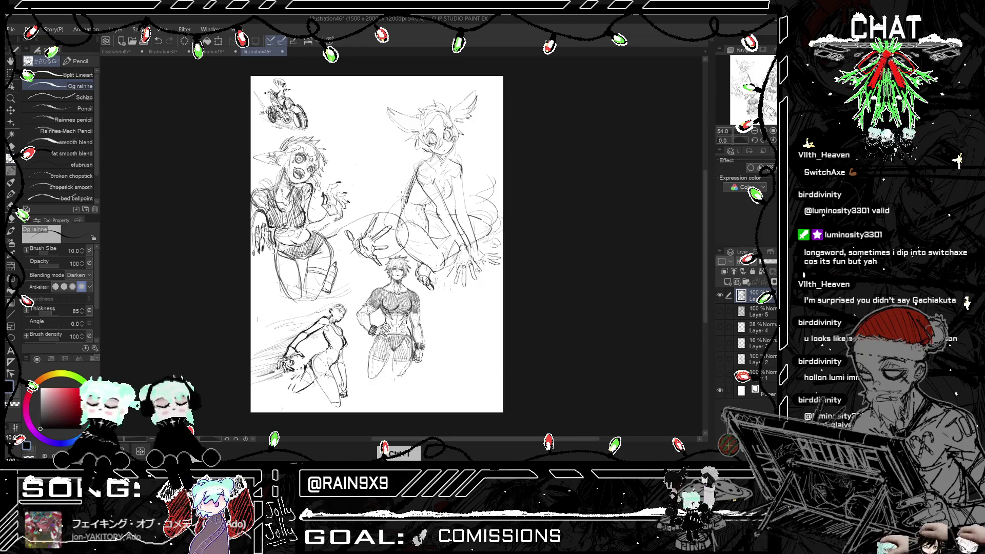
key("ctrl+h")
key("ctrl+minus")
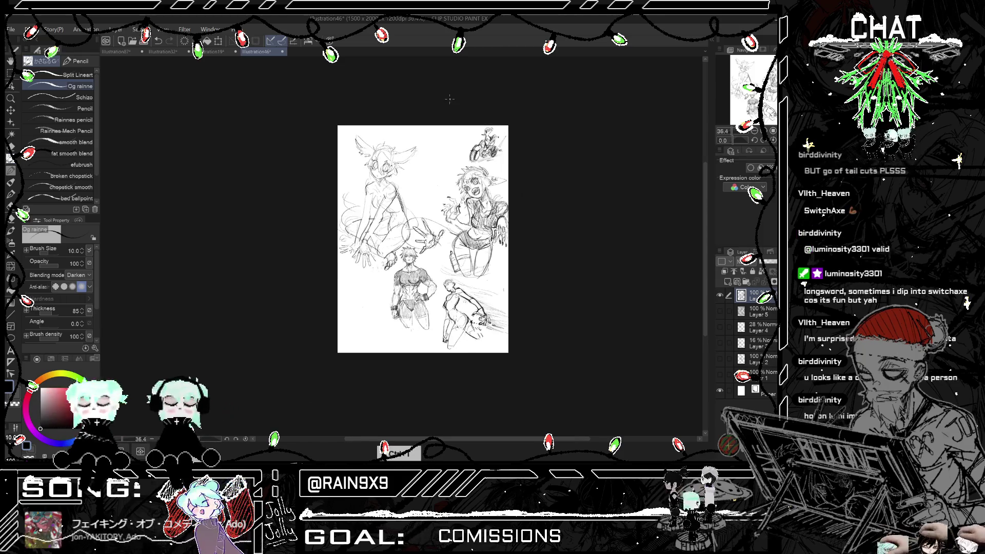
scroll(449, 98, "up", 1)
scroll(405, 213, "up", 3)
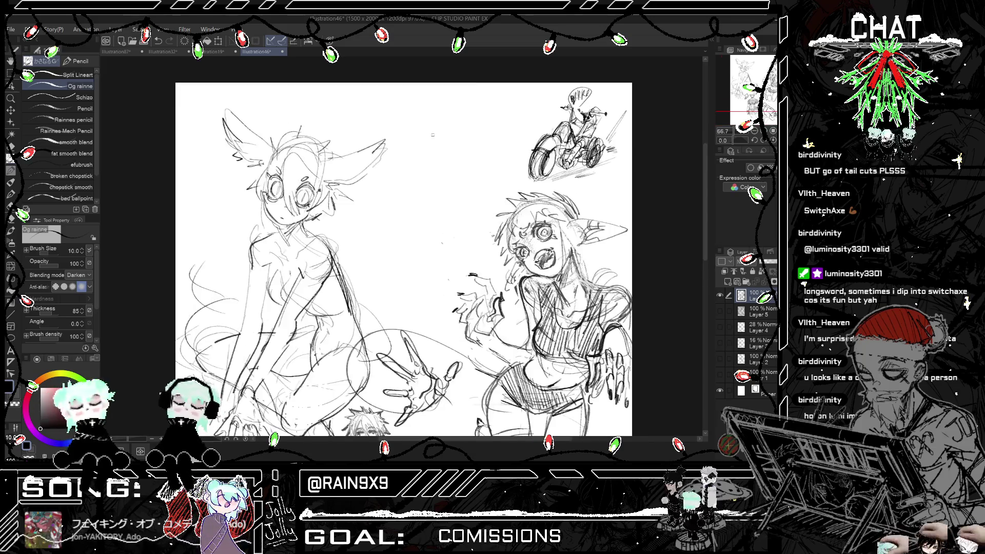
scroll(421, 166, "down", 2)
scroll(421, 165, "up", 2)
scroll(421, 166, "up", 1)
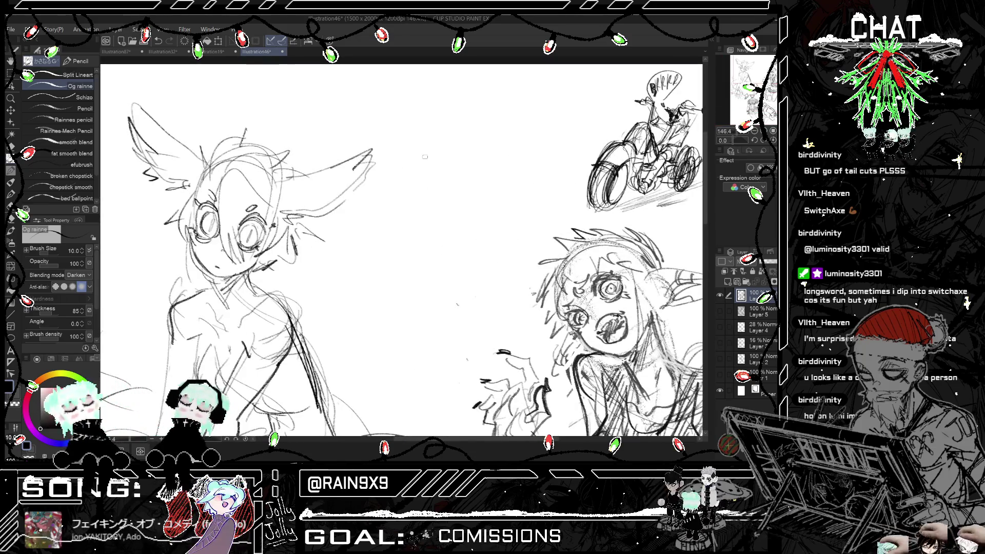
mouse_move(424, 176)
left_mouse_down()
mouse_move(445, 163)
mouse_move(444, 188)
mouse_move(428, 186)
mouse_move(446, 195)
mouse_move(430, 206)
mouse_move(441, 194)
mouse_move(423, 200)
mouse_move(447, 205)
left_mouse_up()
- Undo the first head, body curve and loop strokes to clear the space
key("ctrl+z")
key("ctrl+z")
key("ctrl+z")
key("ctrl+z")
key("ctrl+z")
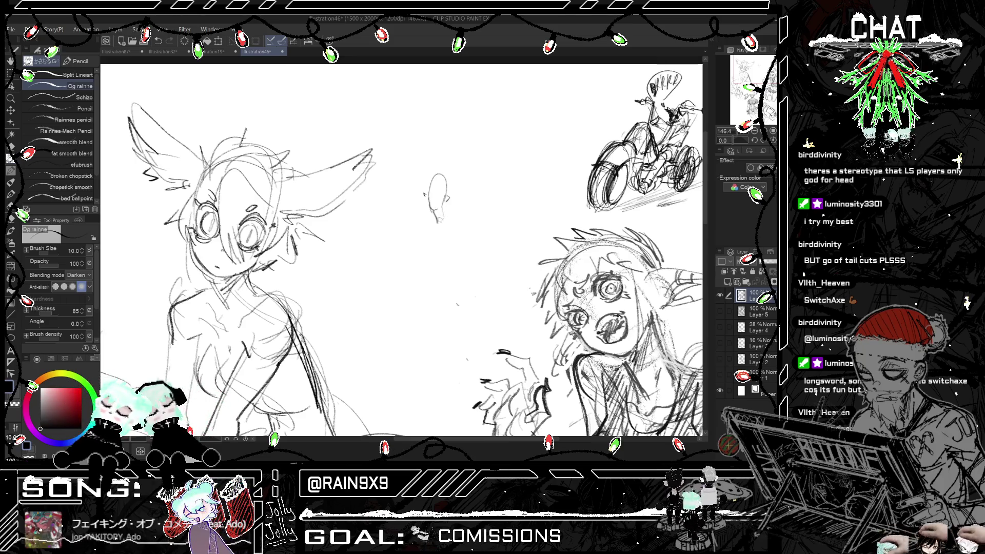
mouse_move(430, 226)
left_mouse_down()
mouse_move(445, 248)
mouse_move(426, 262)
mouse_move(418, 240)
mouse_move(424, 268)
left_mouse_up()
key("ctrl+z")
key("h")
key("h")
key("ctrl+z")
key("ctrl+z")
key("ctrl+z")
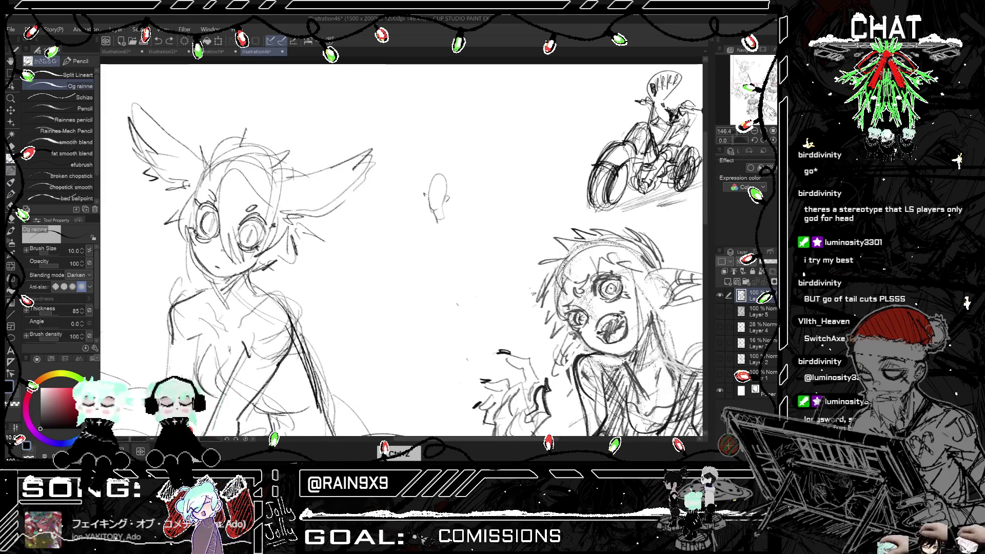
key("ctrl+z")
key("ctrl+z")
key("ctrl+z")
- Draw a long curved gesture line downward ending in a short hook
mouse_move(433, 164)
left_mouse_down()
mouse_move(454, 271)
mouse_move(415, 307)
mouse_move(420, 183)
mouse_move(444, 312)
left_mouse_up()
key("ctrl+z")
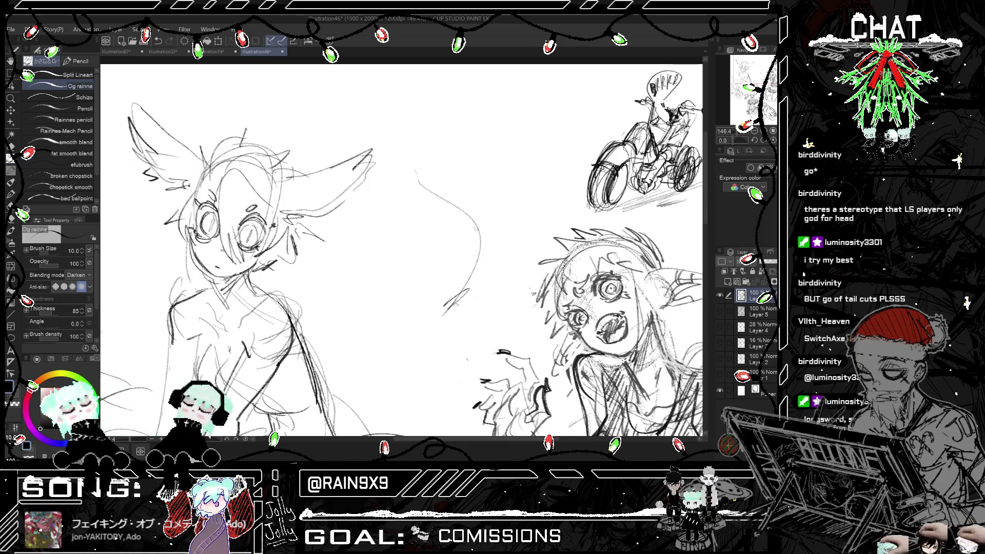
mouse_move(418, 165)
left_mouse_down()
mouse_move(430, 137)
mouse_move(421, 135)
mouse_move(421, 150)
left_mouse_up()
key("ctrl+z")
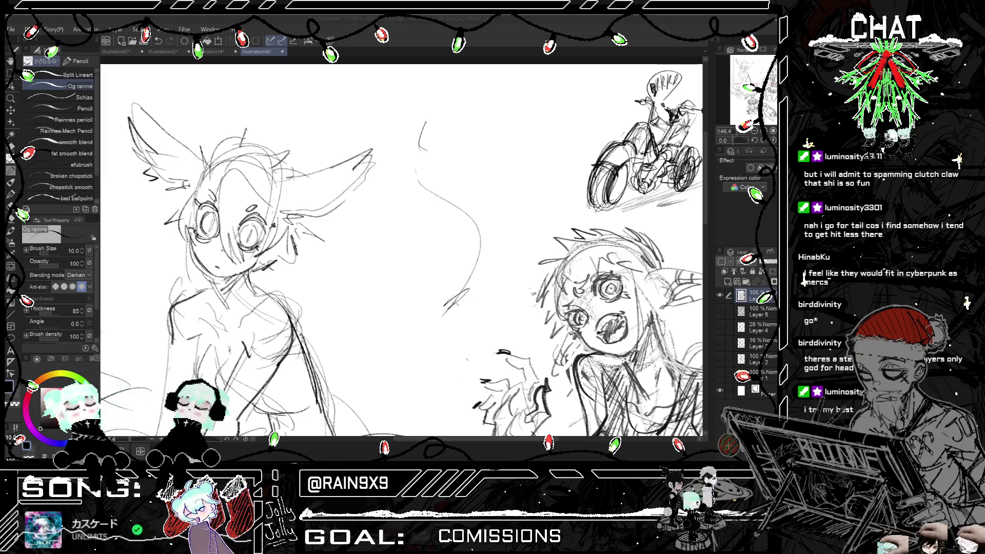
scroll(403, 252, "down", 4)
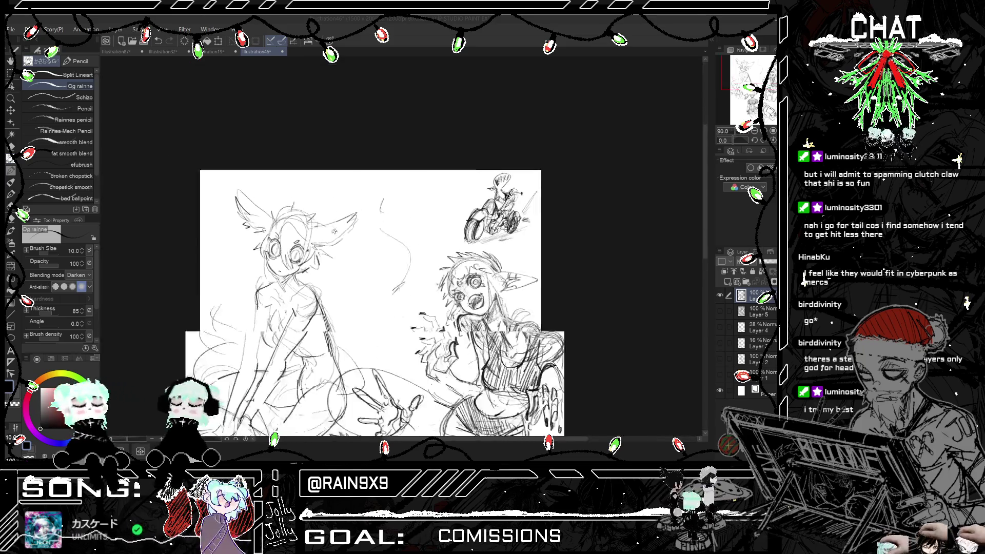
scroll(406, 237, "up", 4)
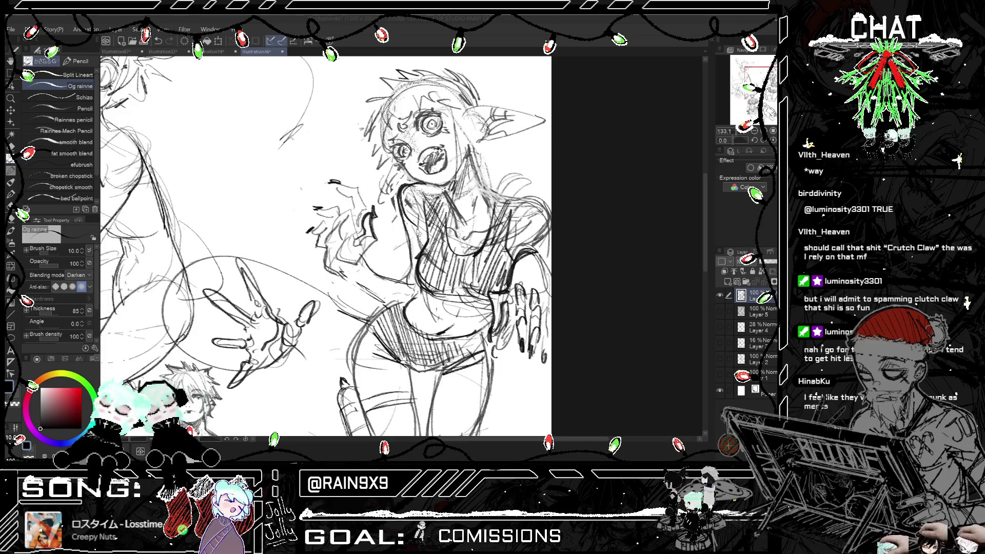
scroll(329, 246, "down", 6)
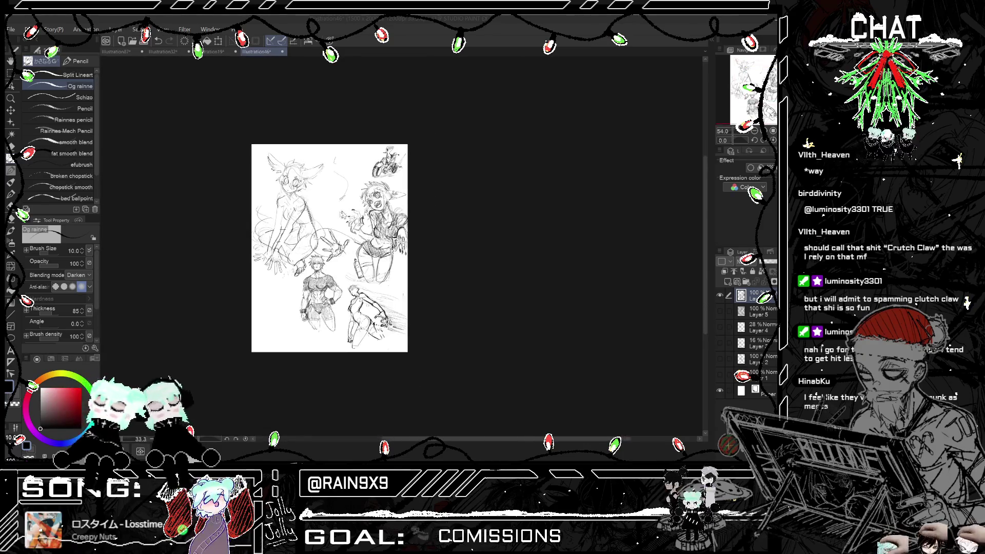
- Zoom out to the page and back in beside the motorbike, then sketch a head oval
scroll(328, 246, "up", 4)
scroll(328, 241, "down", 2)
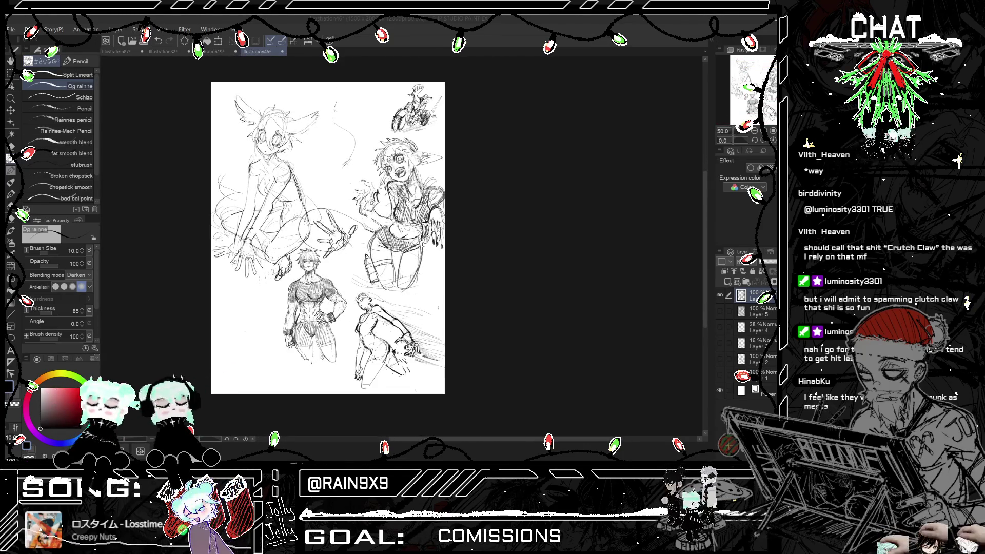
scroll(386, 392, "up", 3)
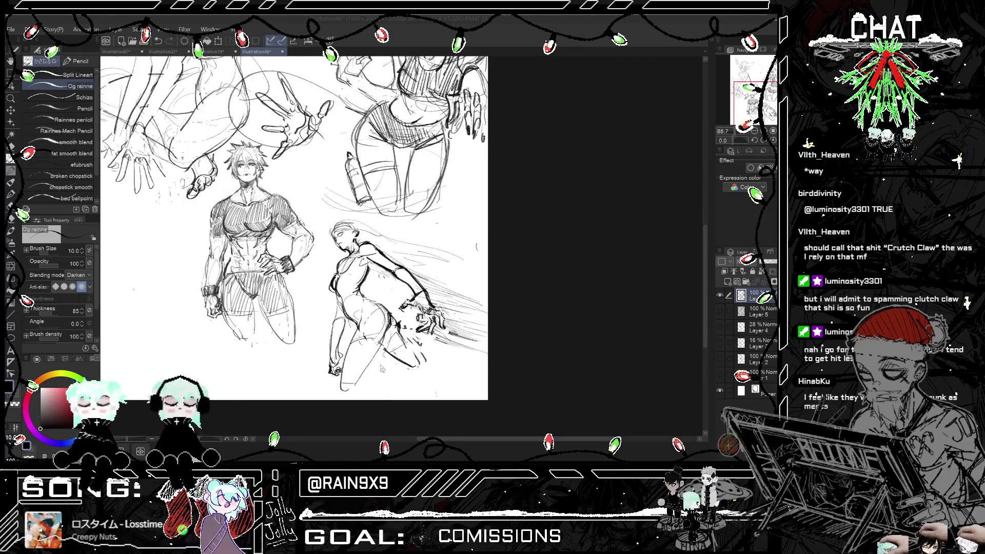
scroll(381, 368, "down", 3)
scroll(366, 106, "up", 1)
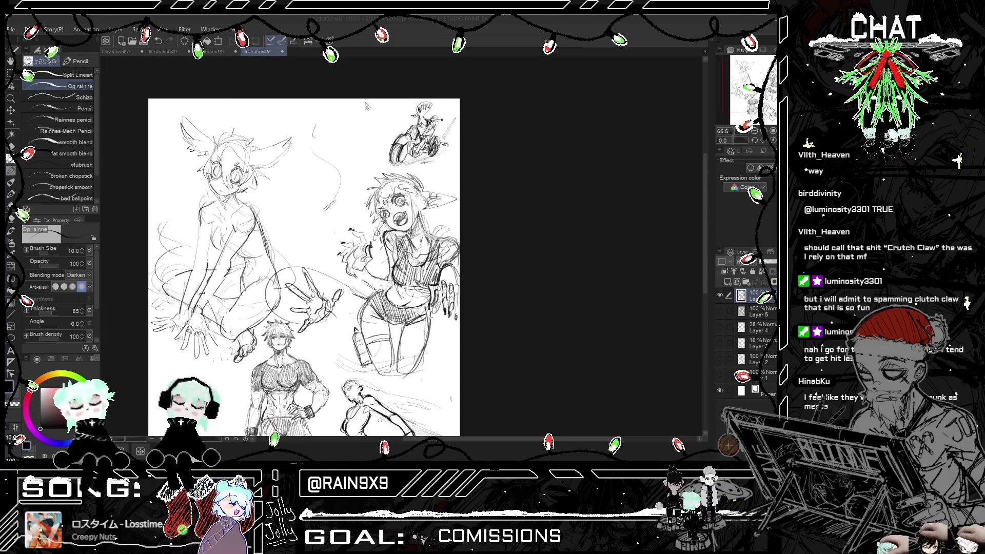
scroll(338, 113, "up", 4)
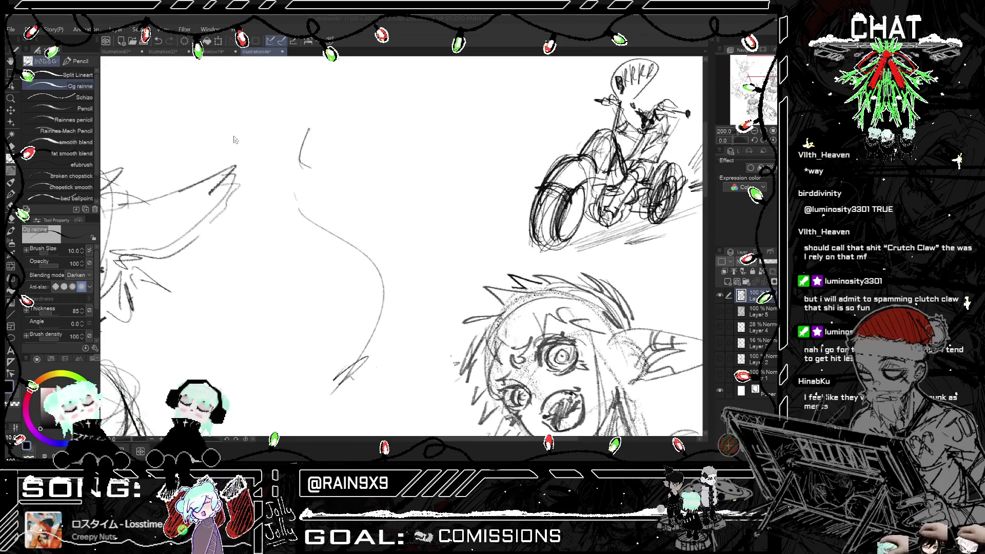
left_click_drag(300, 165, 295, 192)
- Rough in the neck, shoulder lines and a rounded loop under the new head
mouse_move(304, 148)
left_mouse_down()
mouse_move(303, 137)
mouse_move(325, 163)
mouse_move(300, 165)
mouse_move(290, 223)
mouse_move(356, 231)
left_mouse_up()
mouse_move(287, 197)
left_mouse_down()
mouse_move(309, 182)
mouse_move(345, 210)
mouse_move(351, 241)
mouse_move(339, 245)
left_mouse_up()
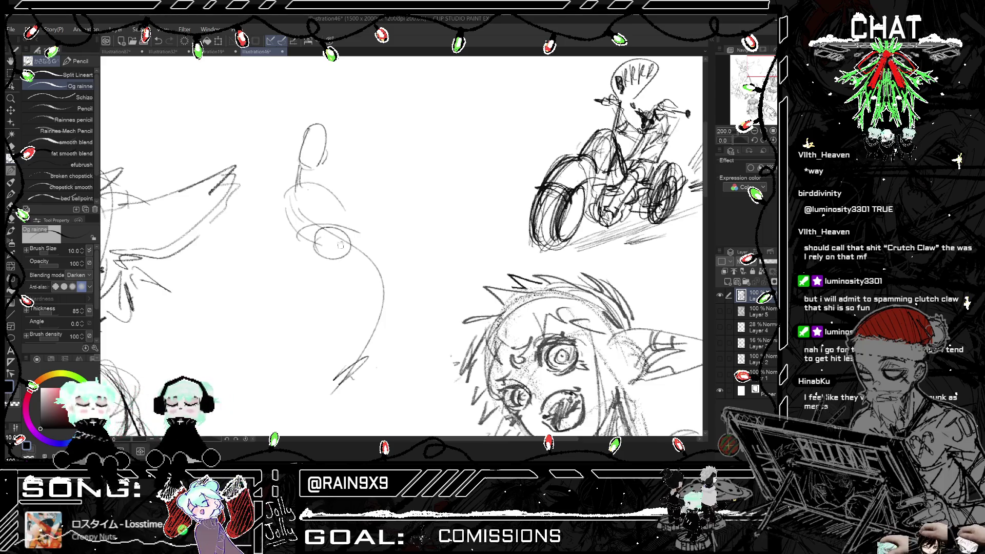
mouse_move(288, 194)
left_mouse_down()
mouse_move(277, 180)
mouse_move(270, 191)
mouse_move(272, 177)
mouse_move(271, 195)
mouse_move(336, 190)
mouse_move(347, 204)
mouse_move(310, 245)
mouse_move(342, 207)
left_mouse_up()
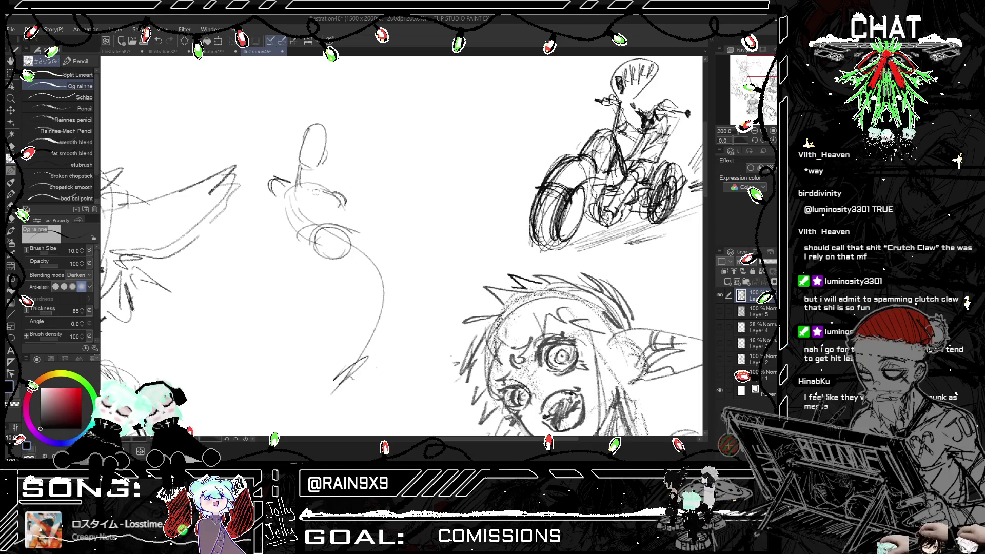
mouse_move(299, 183)
left_mouse_down()
mouse_move(335, 208)
mouse_move(305, 210)
mouse_move(347, 205)
left_mouse_up()
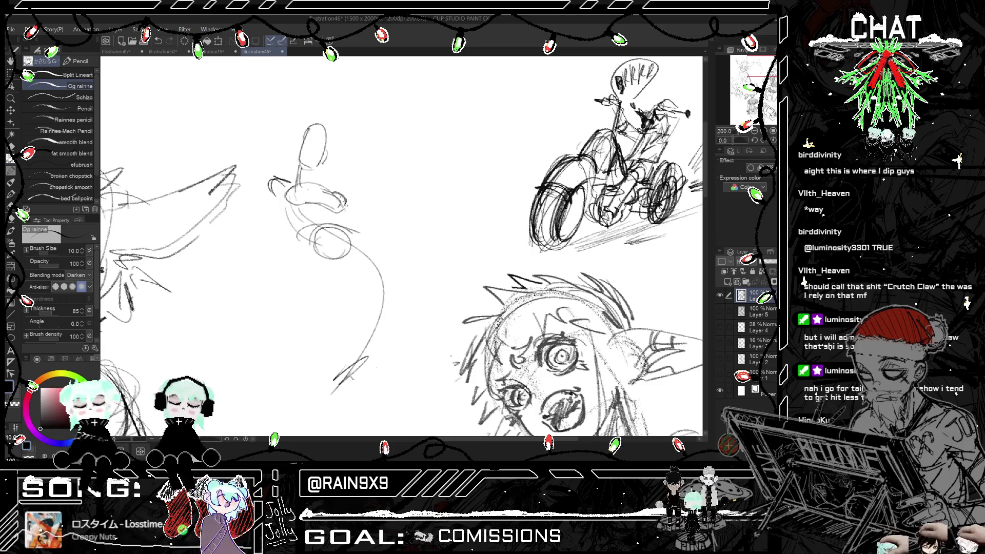
key("h")
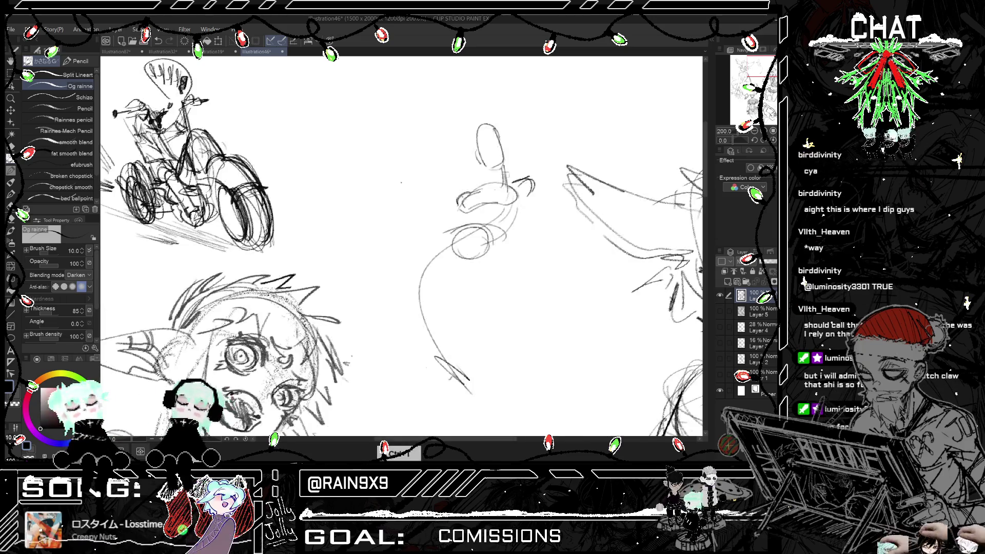
- Sketch the body curve and the knuckles of the raised fist
left_click_drag(520, 210, 499, 235)
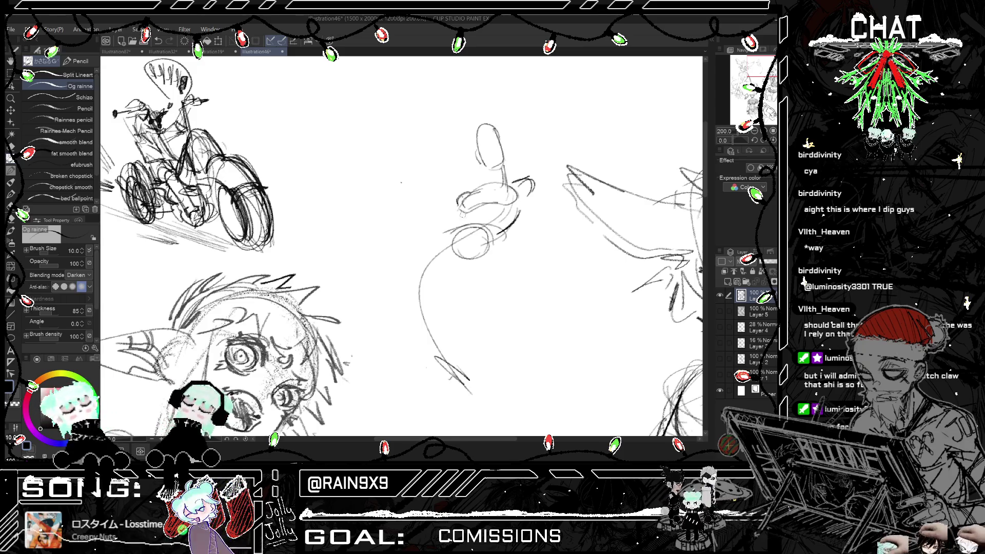
key("ctrl+z")
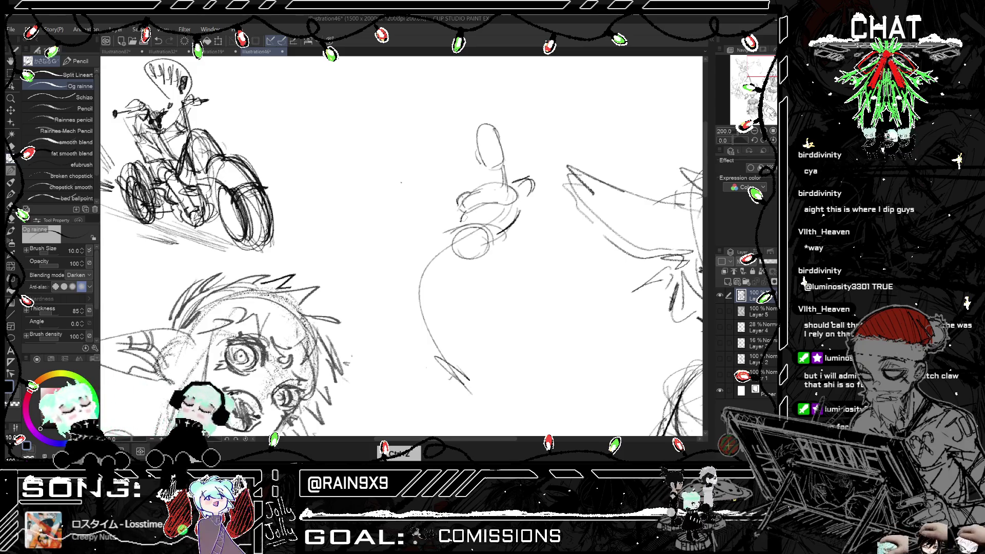
left_click_drag(445, 241, 437, 249)
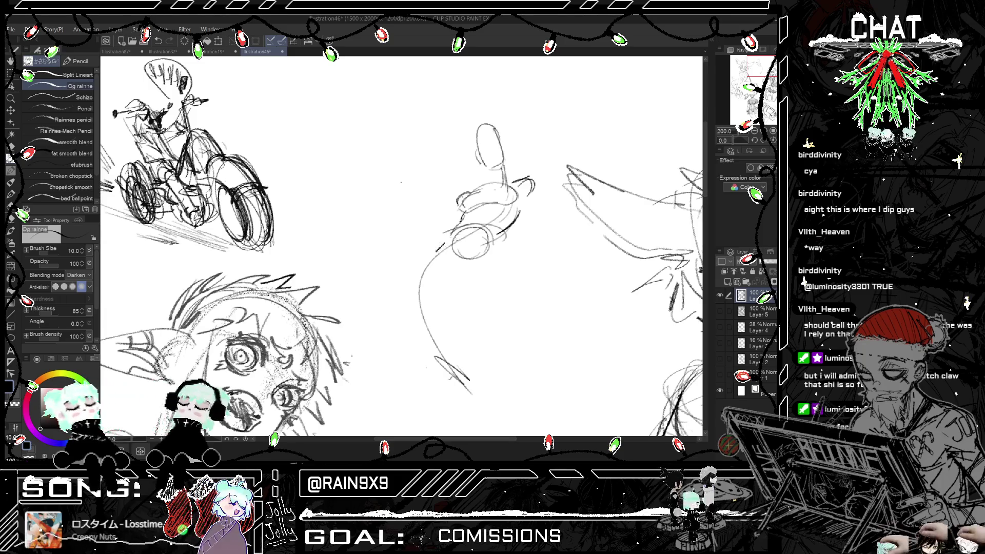
mouse_move(501, 230)
left_mouse_down()
mouse_move(428, 247)
mouse_move(410, 277)
mouse_move(440, 290)
left_mouse_up()
key("ctrl+z")
left_click_drag(434, 256, 441, 283)
left_click_drag(453, 259, 464, 296)
left_click_drag(492, 259, 494, 296)
key("h")
key("h")
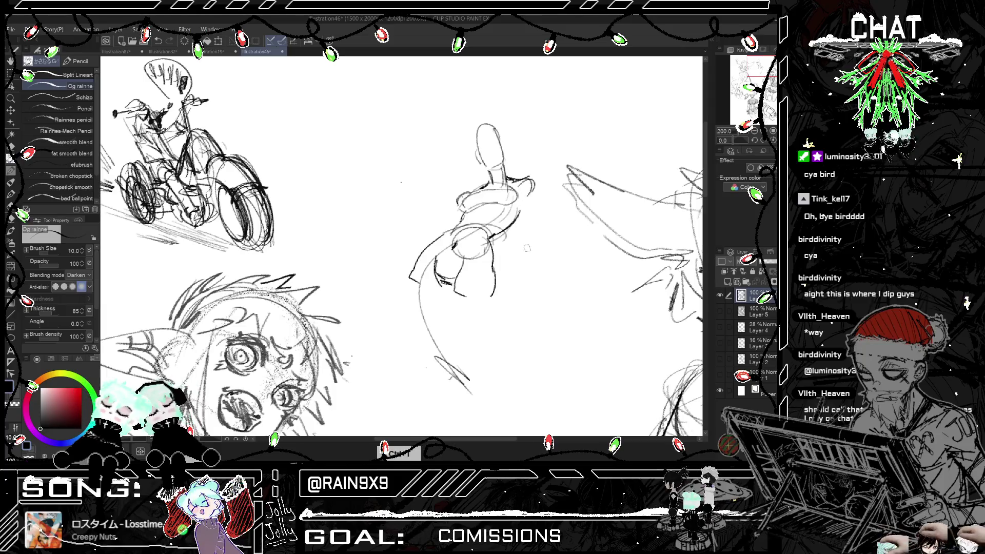
- Extend the arm's right contour downward and refine the hand and fingers
mouse_move(520, 199)
left_mouse_down()
mouse_move(525, 249)
mouse_move(531, 217)
mouse_move(536, 247)
mouse_move(535, 306)
left_mouse_up()
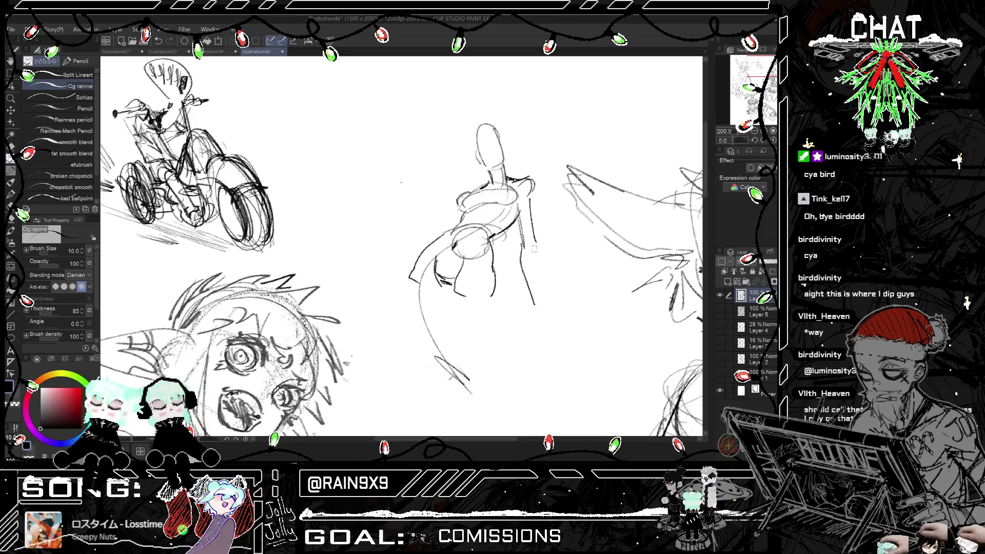
left_click_drag(534, 242, 547, 300)
key("h")
key("h")
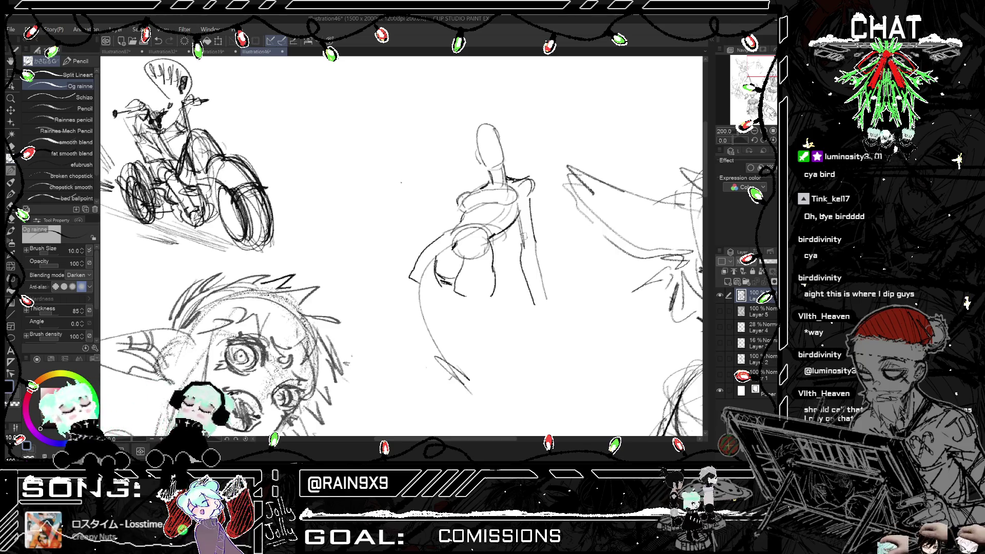
left_click_drag(523, 254, 538, 305)
left_click_drag(534, 245, 546, 311)
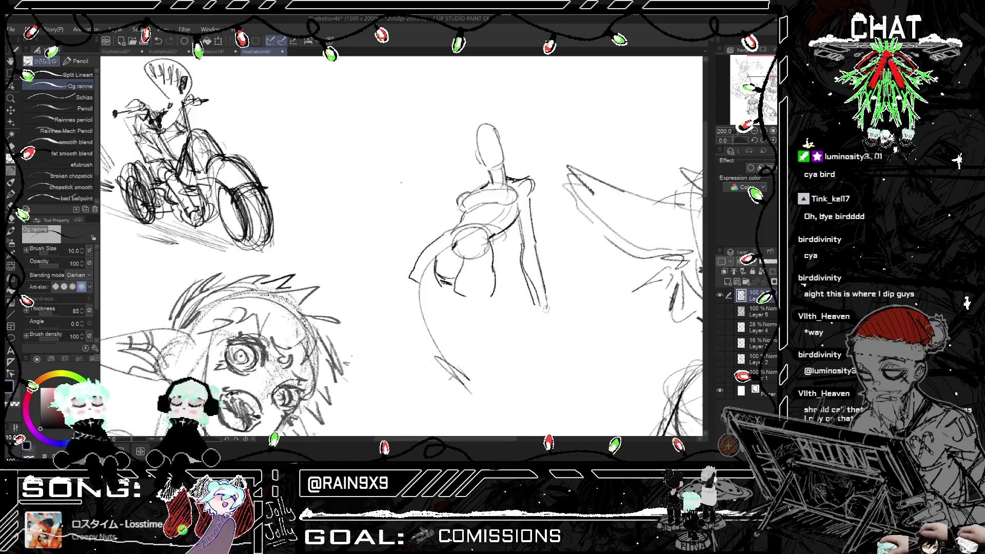
mouse_move(466, 252)
left_mouse_down()
mouse_move(457, 300)
mouse_move(441, 239)
mouse_move(446, 283)
left_mouse_up()
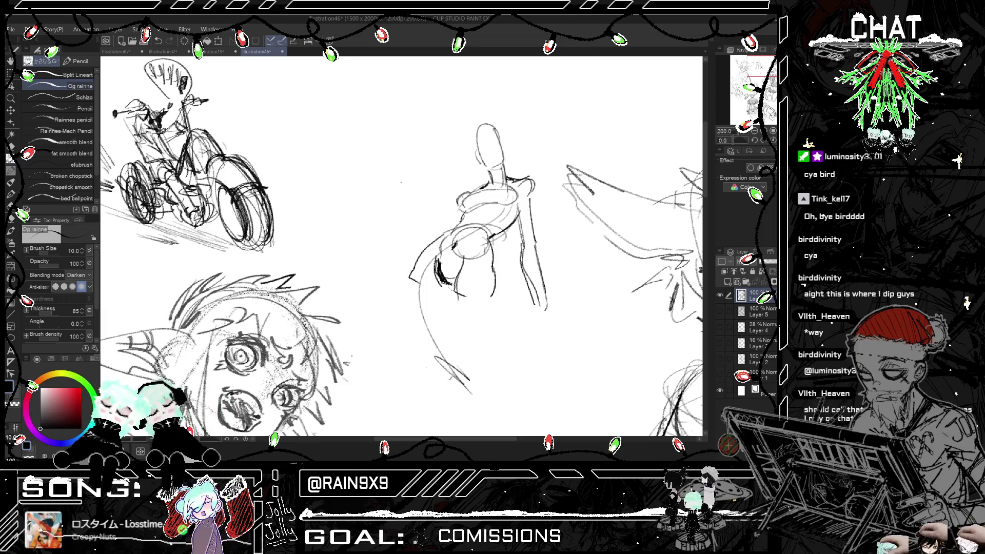
- Draw the collar, retrace the head outline, add an ear and darken the left shoulder
left_click_drag(486, 172, 504, 163)
mouse_move(484, 131)
left_mouse_down()
mouse_move(478, 151)
mouse_move(496, 134)
mouse_move(488, 127)
mouse_move(477, 149)
mouse_move(497, 132)
left_mouse_up()
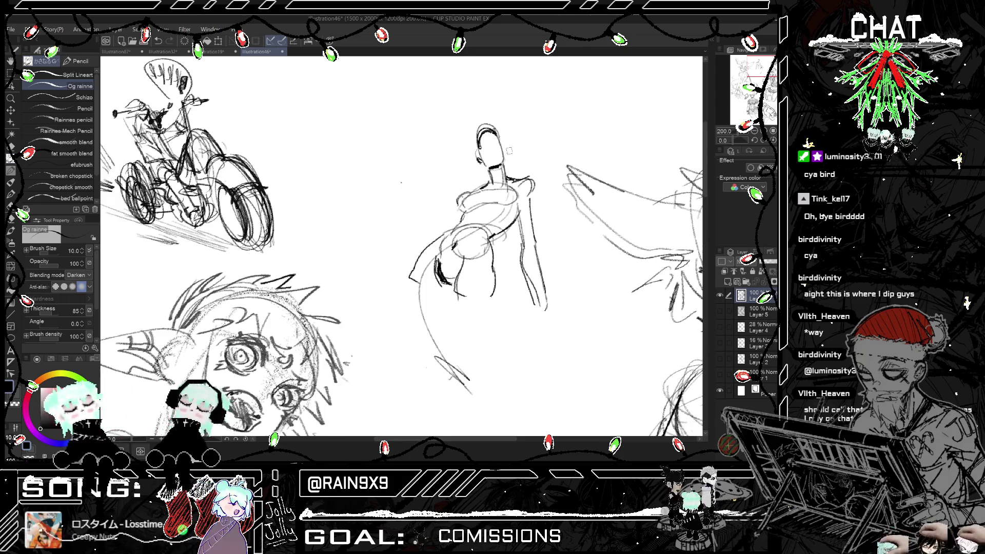
mouse_move(503, 149)
left_mouse_down()
mouse_move(506, 163)
mouse_move(505, 149)
left_mouse_up()
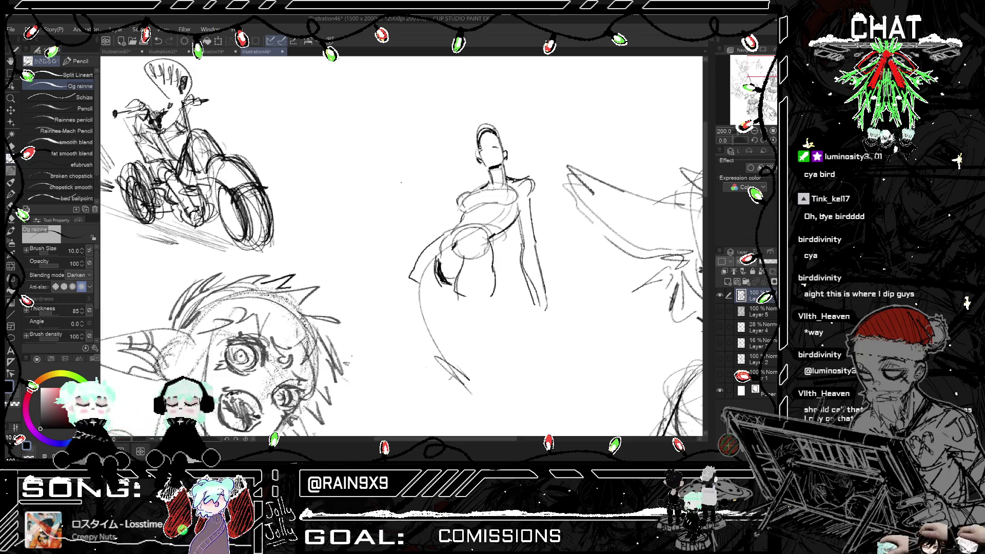
mouse_move(473, 192)
left_mouse_down()
mouse_move(463, 210)
mouse_move(508, 186)
mouse_move(531, 199)
mouse_move(522, 188)
mouse_move(508, 225)
mouse_move(494, 233)
mouse_move(473, 222)
left_mouse_up()
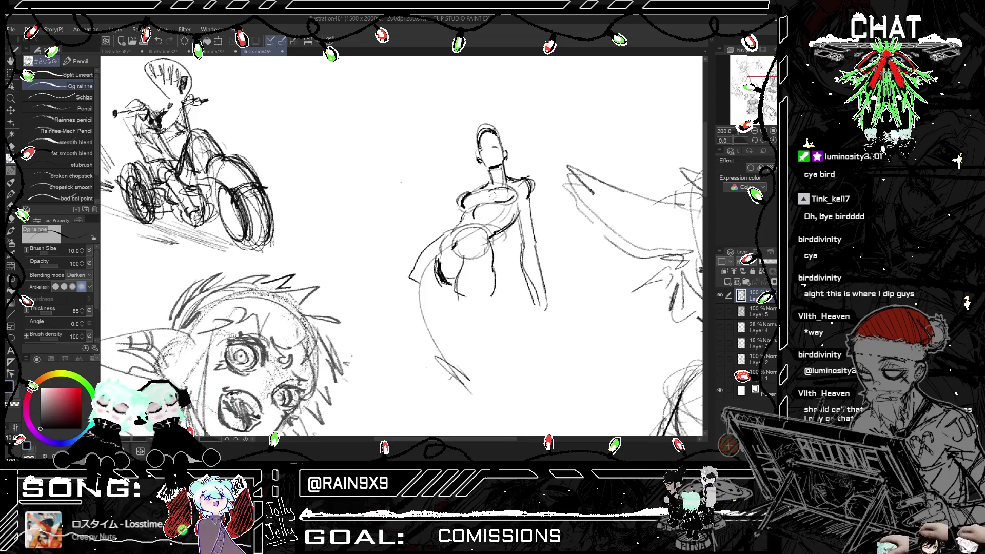
- Draw both legs downward, including the left leg's outer and inner contours and hip
scroll(494, 195, "down", 3)
scroll(480, 214, "up", 4)
left_click_drag(428, 244, 434, 355)
left_click_drag(460, 262, 449, 341)
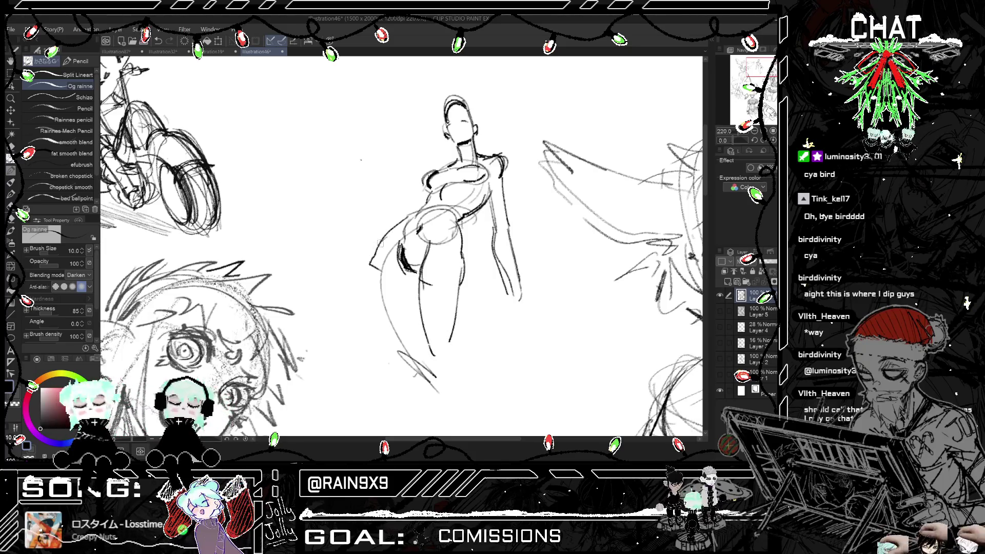
mouse_move(378, 241)
left_mouse_down()
mouse_move(397, 344)
mouse_move(408, 349)
left_mouse_up()
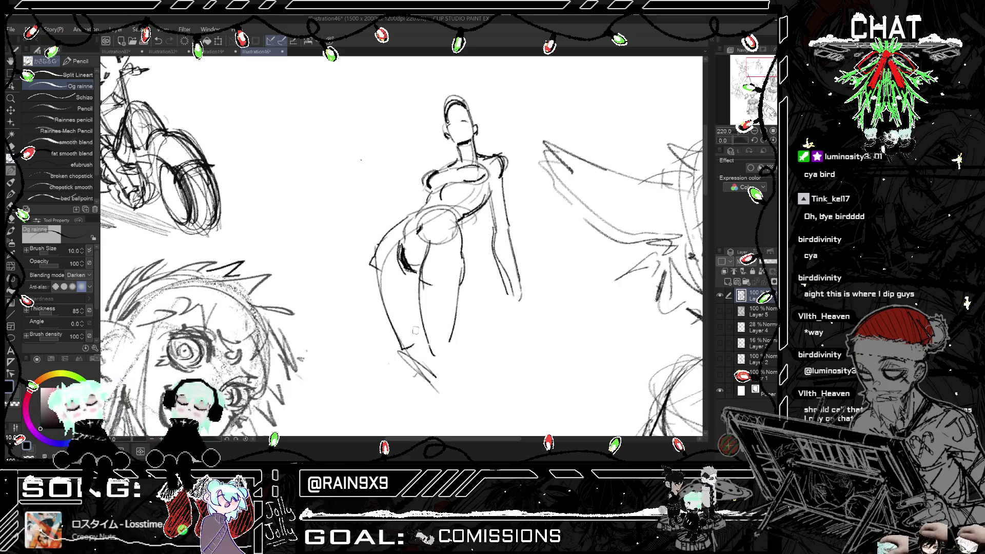
left_click_drag(413, 295, 418, 333)
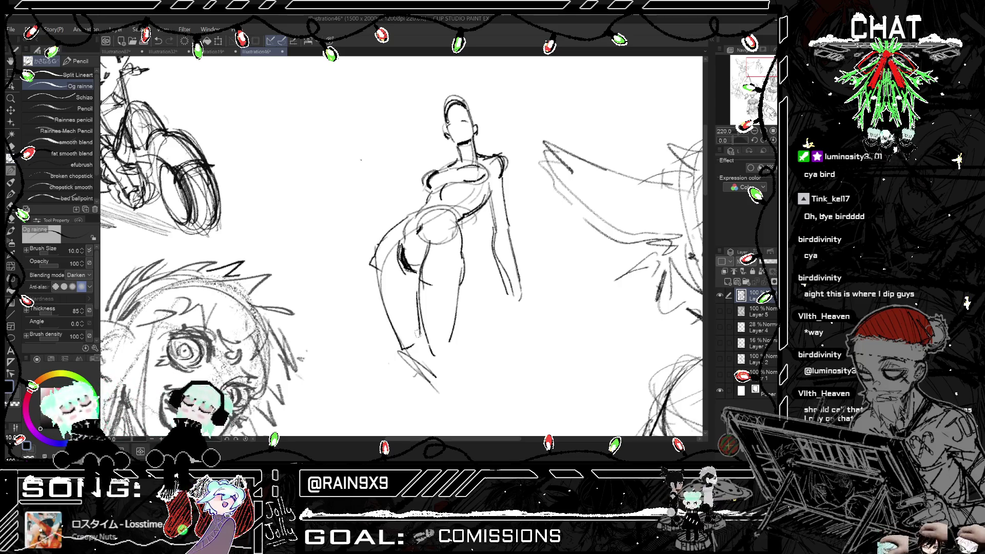
mouse_move(408, 213)
left_mouse_down()
mouse_move(379, 254)
mouse_move(397, 338)
left_mouse_up()
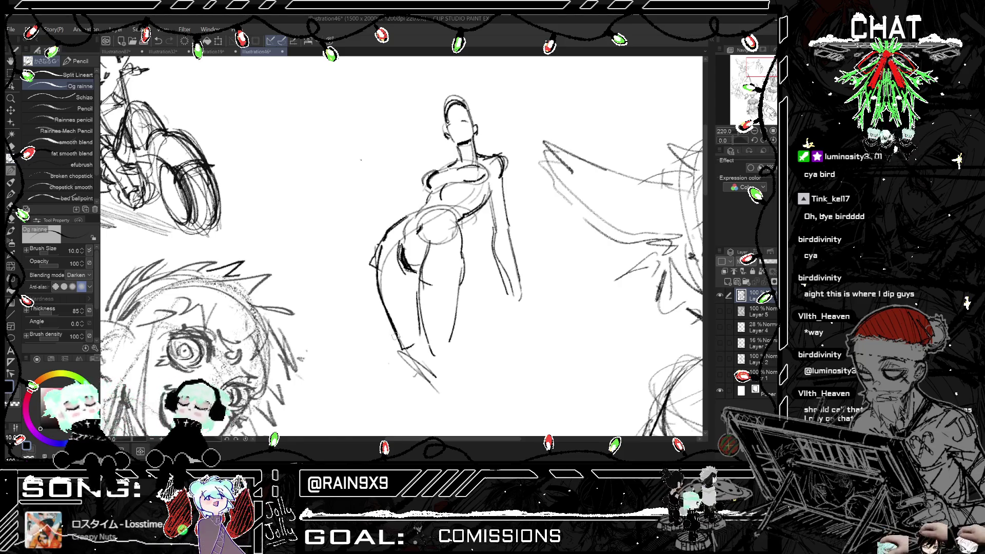
key("ctrl+0")
- Toggle to the eraser and back to the pencil brush
scroll(426, 256, "up", 5)
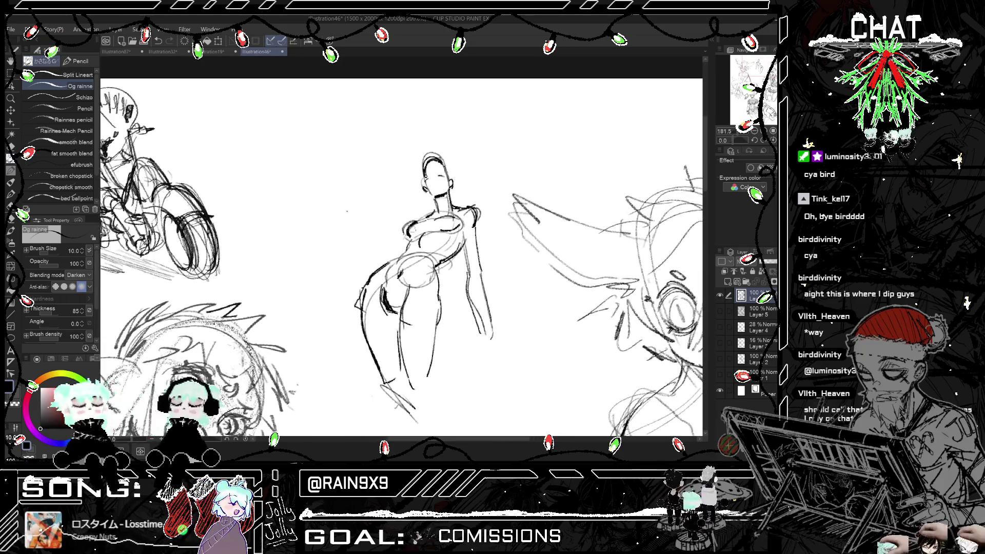
scroll(387, 207, "down", 3)
key("e")
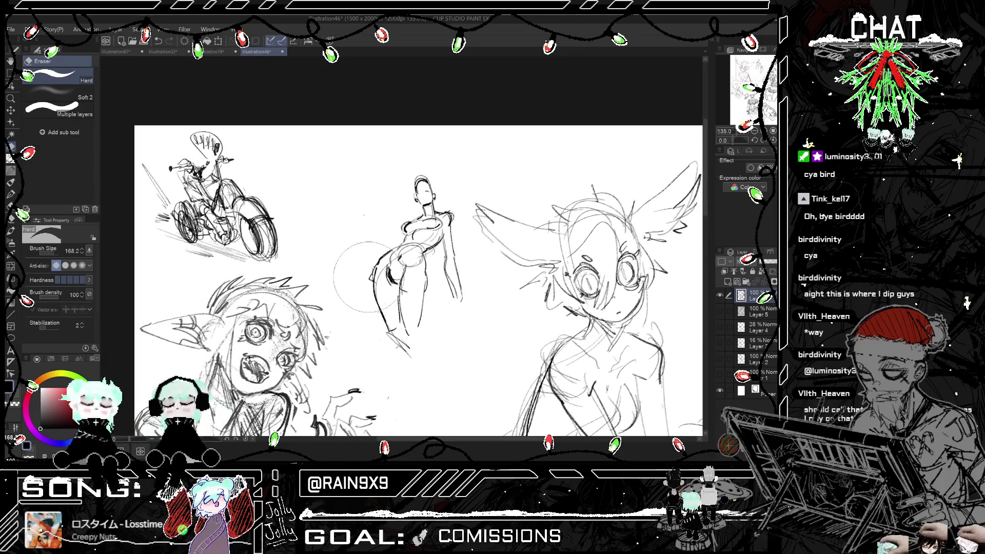
left_click(10, 160)
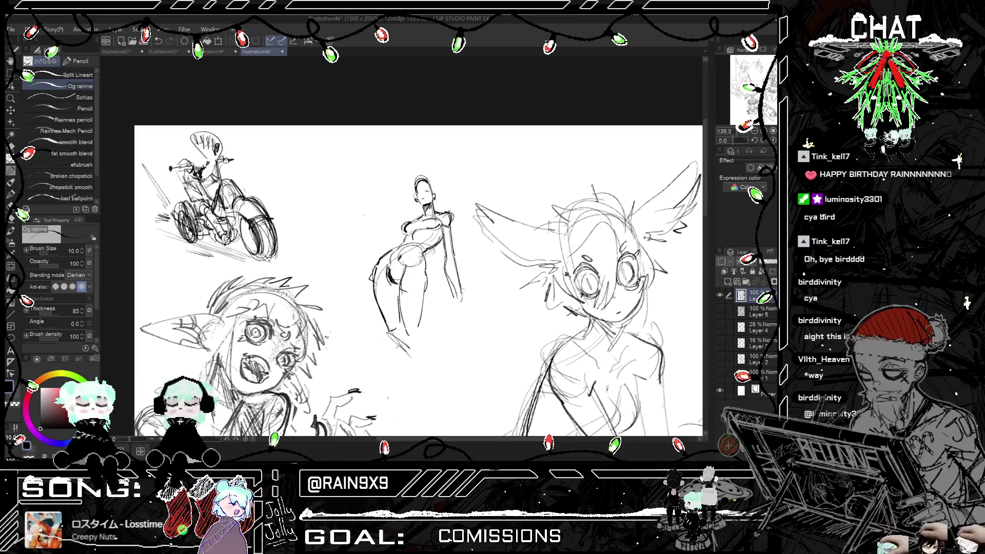
- Set the Hard eraser to size 27.4 and erase stray lines on the figure's left hip
scroll(461, 290, "up", 1)
scroll(458, 293, "up", 1)
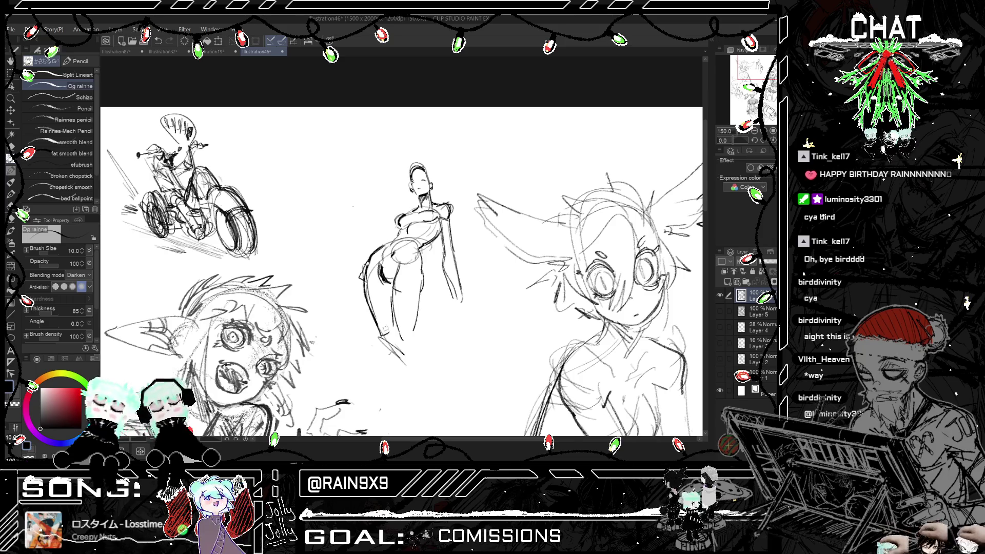
key("ctrl+h")
key("e")
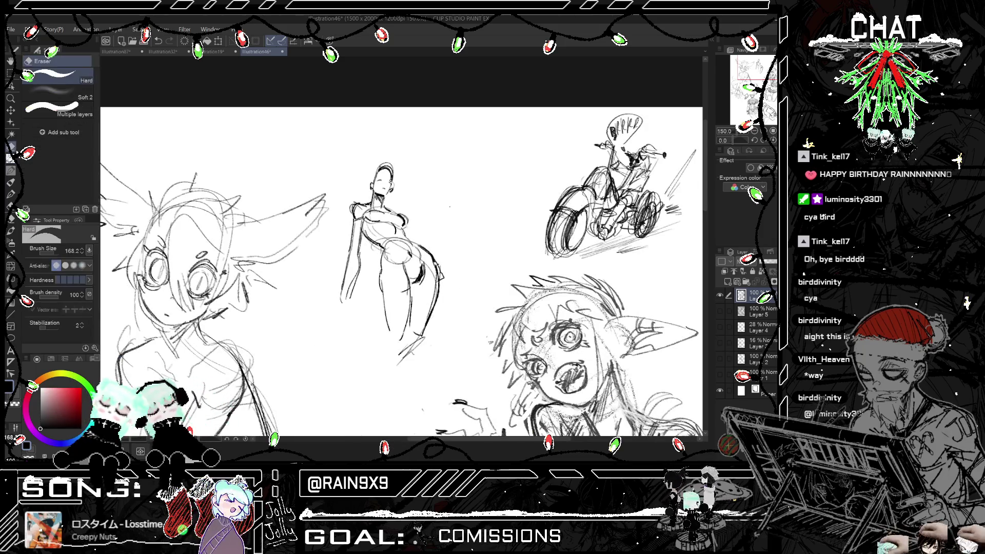
left_click_drag(458, 265, 420, 266)
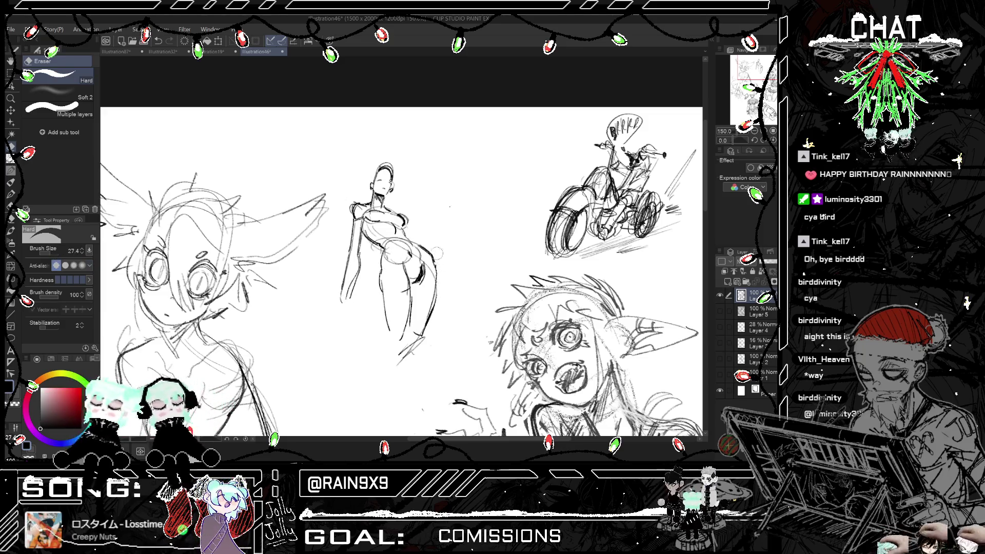
key("h")
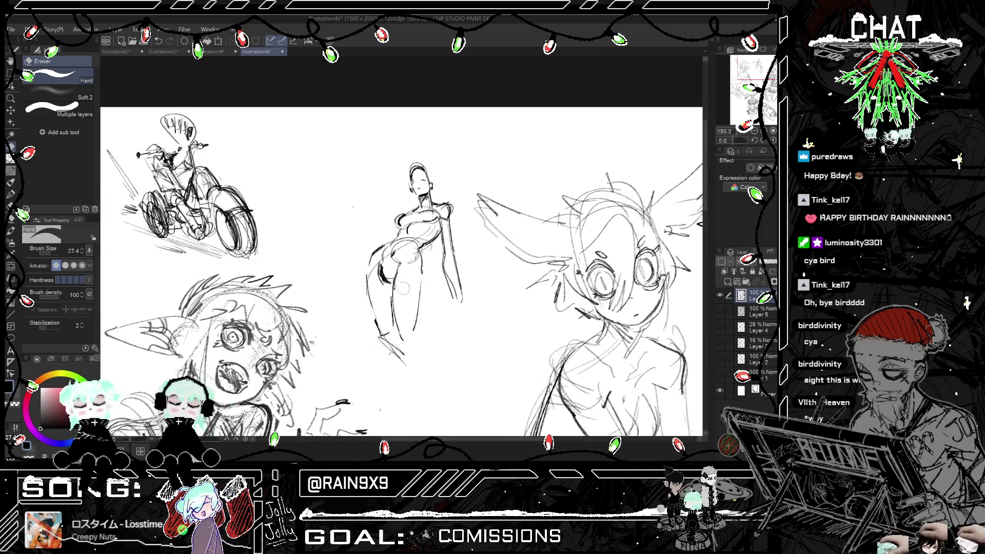
left_click_drag(382, 280, 377, 272)
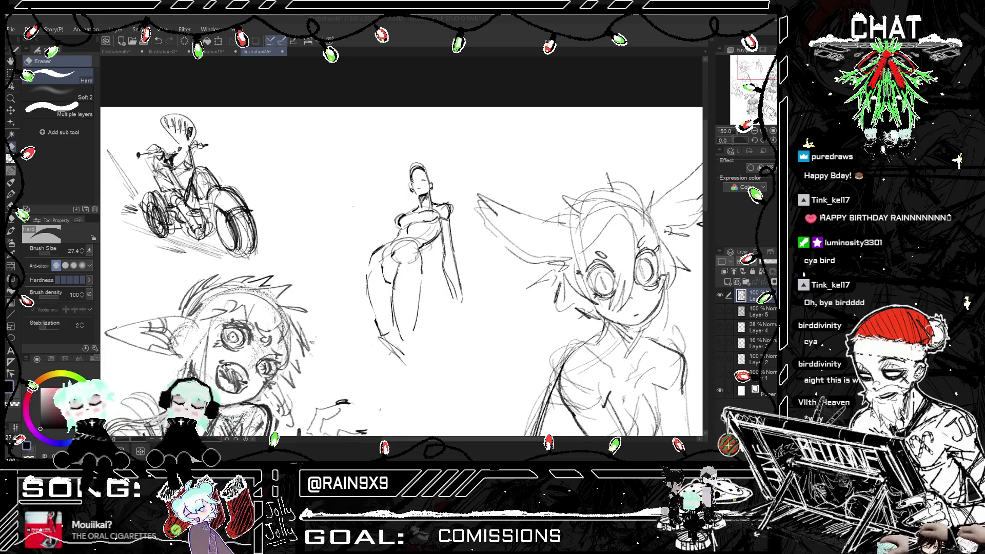
scroll(551, 234, "down", 3)
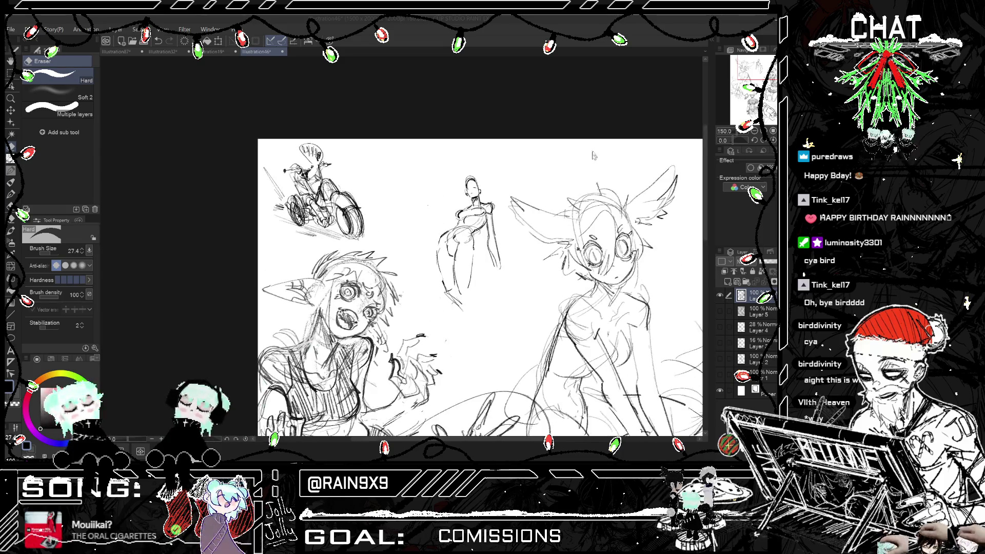
- Return to the pencil and rough in the middle figure's leg strokes
scroll(463, 219, "up", 4)
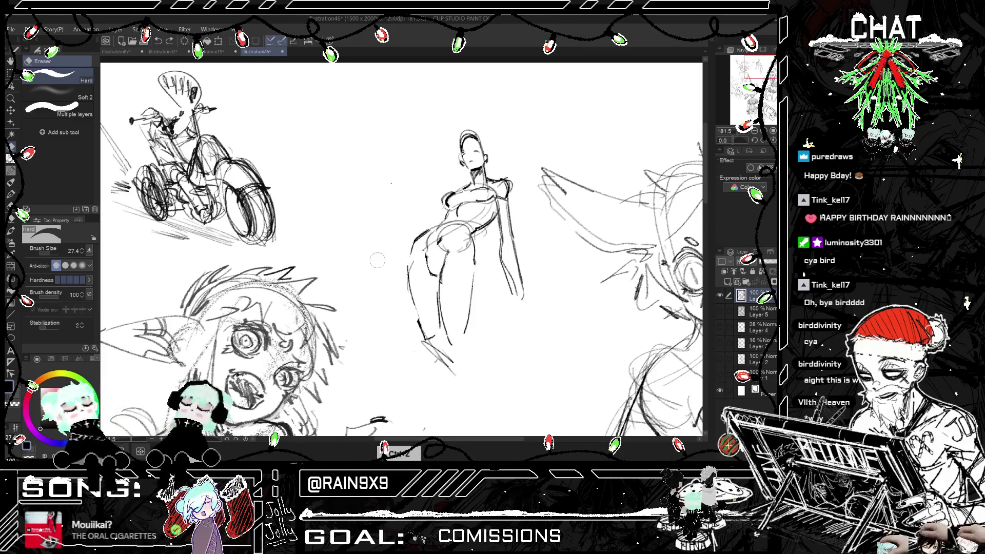
left_click(11, 170)
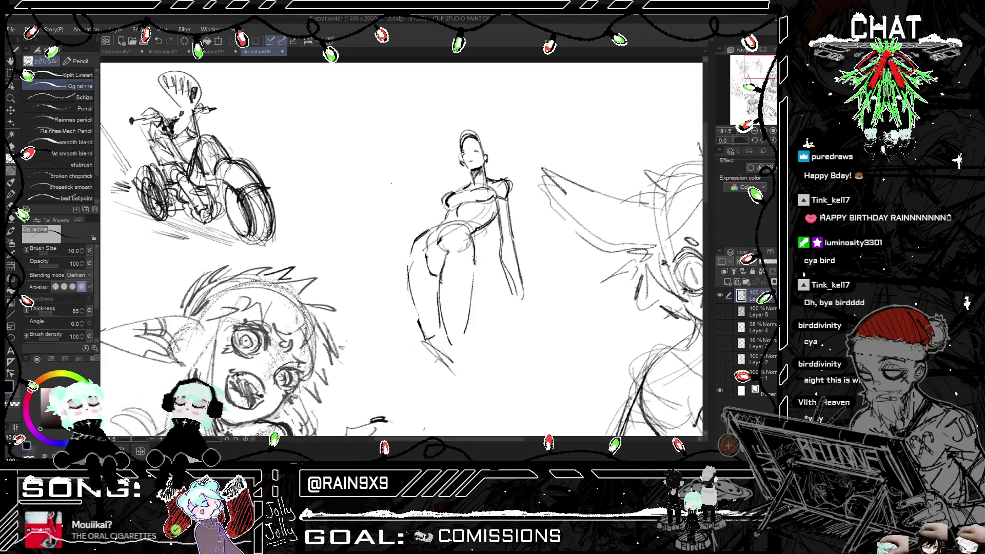
key("h")
key("h")
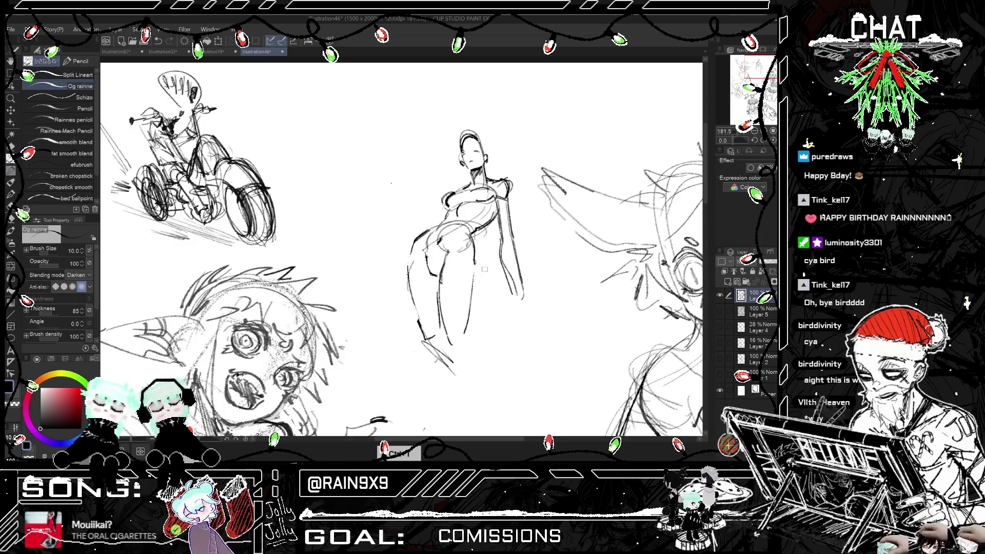
scroll(492, 256, "down", 3)
scroll(507, 224, "down", 3)
scroll(445, 246, "up", 4)
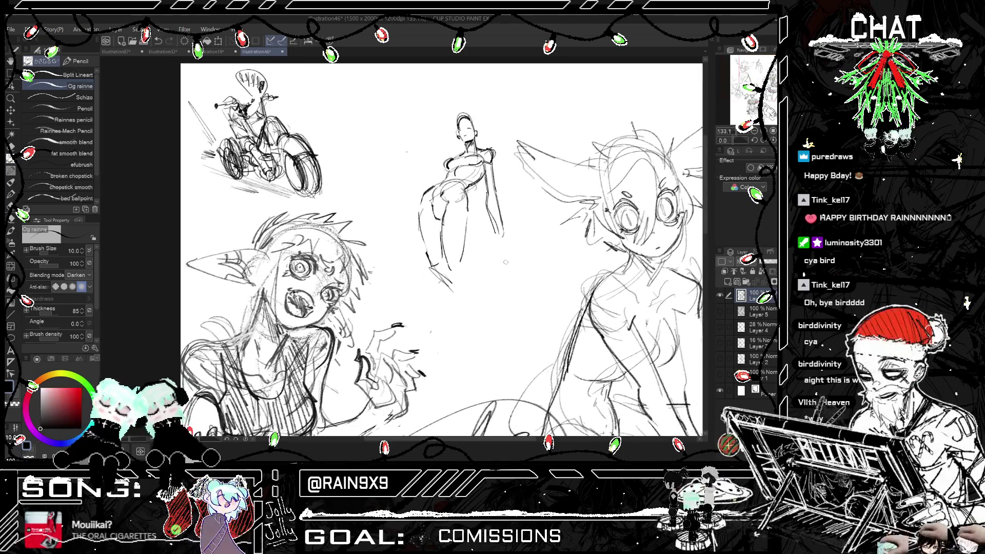
mouse_move(459, 270)
left_mouse_down()
mouse_move(452, 291)
mouse_move(451, 275)
left_mouse_up()
left_click_drag(468, 212, 465, 239)
mouse_move(466, 236)
left_mouse_down()
mouse_move(465, 262)
mouse_move(462, 251)
left_mouse_up()
mouse_move(464, 253)
left_mouse_down()
mouse_move(449, 282)
mouse_move(471, 289)
mouse_move(480, 364)
left_mouse_up()
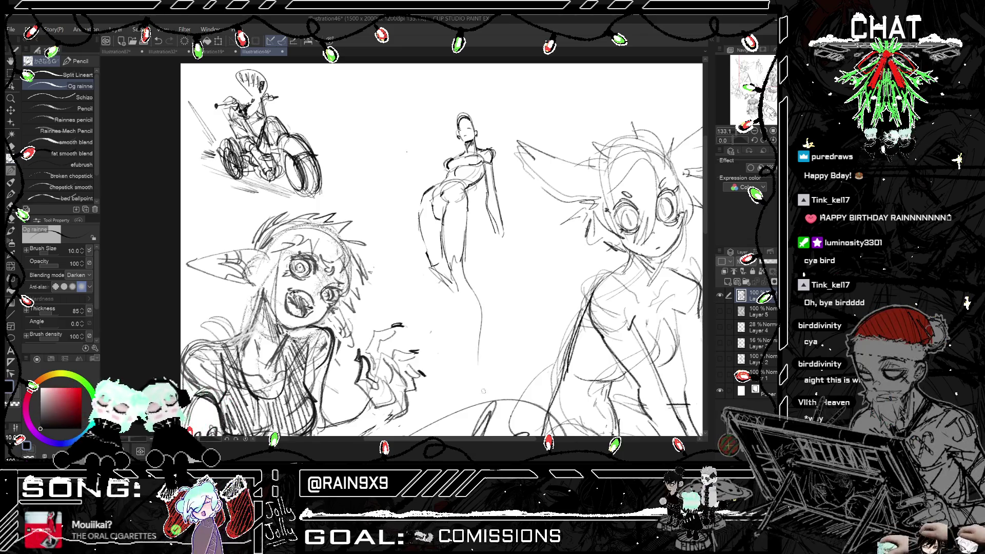
- Redraw the leg line and the left leg line further down
key("ctrl+z")
left_click_drag(461, 262, 474, 334)
key("ctrl+z")
left_click_drag(463, 269, 476, 352)
left_click_drag(454, 291, 466, 350)
key("ctrl+z")
left_click_drag(455, 295, 469, 351)
- Shape and darken the left hip and extend the leg line further down
left_click_drag(423, 236, 419, 246)
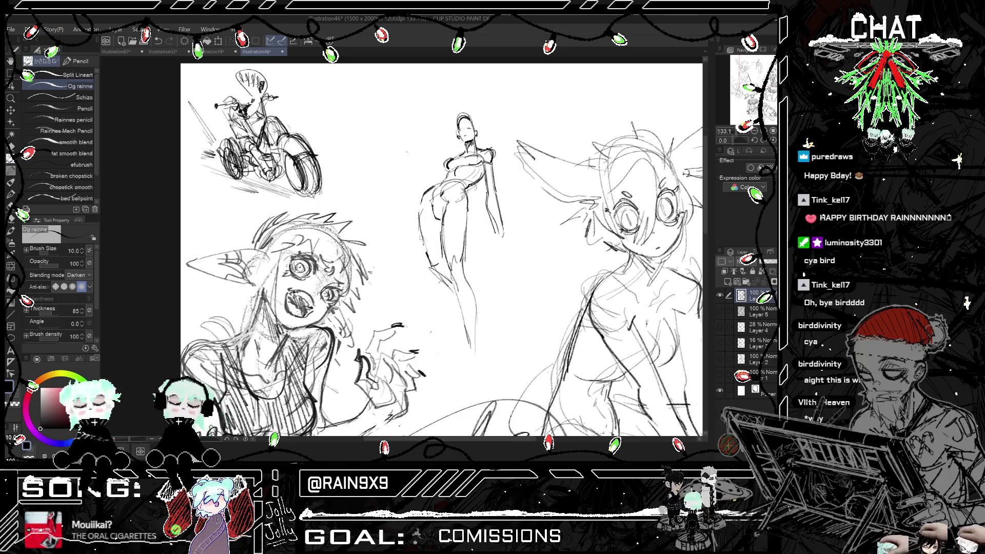
mouse_move(423, 200)
left_mouse_down()
mouse_move(413, 272)
mouse_move(413, 229)
mouse_move(405, 268)
left_mouse_up()
key("ctrl+z")
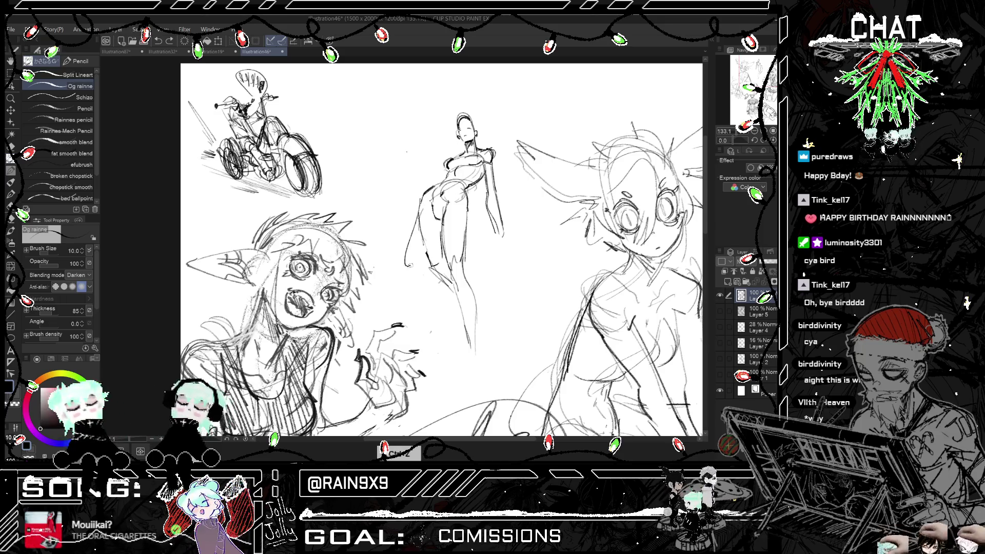
mouse_move(438, 224)
left_mouse_down()
mouse_move(405, 290)
mouse_move(466, 341)
left_mouse_up()
key("h")
key("h")
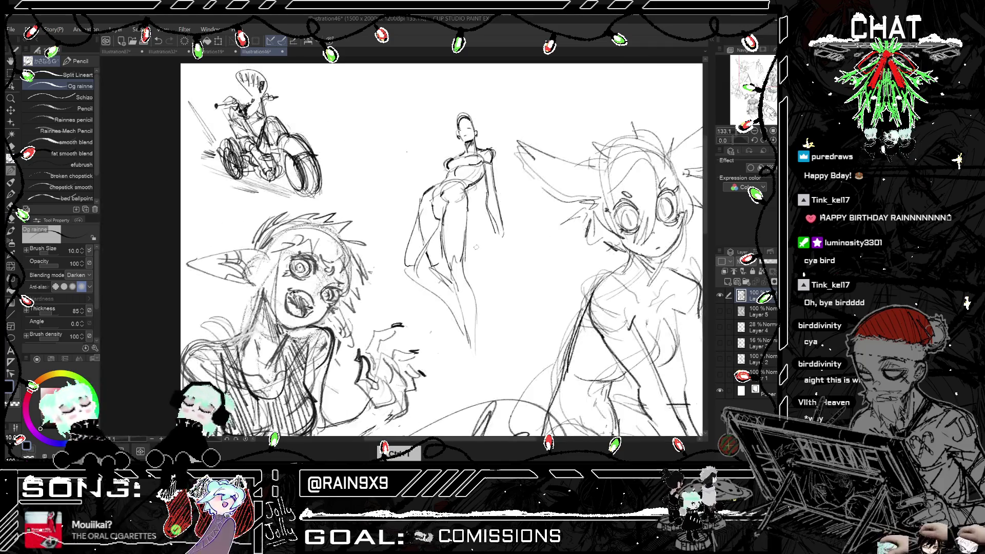
mouse_move(410, 256)
left_mouse_down()
mouse_move(405, 281)
mouse_move(468, 323)
left_mouse_up()
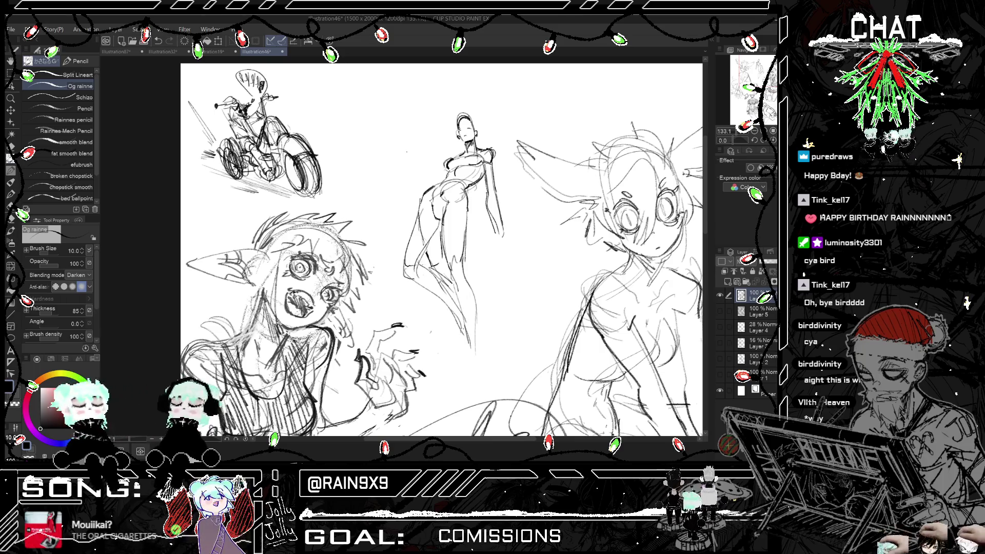
mouse_move(469, 341)
left_mouse_down()
mouse_move(461, 375)
mouse_move(474, 380)
mouse_move(466, 396)
left_mouse_up()
key("h")
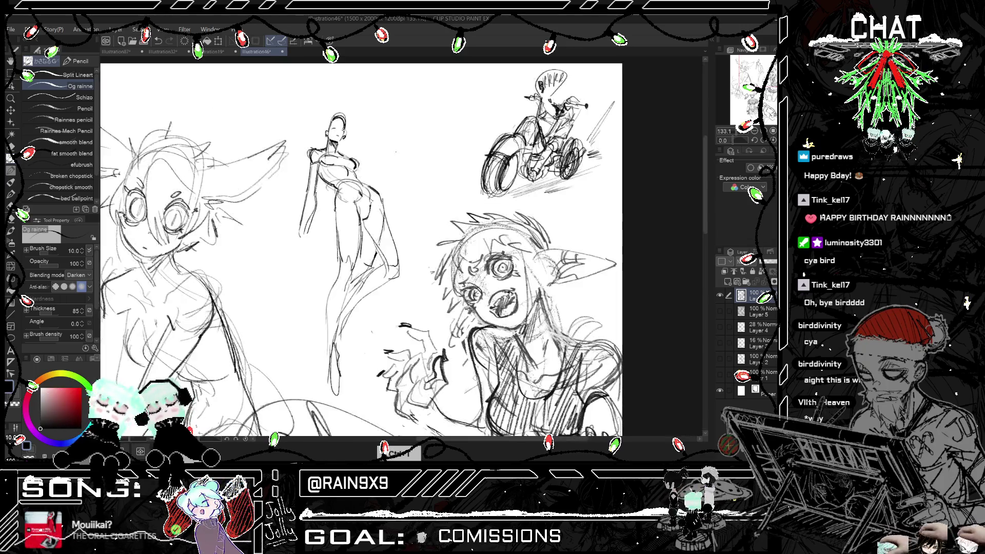
key("h")
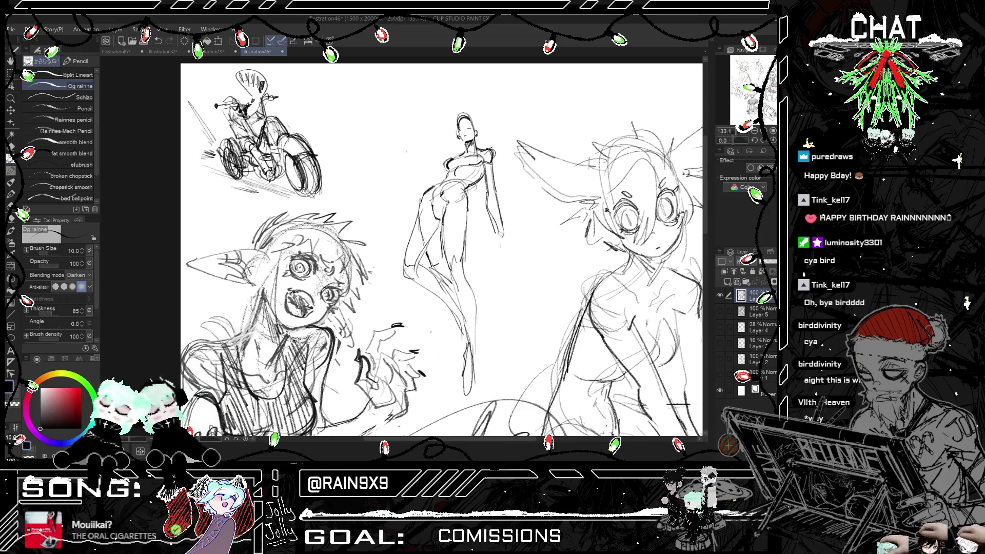
- Redraw the small strokes at the middle figure's hand
left_click_drag(495, 235, 499, 242)
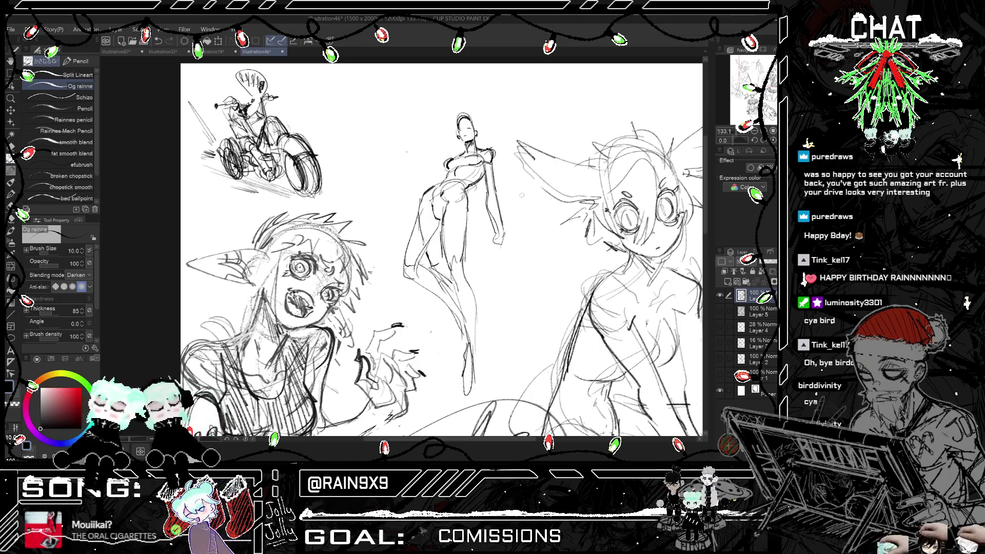
key("h")
key("ctrl+z")
left_click_drag(306, 231, 307, 248)
key("ctrl+z")
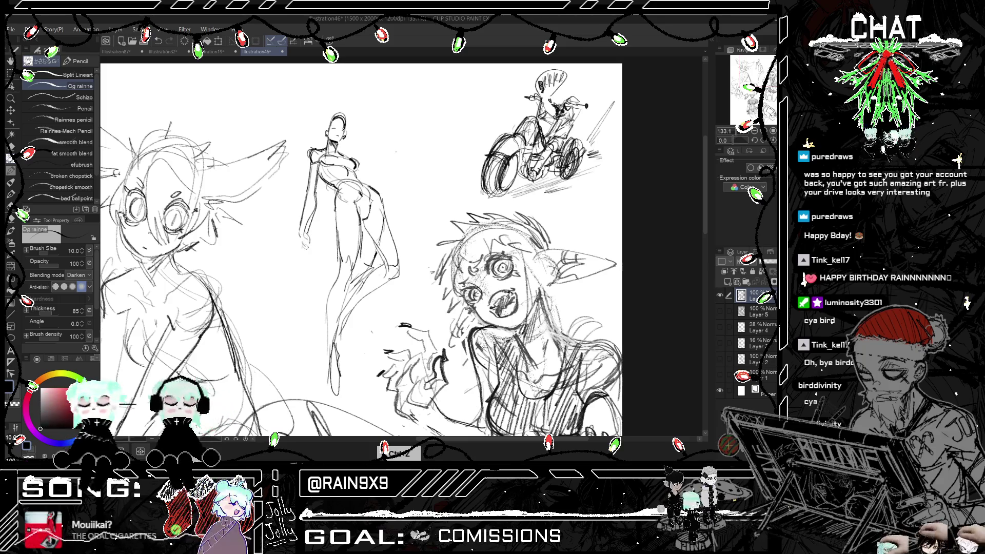
key("h")
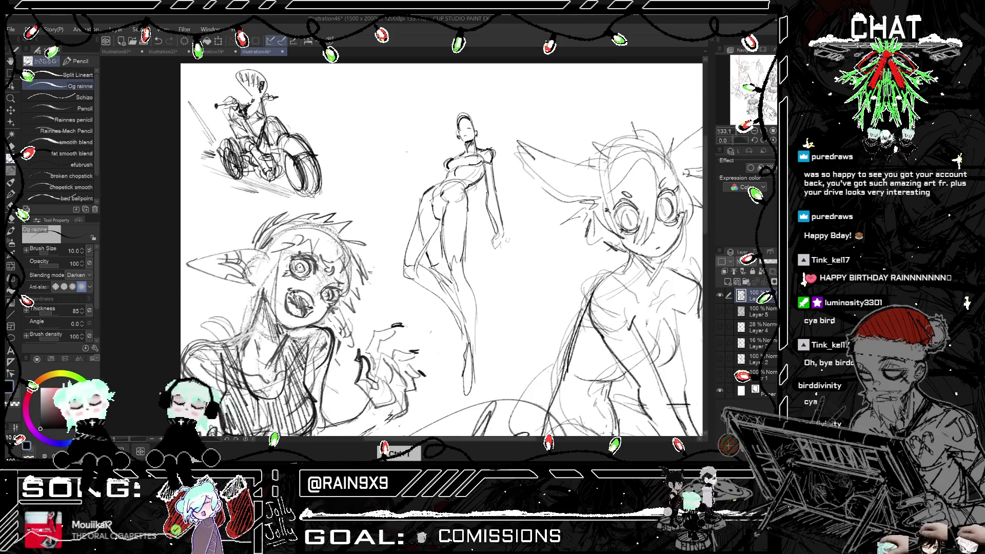
mouse_move(494, 239)
left_mouse_down()
mouse_move(507, 258)
mouse_move(495, 282)
mouse_move(505, 328)
left_mouse_up()
key("ctrl+z")
key("ctrl+z")
key("ctrl+h")
key("ctrl+h")
key("ctrl+z")
- Add pencil strokes below the hand, down the figure's side and along the arm
left_click_drag(487, 259, 526, 354)
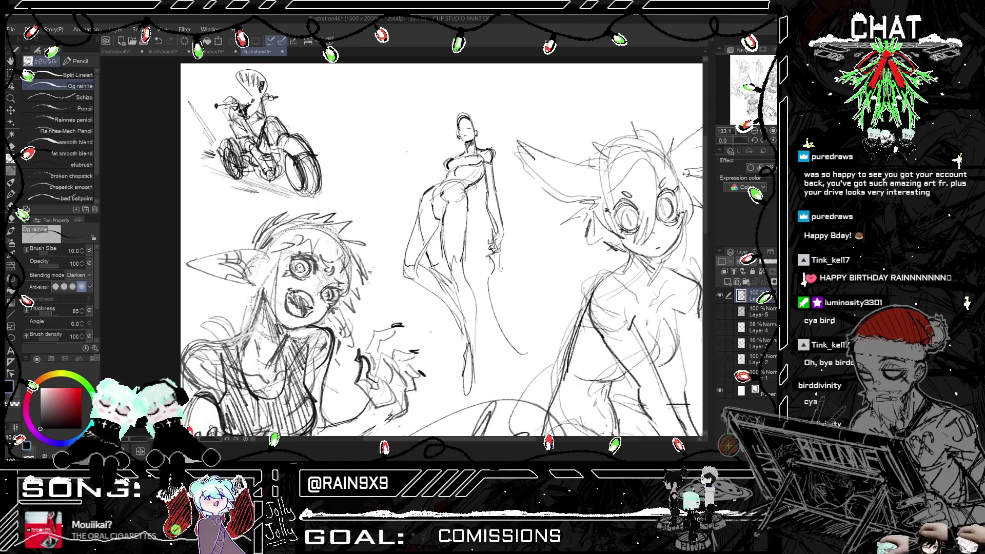
left_click_drag(498, 267, 528, 352)
left_click_drag(532, 314, 523, 360)
key("ctrl+i")
key("ctrl+i")
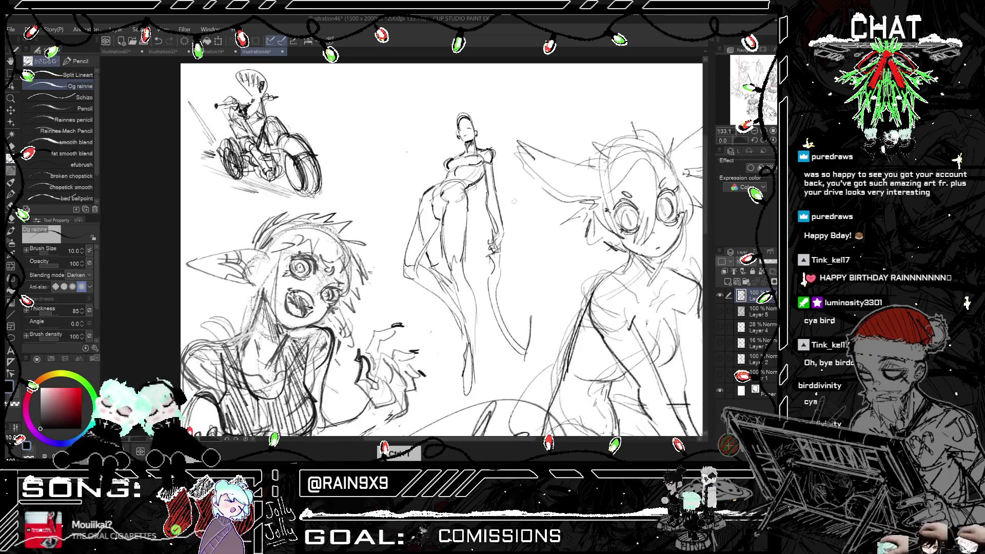
left_click_drag(498, 206, 507, 189)
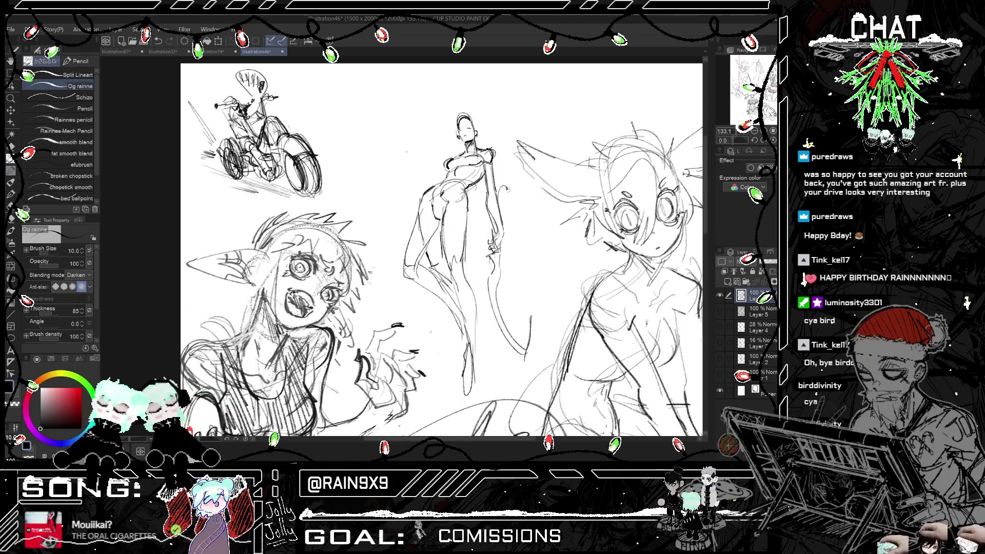
key("ctrl+i")
key("ctrl+i")
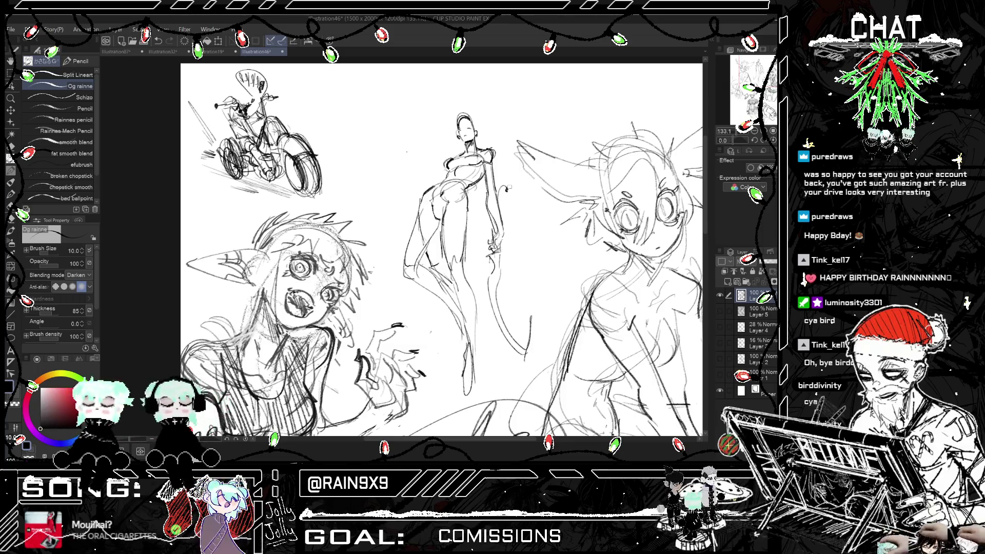
- Switch to the eraser and lighten stray strokes on the figure's leg
scroll(420, 151, "up", 2)
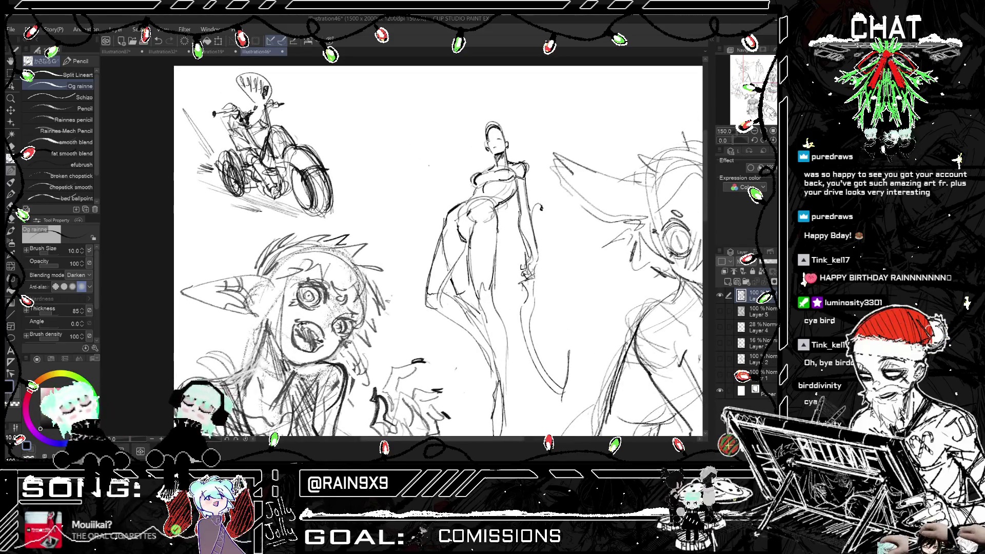
scroll(464, 236, "down", 2)
key("h")
key("h")
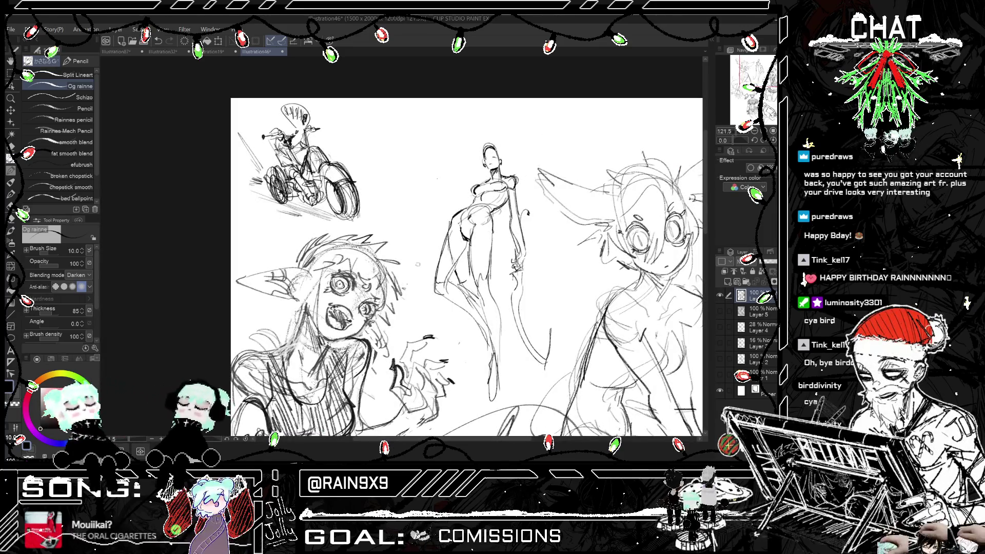
key("e")
mouse_move(451, 259)
left_mouse_down()
mouse_move(462, 274)
mouse_move(473, 267)
left_mouse_up()
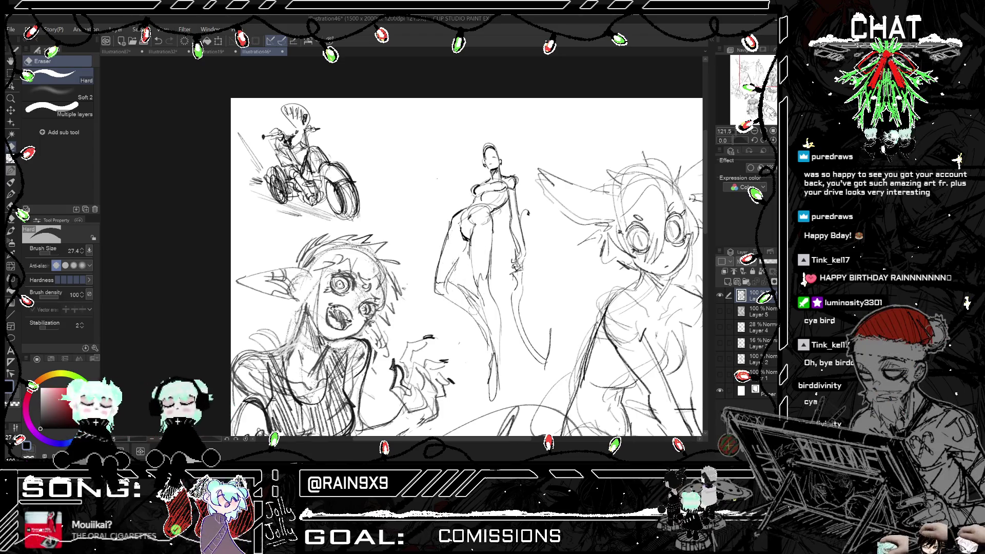
- Switch back to the pencil and add short strokes on the figure's hip
scroll(474, 309, "down", 2)
key("h")
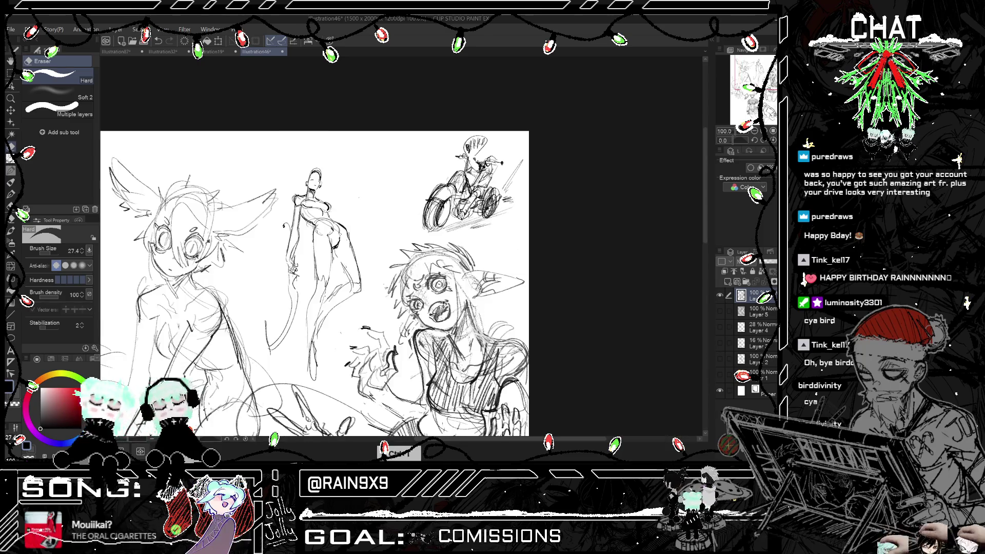
key("h")
key("p")
scroll(478, 279, "up", 1)
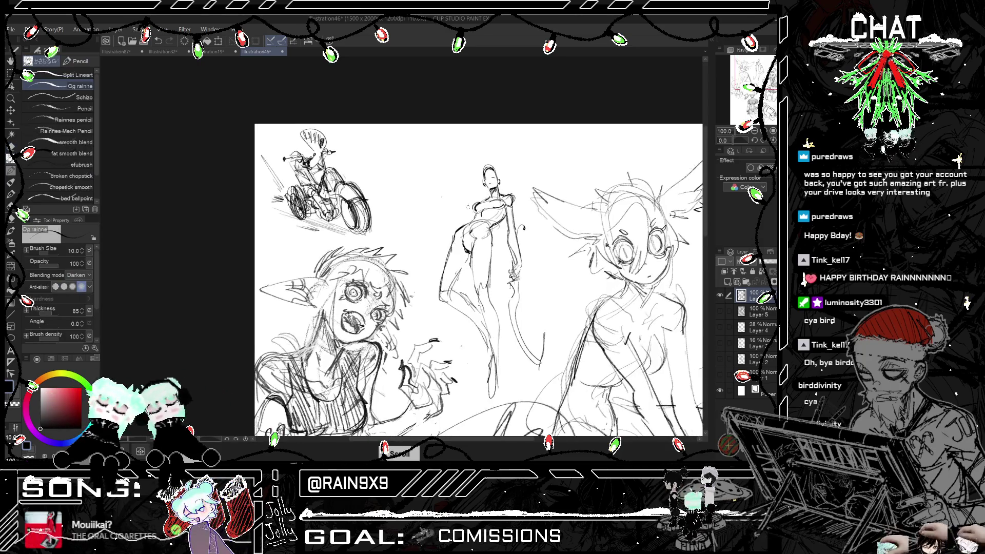
scroll(478, 279, "up", 3)
key("h")
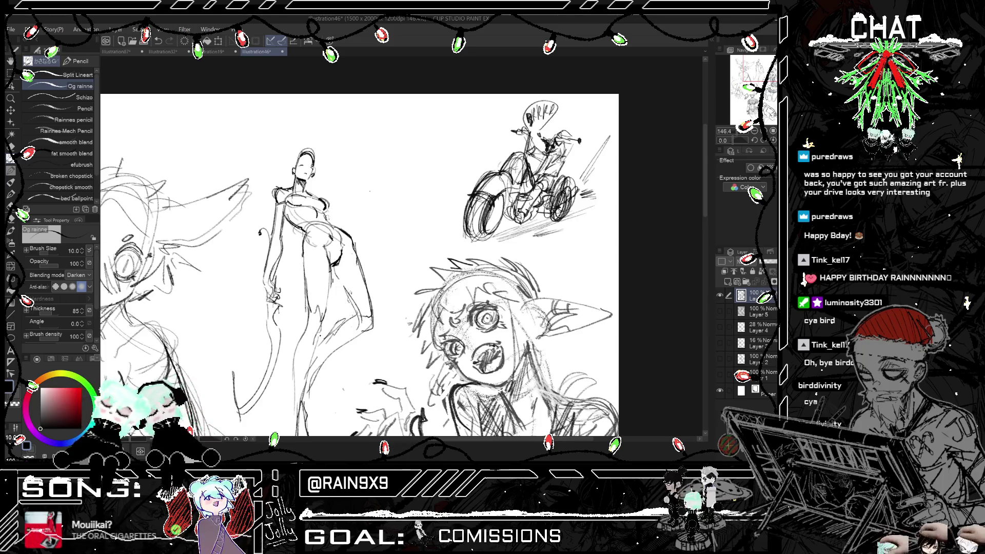
key("h")
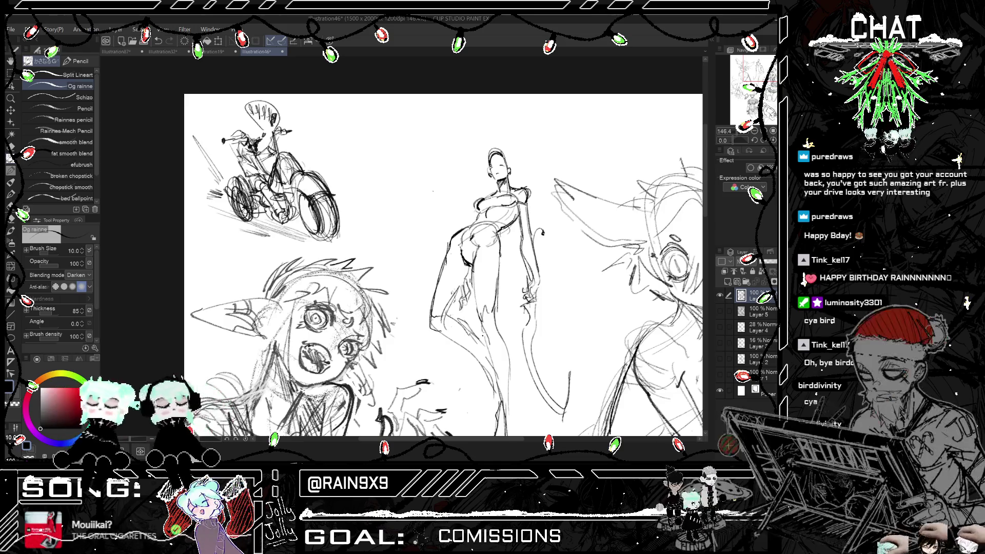
key("ctrl+h")
key("ctrl+h")
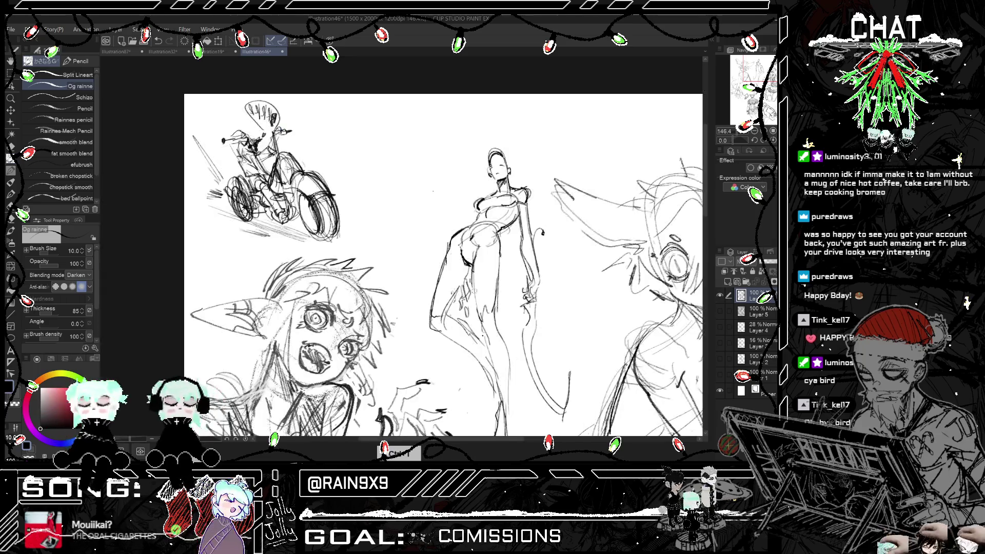
left_click_drag(466, 314, 472, 307)
- Add another short hip stroke and a sweeping stroke across the lower body
scroll(459, 276, "down", 1)
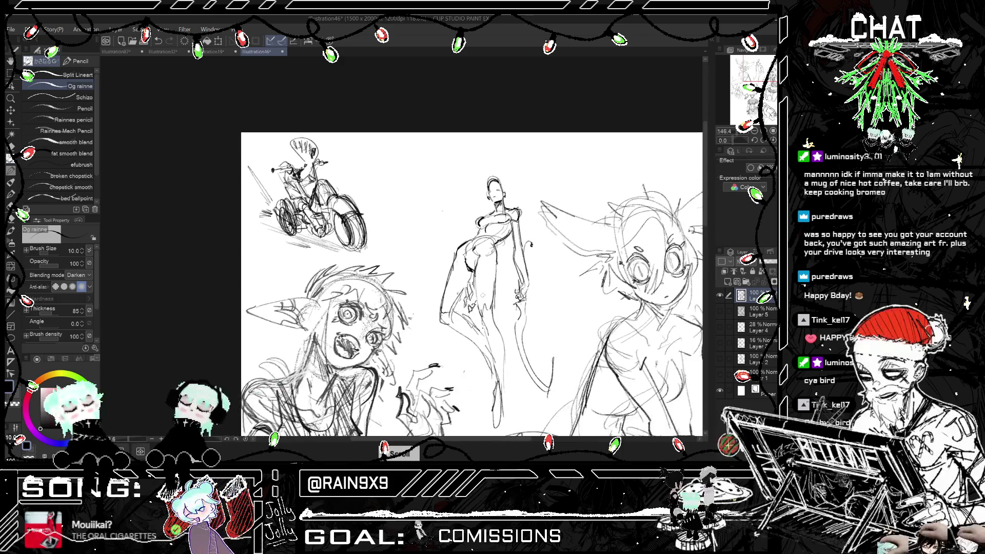
key("ctrl+h")
key("ctrl+h")
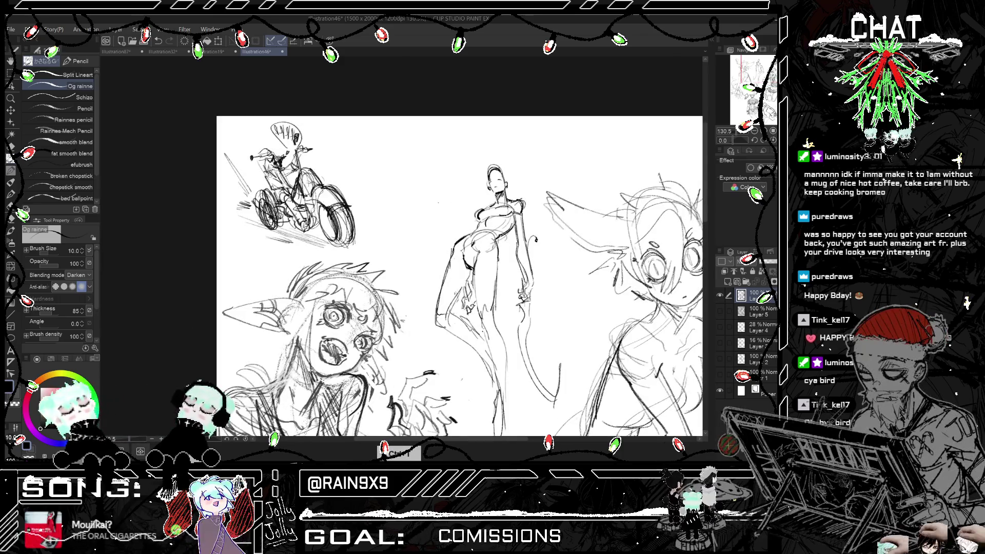
left_click_drag(464, 297, 469, 310)
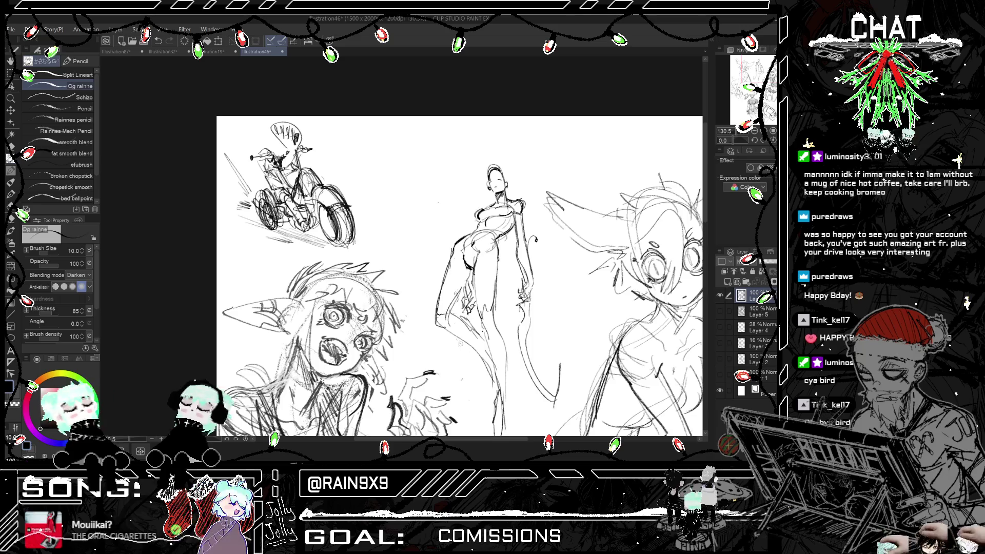
mouse_move(390, 359)
left_mouse_down()
mouse_move(446, 366)
mouse_move(462, 343)
left_mouse_up()
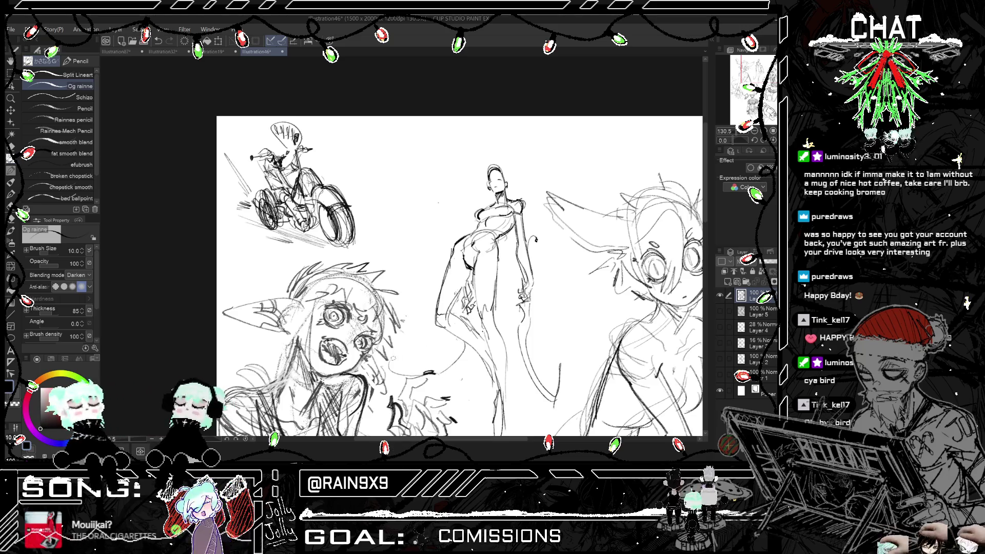
key("ctrl+minus")
key("h")
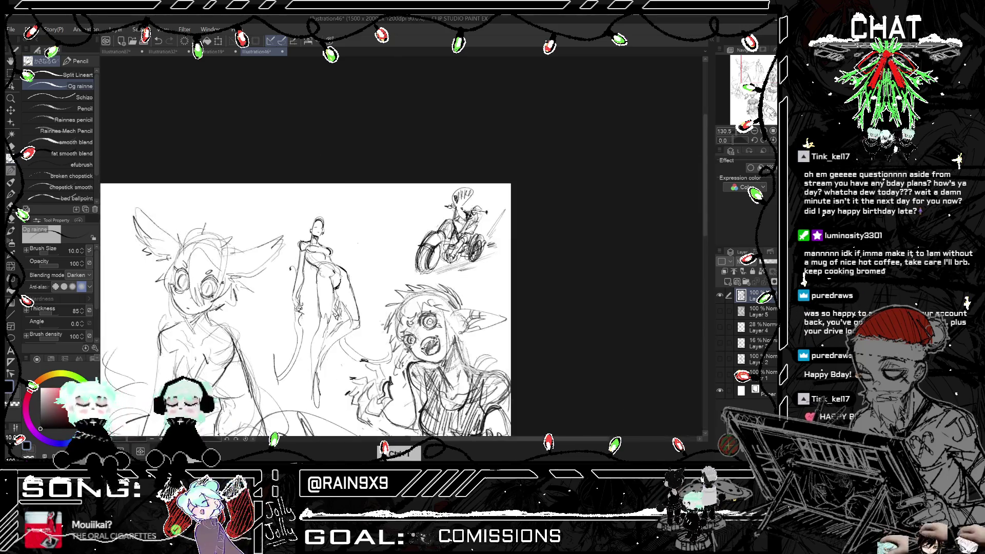
key("h")
scroll(561, 325, "up", 3)
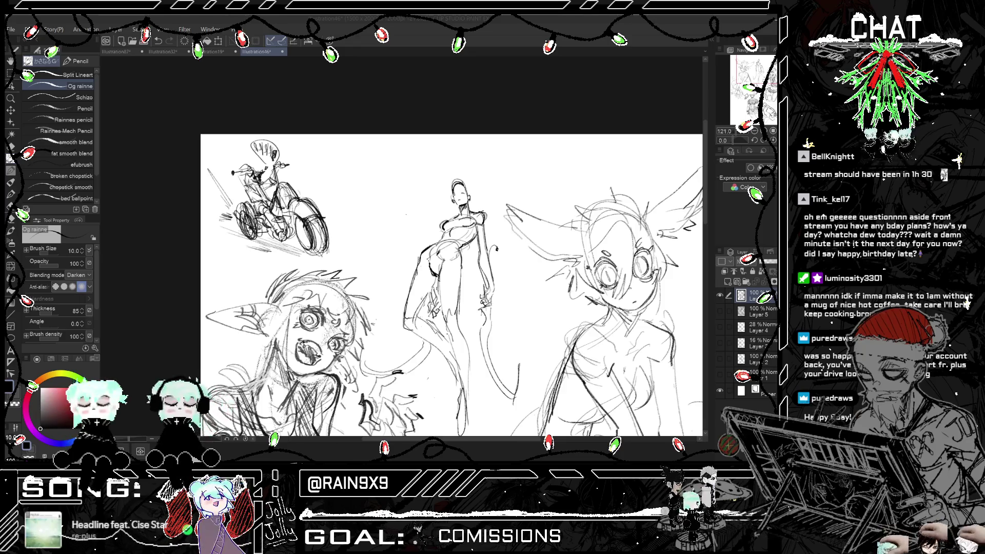
- Add hair lines around the standing figure's head and mirror the view to check them
scroll(417, 119, "down", 2)
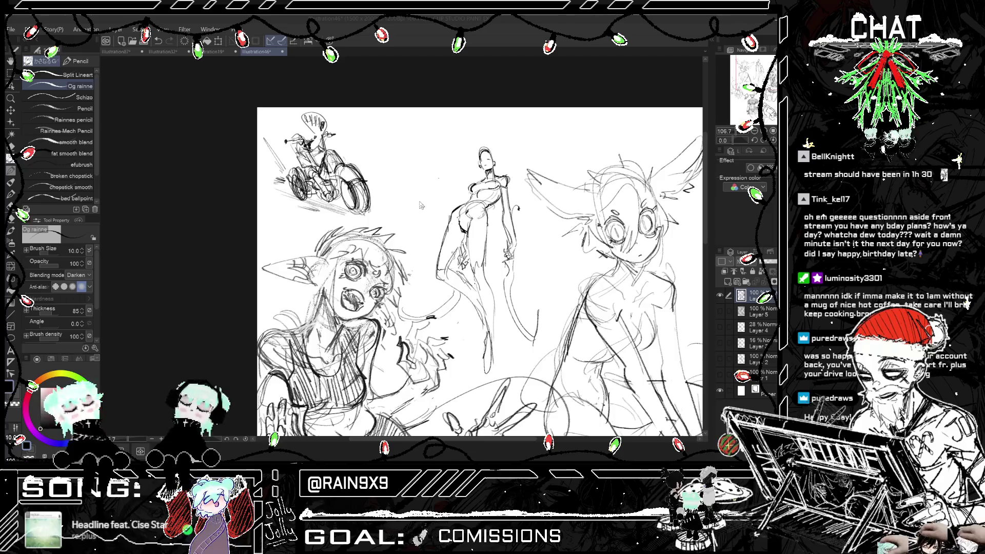
scroll(488, 248, "down", 1)
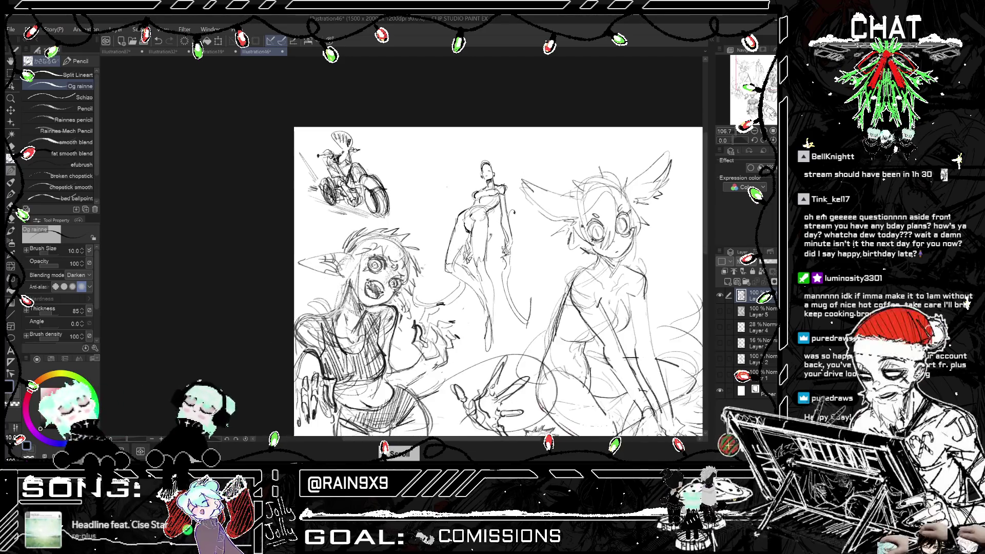
scroll(492, 170, "up", 3)
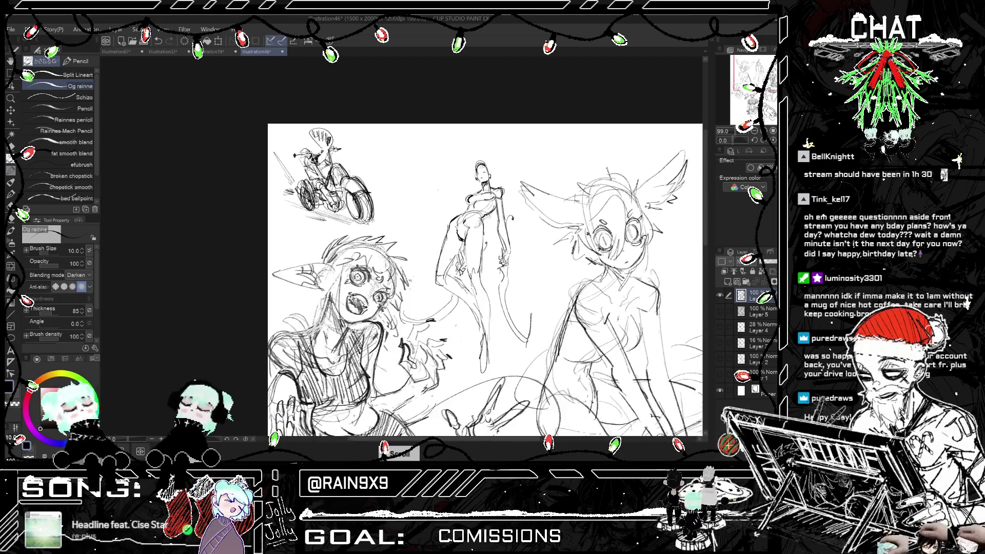
mouse_move(472, 164)
left_mouse_down()
mouse_move(490, 183)
mouse_move(494, 172)
left_mouse_up()
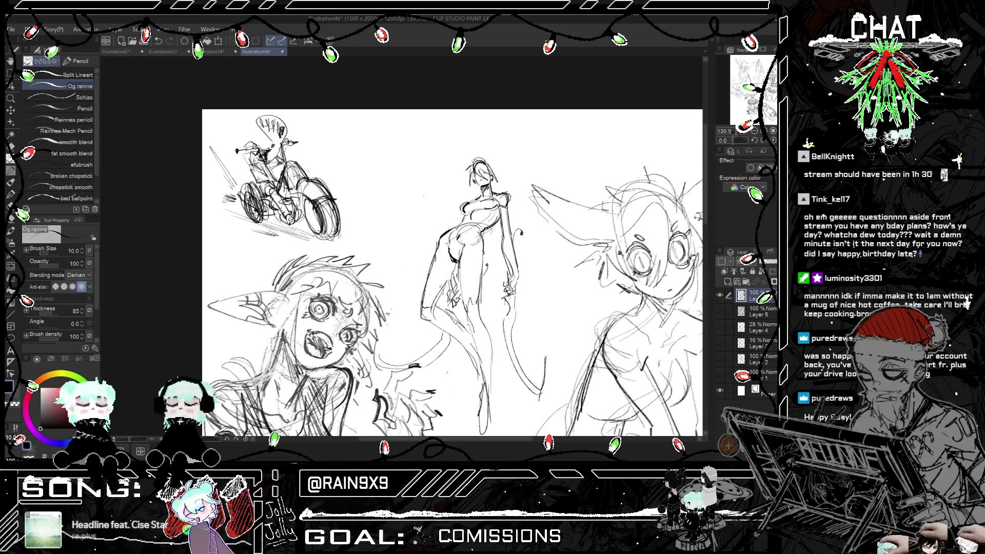
key("h")
key("h")
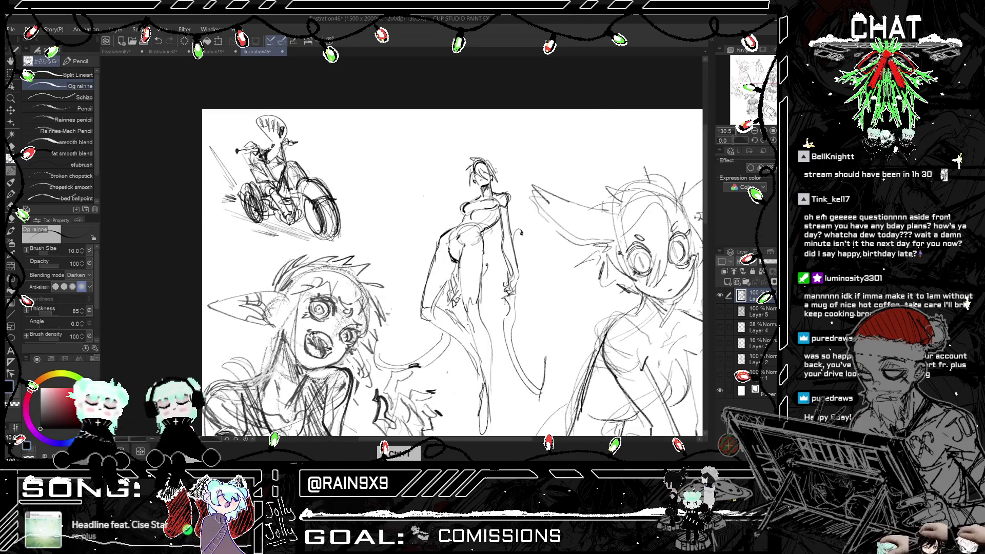
- Mirror the whole page back and forth while zooming to check the composition
scroll(530, 136, "down", 5)
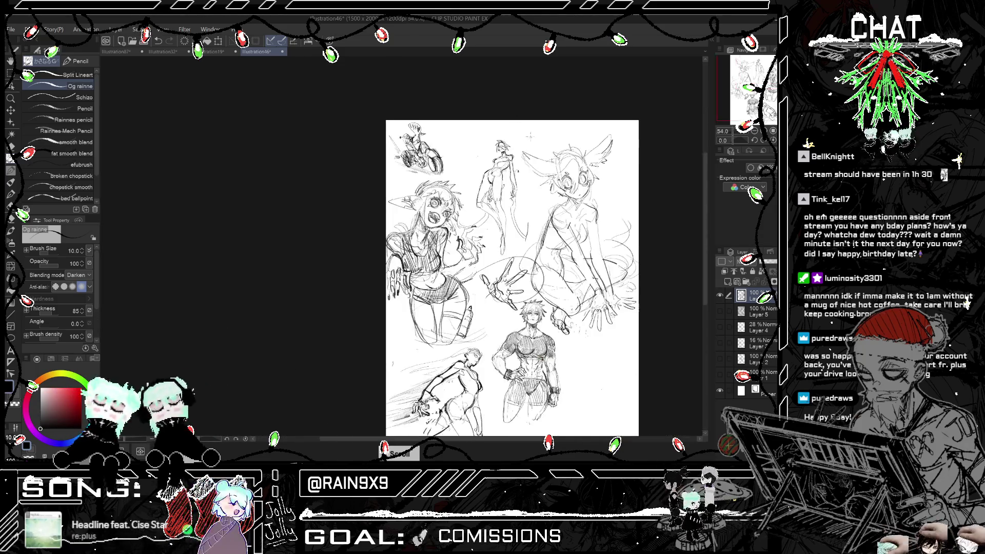
key("h")
key("h")
scroll(528, 144, "up", 2)
scroll(528, 143, "down", 3)
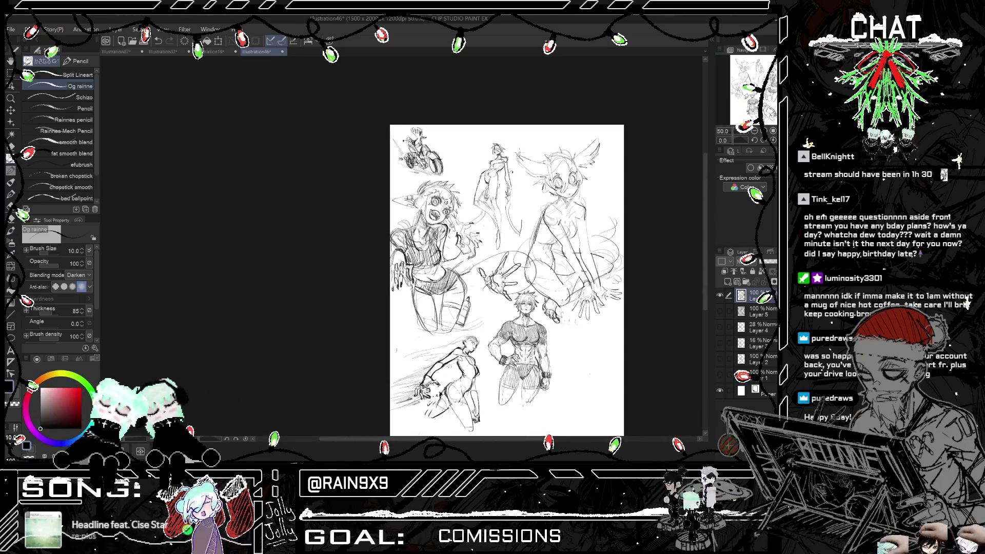
scroll(506, 280, "up", 2)
scroll(506, 280, "down", 4)
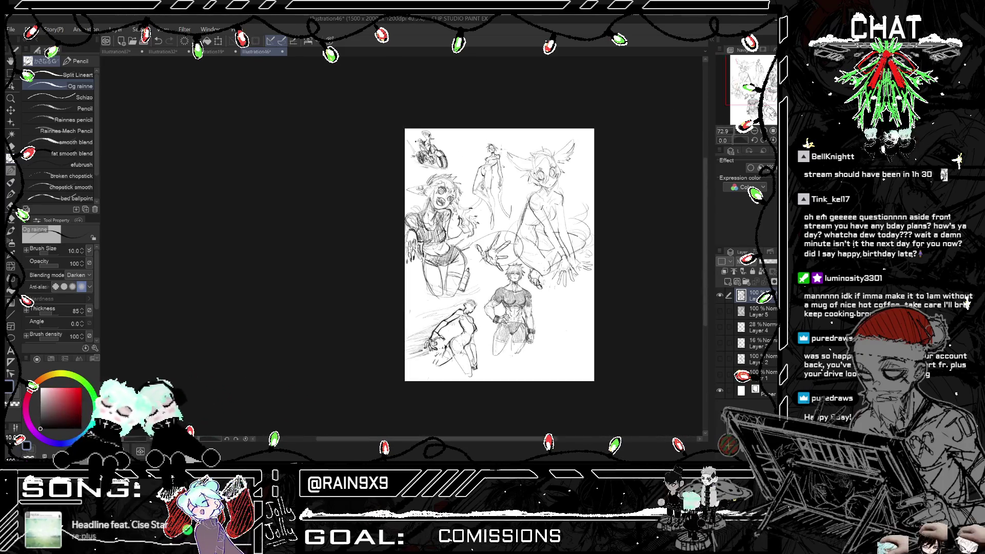
scroll(507, 280, "up", 3)
key("h")
scroll(390, 246, "up", 4)
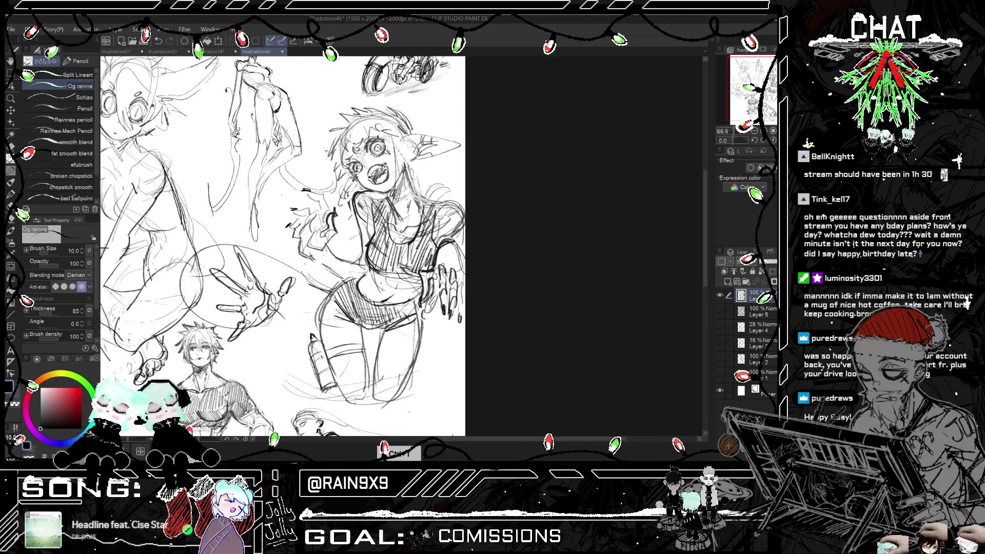
scroll(355, 150, "up", 1)
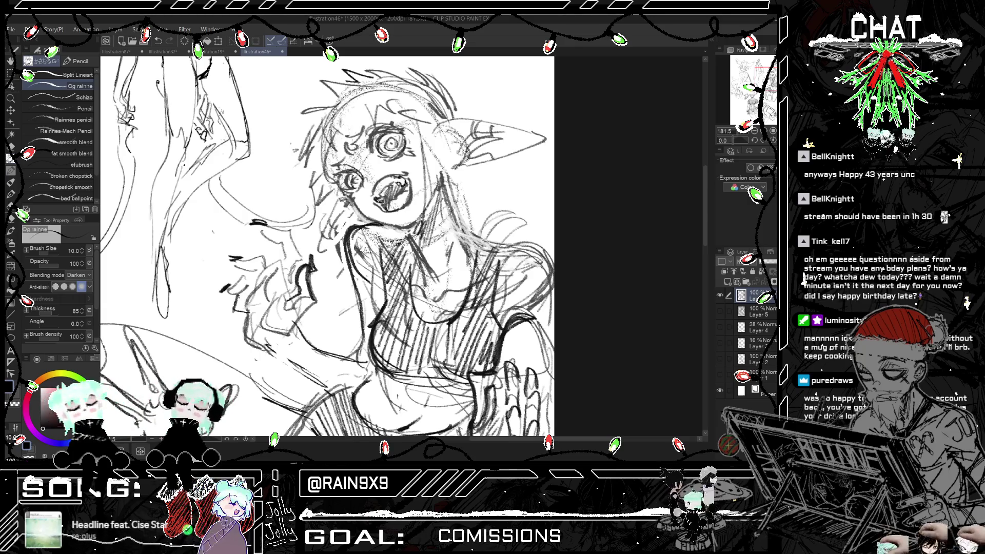
scroll(545, 175, "down", 2)
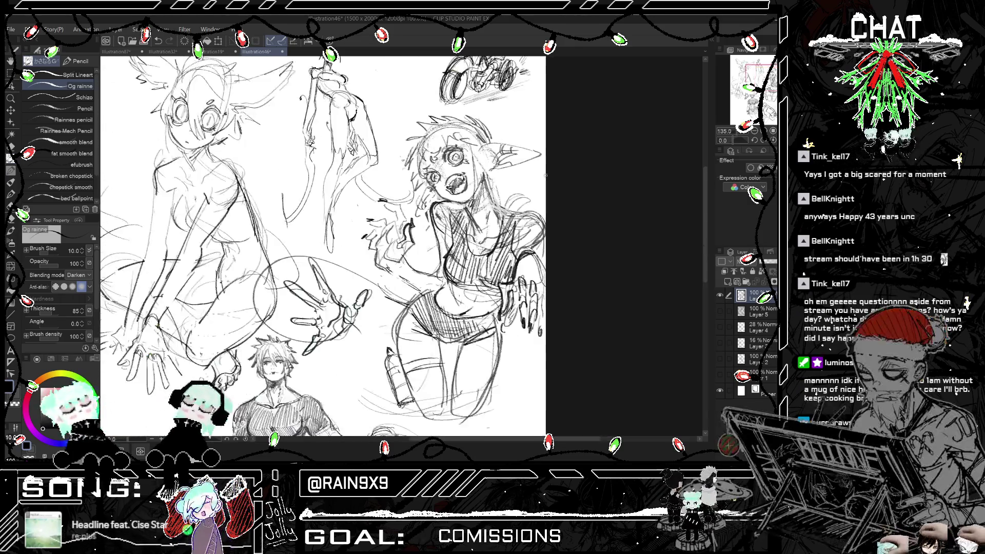
scroll(545, 175, "down", 3)
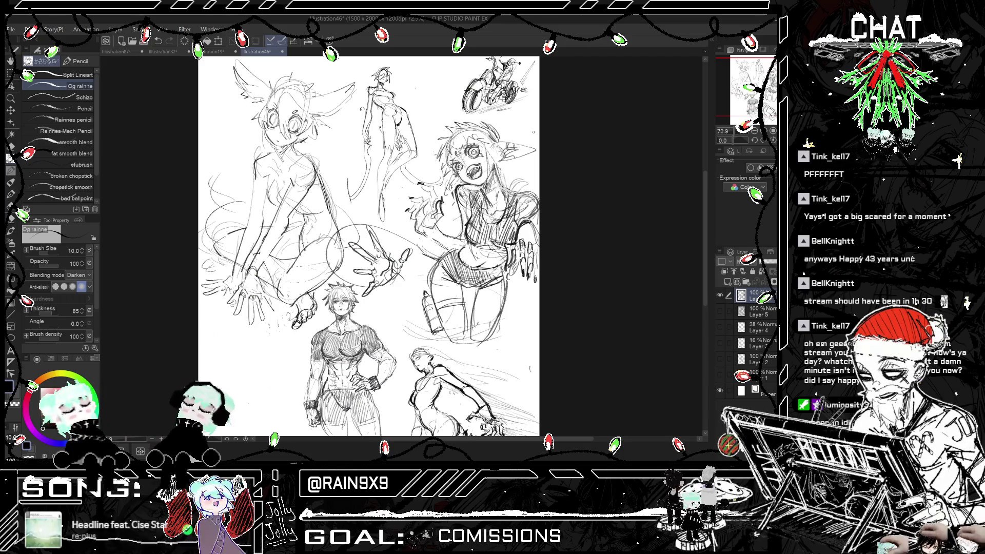
scroll(545, 175, "down", 1)
key("h")
key("h")
key("h")
scroll(389, 251, "down", 1)
key("h")
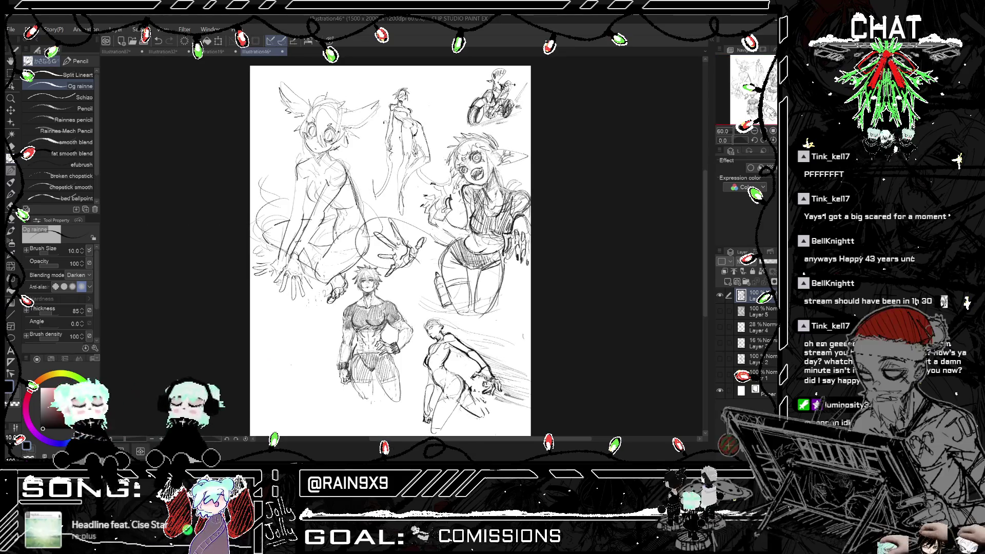
scroll(389, 252, "down", 2)
scroll(344, 156, "up", 2)
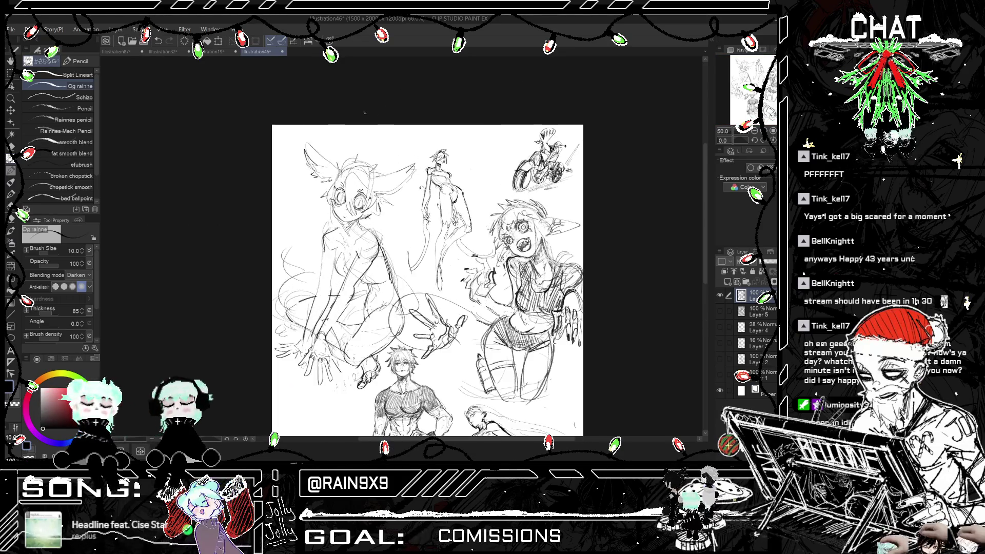
scroll(344, 156, "up", 3)
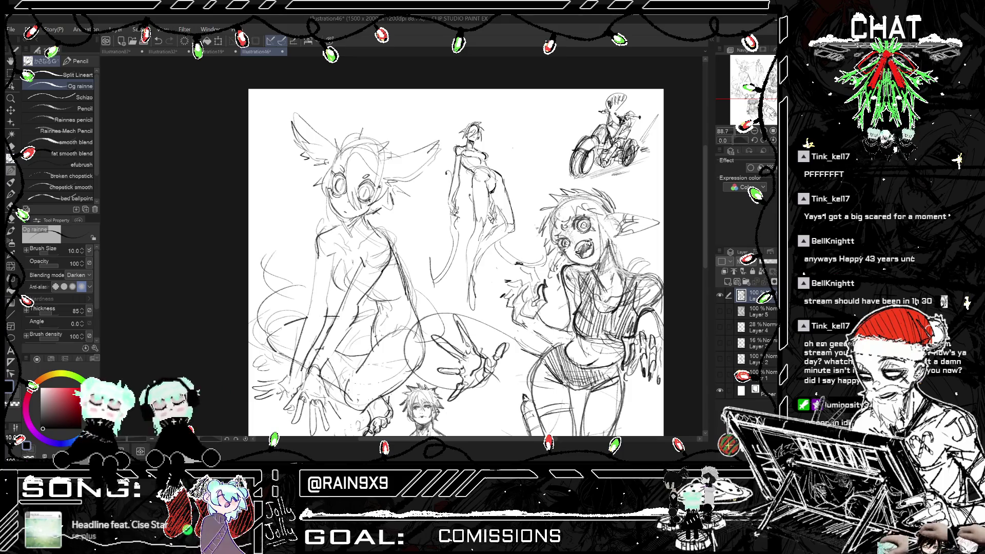
- Undo the latest pencil stroke and recheck proportions in the mirrored page
key("ctrl+z")
scroll(395, 230, "down", 3)
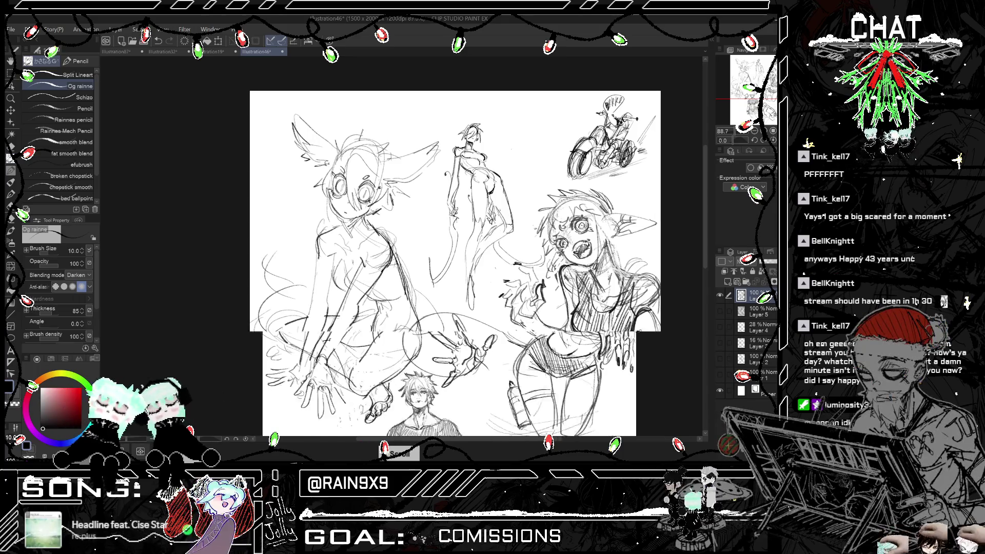
key("ctrl+h")
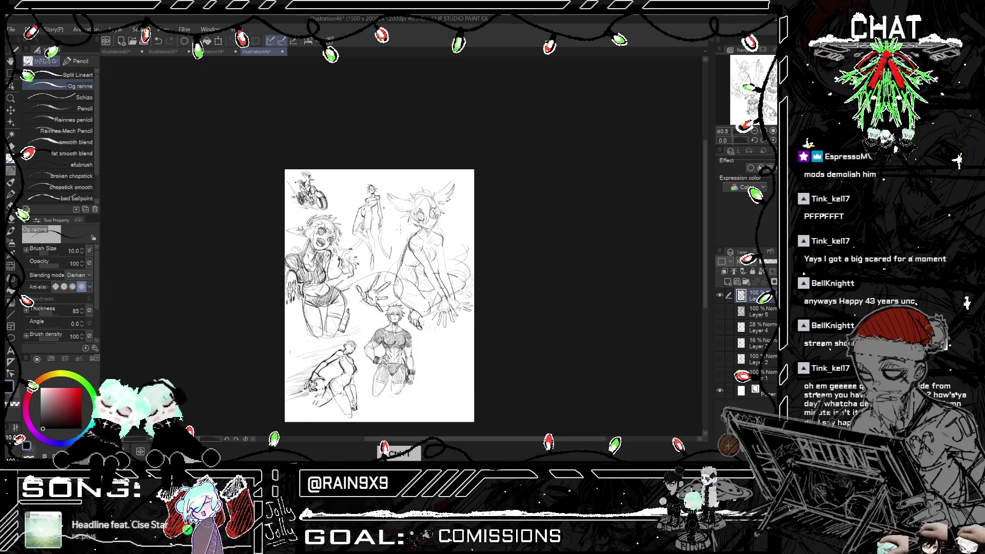
key("ctrl+h")
scroll(443, 209, "up", 3)
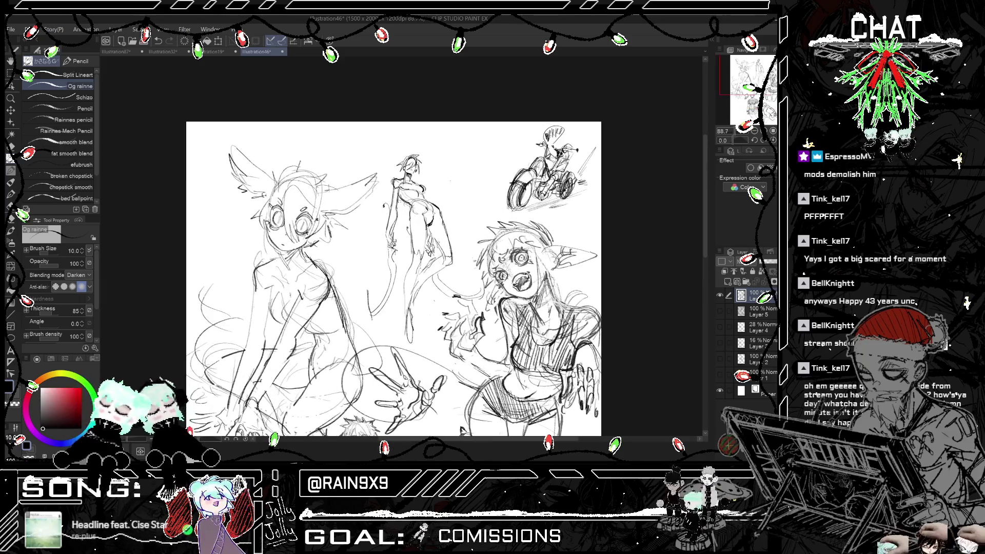
key("ctrl+h")
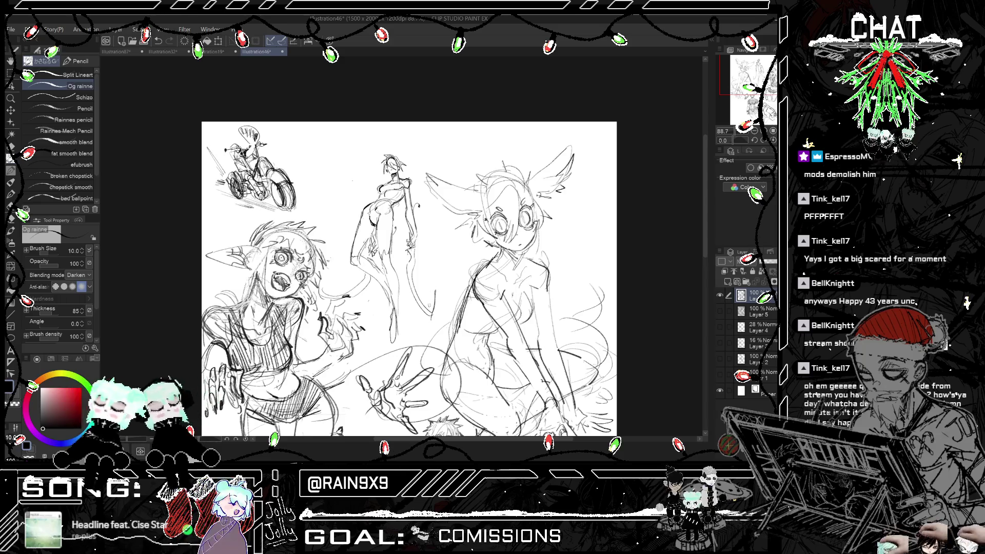
- Add short pencil strokes near the floating figure and check them mirrored and zoomed out
left_click_drag(418, 286, 431, 319)
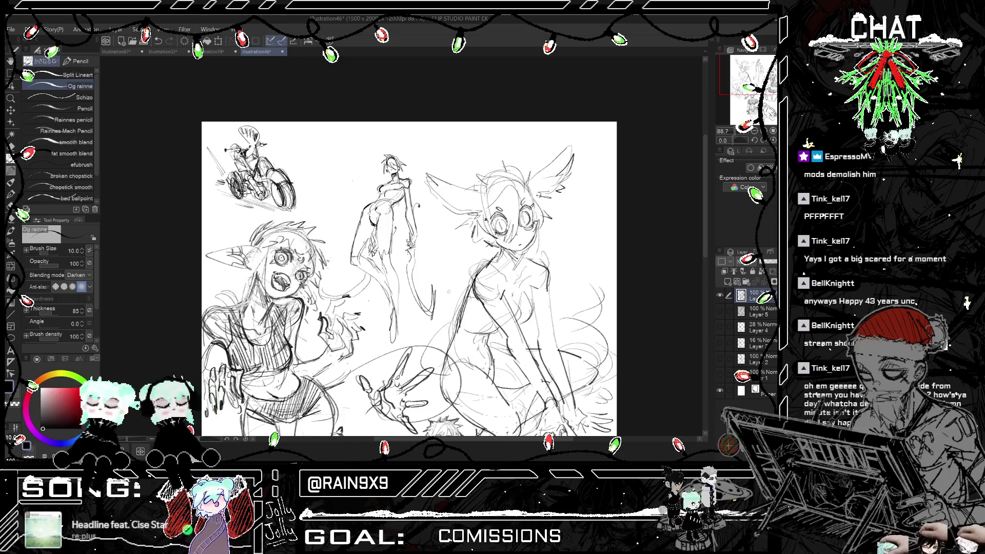
key("ctrl+h")
key("ctrl+minus")
key("ctrl+h")
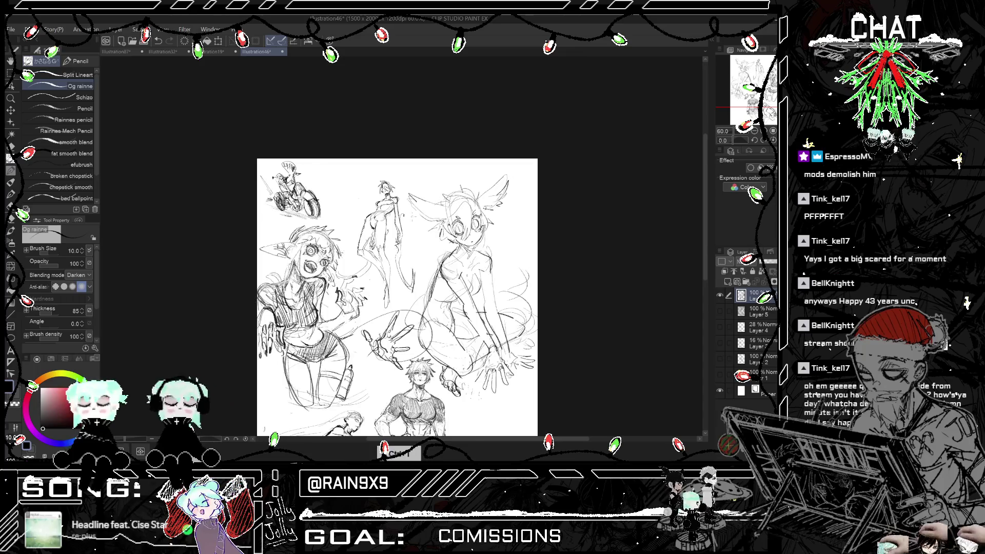
key("ctrl+plus")
key("ctrl+minus")
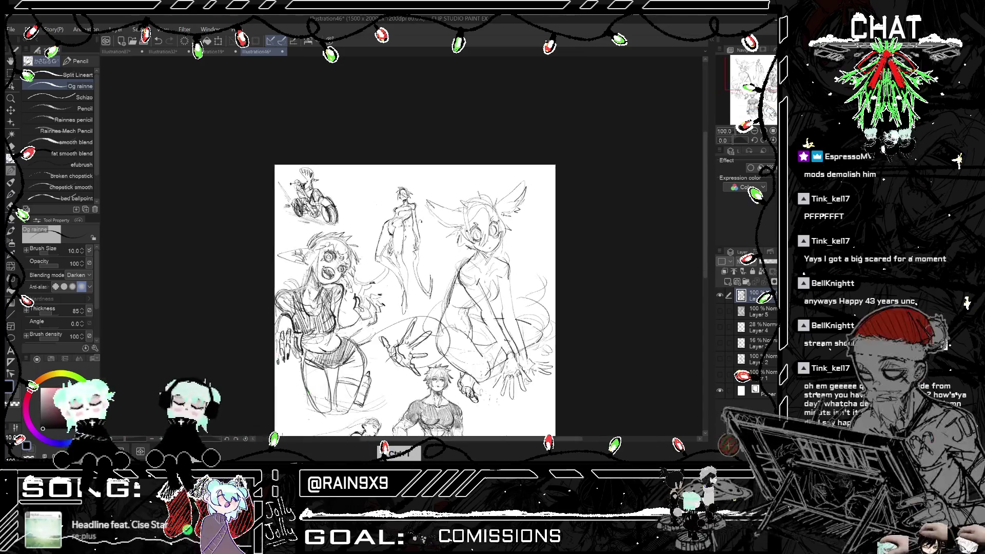
- Try another short stroke by the floating figure, undo it, and recheck the page's balance
left_click_drag(413, 274, 405, 311)
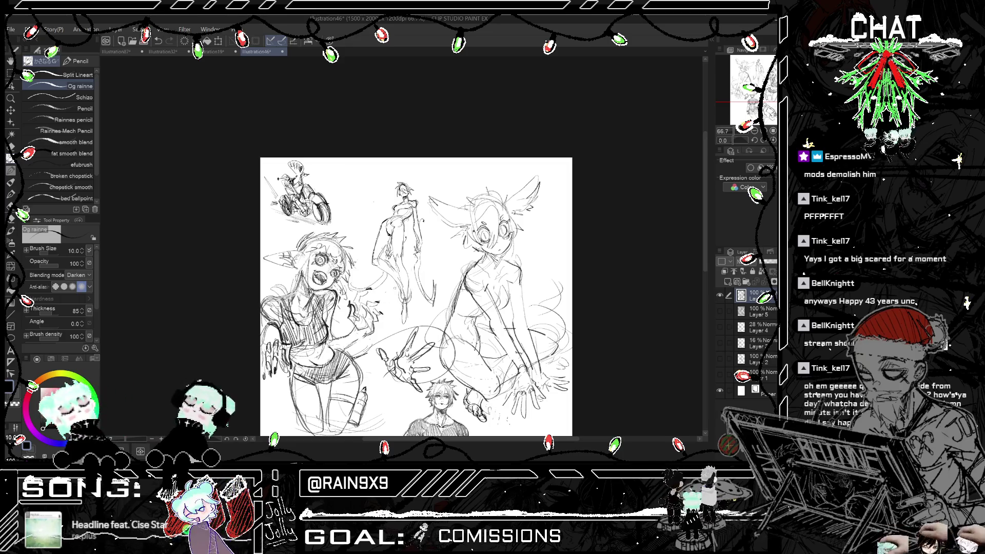
key("ctrl+h")
key("ctrl+h")
key("ctrl+h")
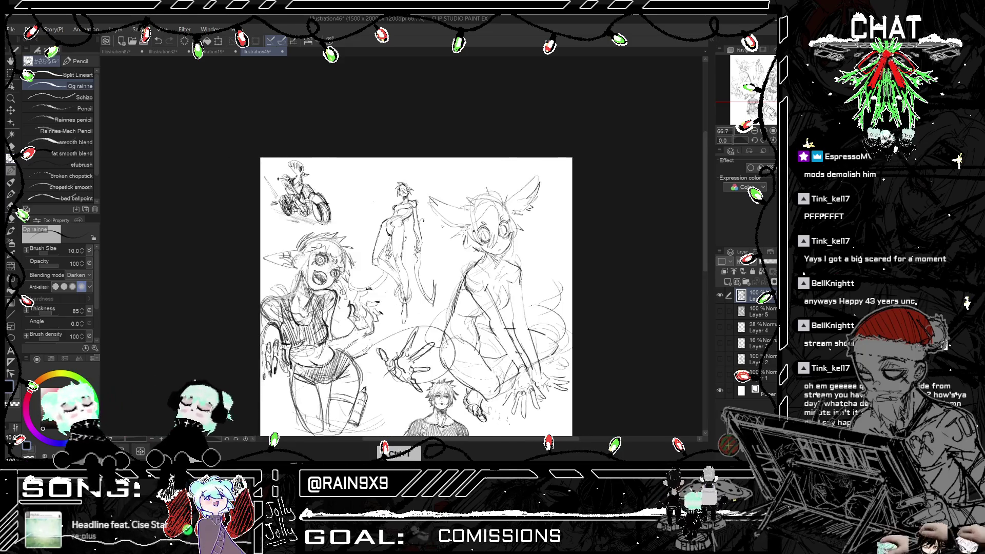
key("ctrl+z")
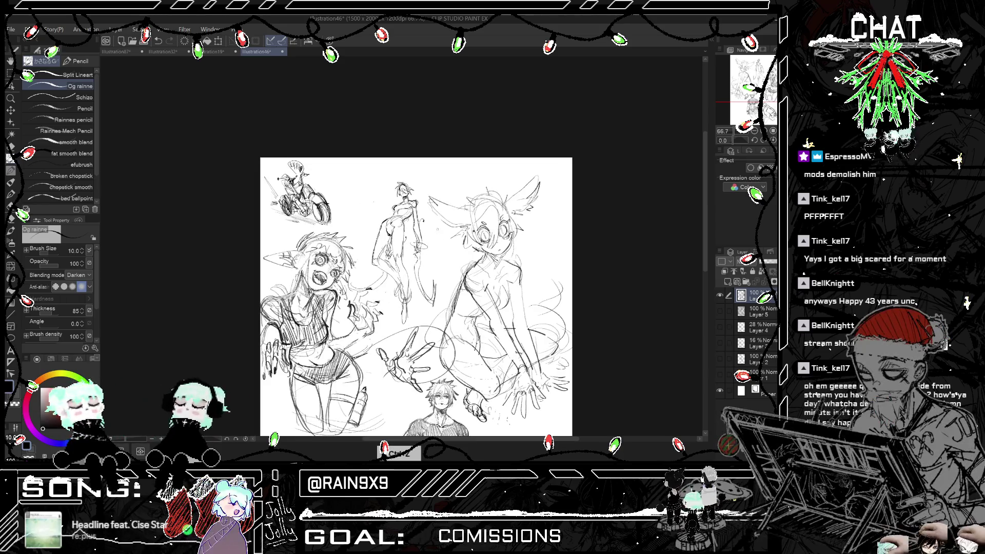
scroll(416, 300, "down", 1)
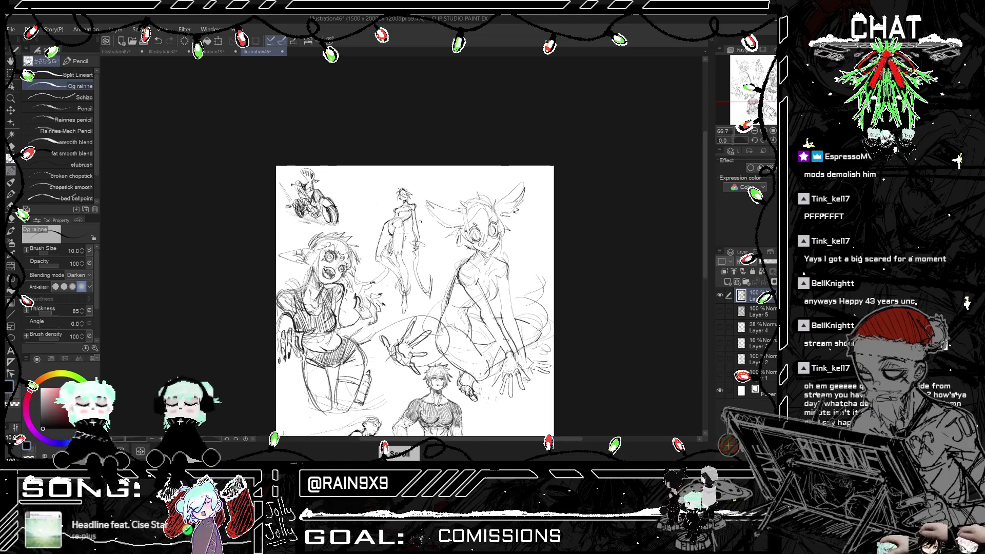
key("ctrl+h")
key("ctrl+h")
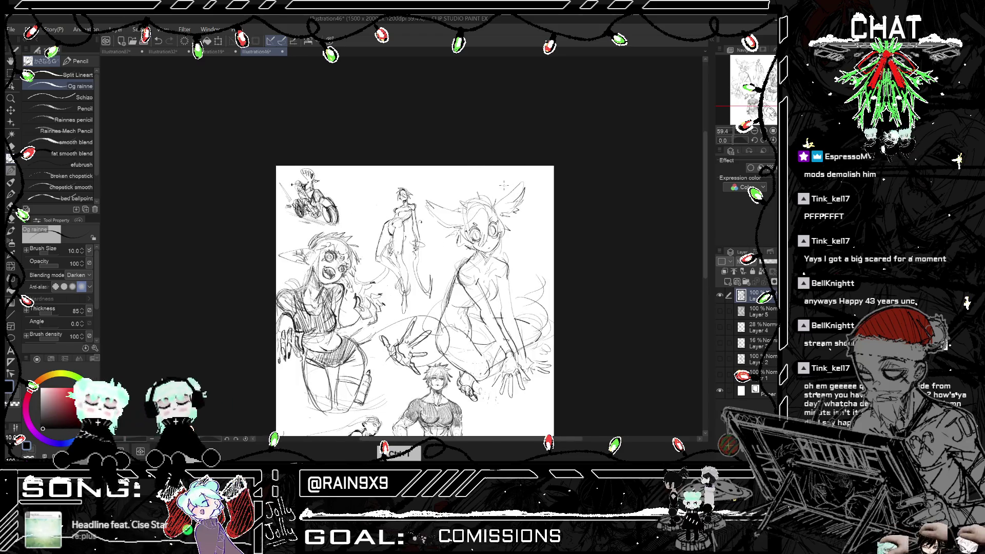
scroll(504, 186, "down", 3)
scroll(446, 287, "up", 2)
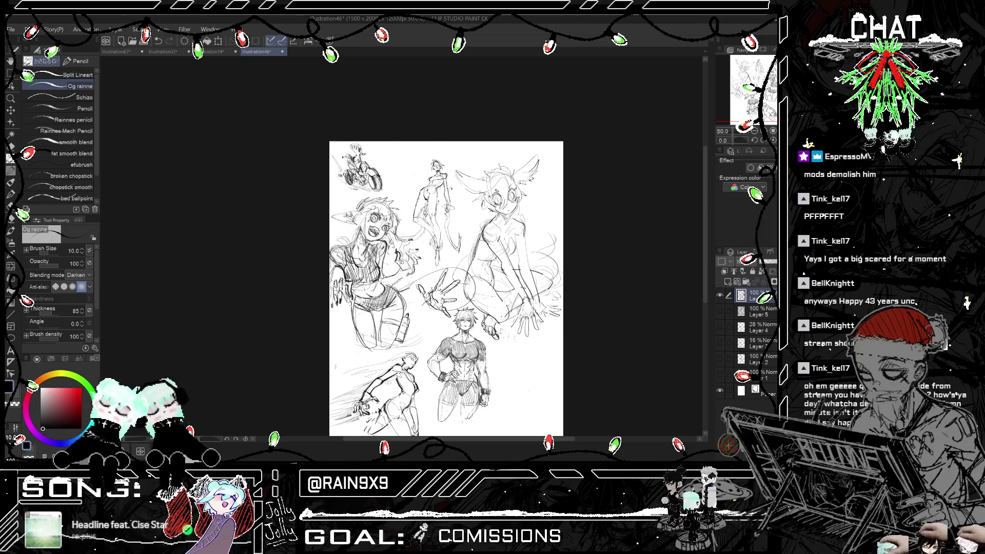
scroll(466, 189, "down", 1)
key("ctrl+h")
key("ctrl+h")
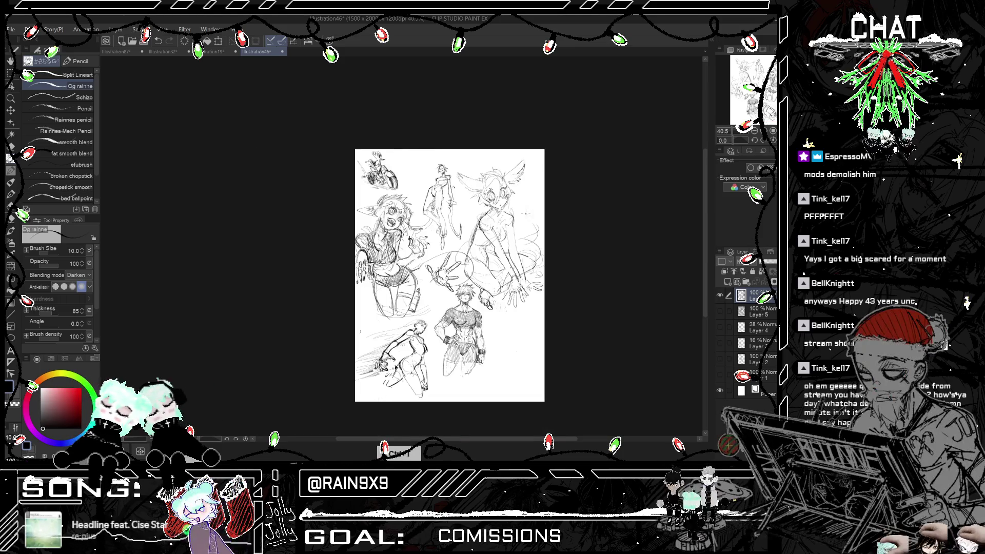
scroll(466, 183, "up", 2)
scroll(490, 177, "up", 1)
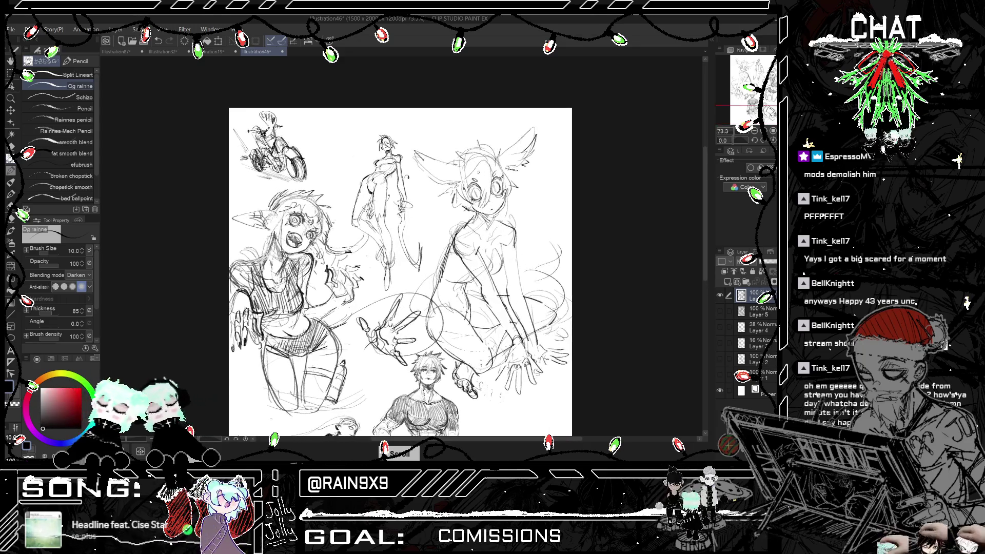
scroll(489, 177, "down", 2)
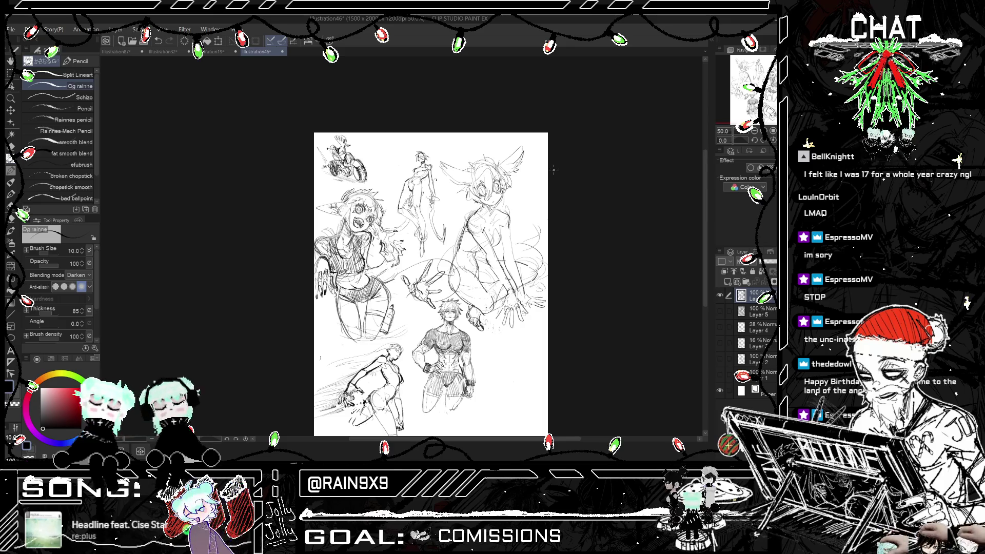
- Undo the latest pencil stroke, then zoom out and mirror the page to check the figures
scroll(400, 187, "up", 5)
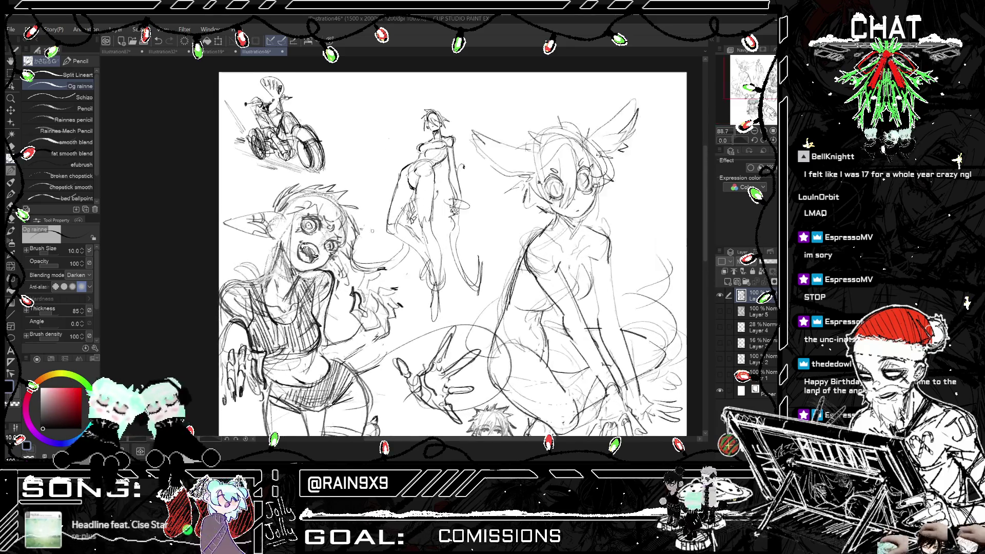
key("ctrl+z")
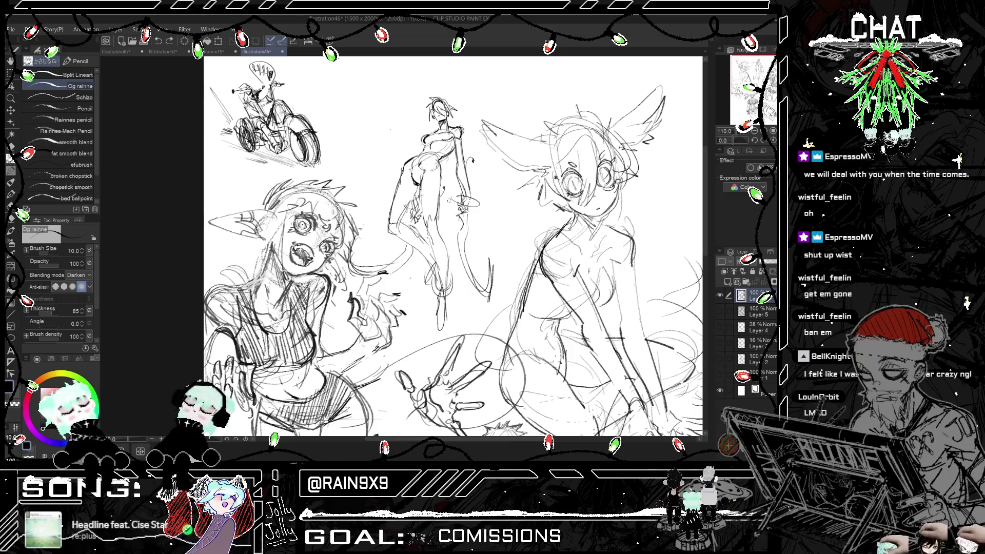
scroll(589, 262, "down", 4)
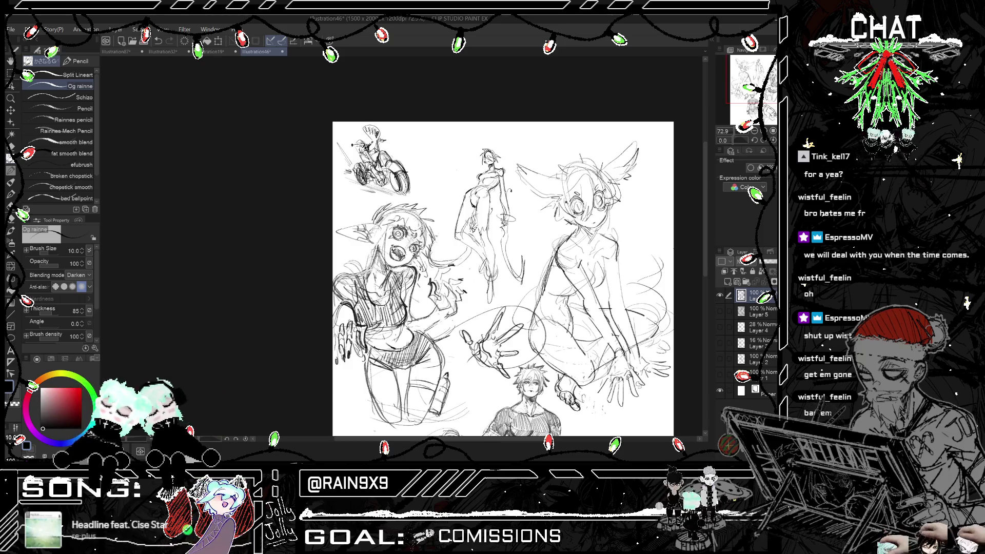
key("h")
key("h")
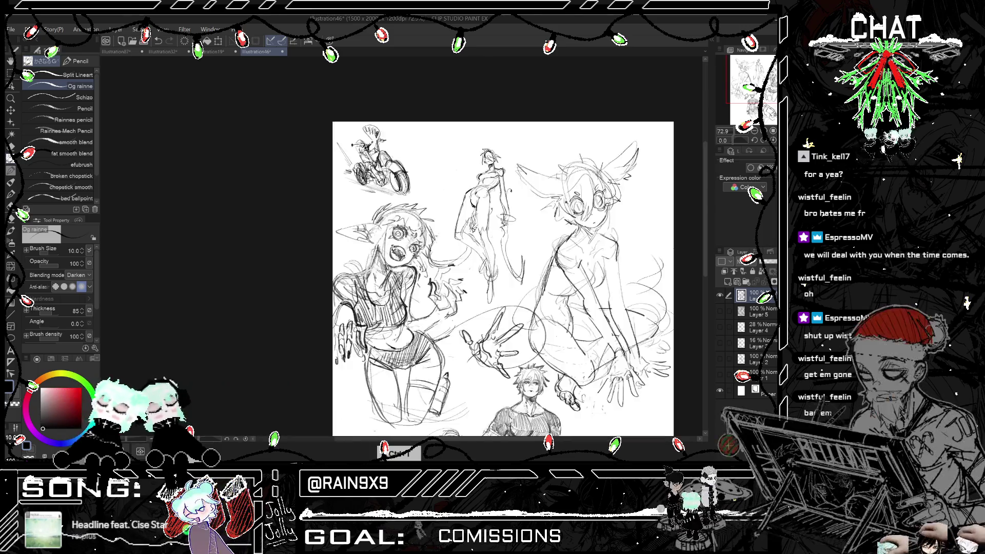
scroll(502, 279, "down", 5)
scroll(436, 257, "up", 5)
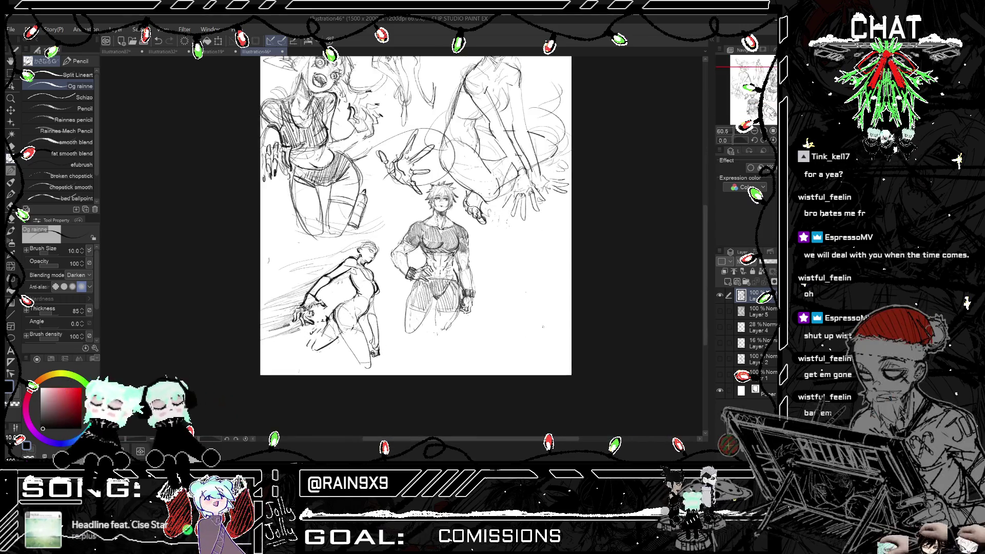
scroll(542, 326, "up", 3)
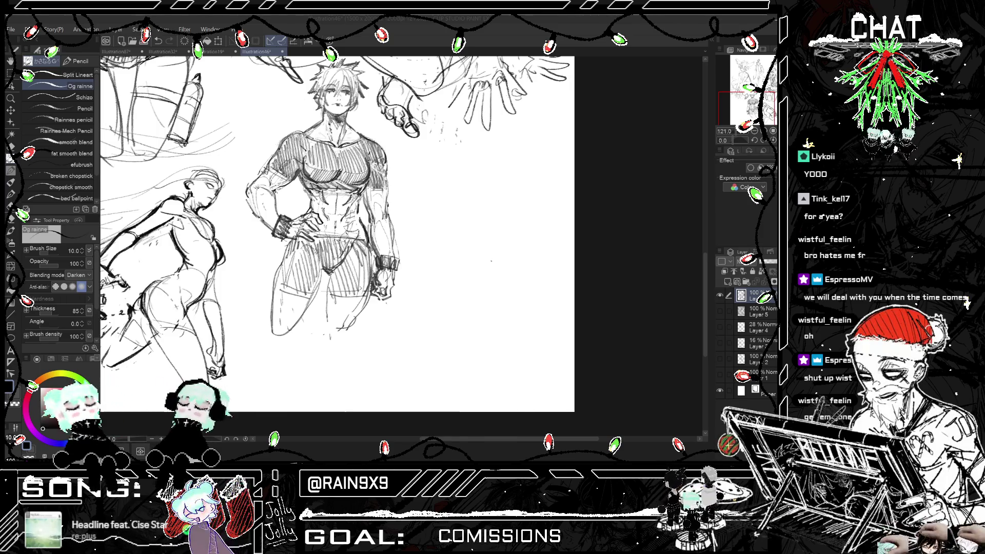
scroll(476, 226, "up", 3)
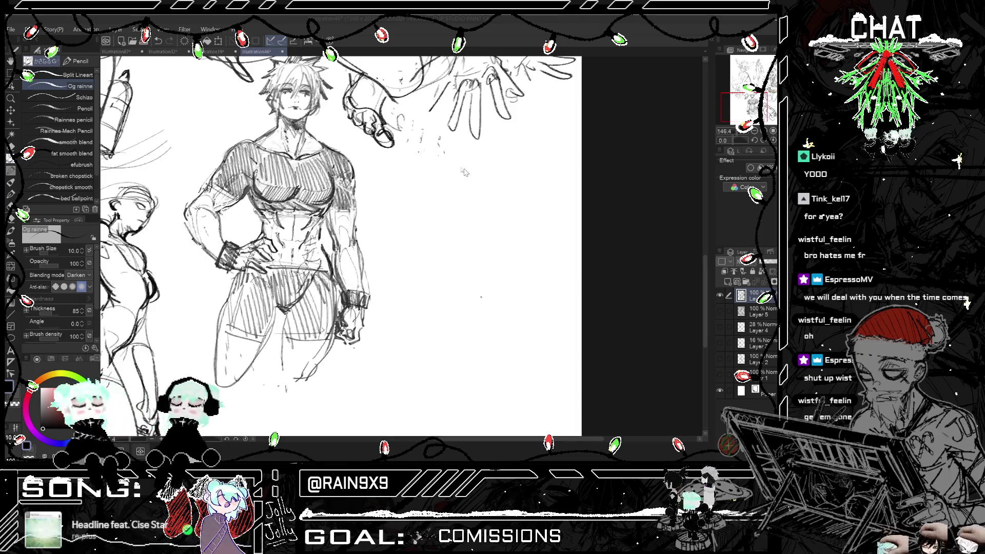
scroll(475, 227, "down", 3)
scroll(462, 194, "up", 3)
key("ctrl+z")
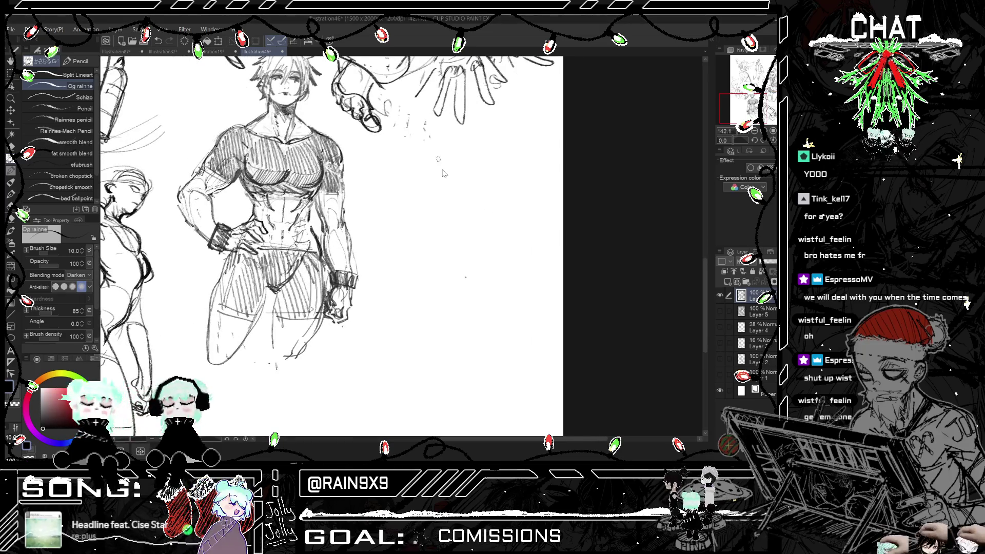
left_click_drag(444, 173, 447, 180)
mouse_move(453, 147)
left_mouse_down()
mouse_move(449, 182)
mouse_move(462, 152)
left_mouse_up()
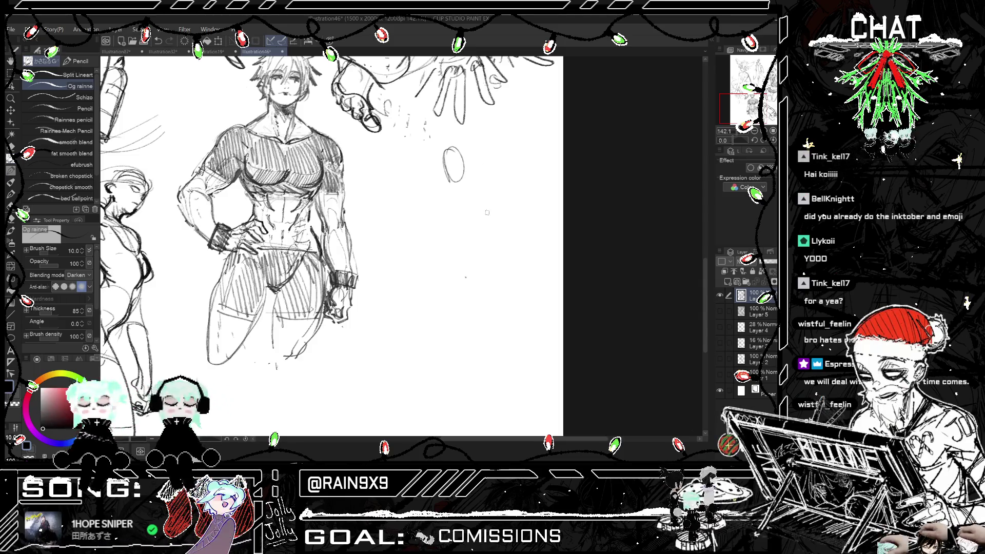
key("ctrl+z")
key("ctrl+z")
left_click_drag(454, 146, 456, 182)
key("ctrl+z")
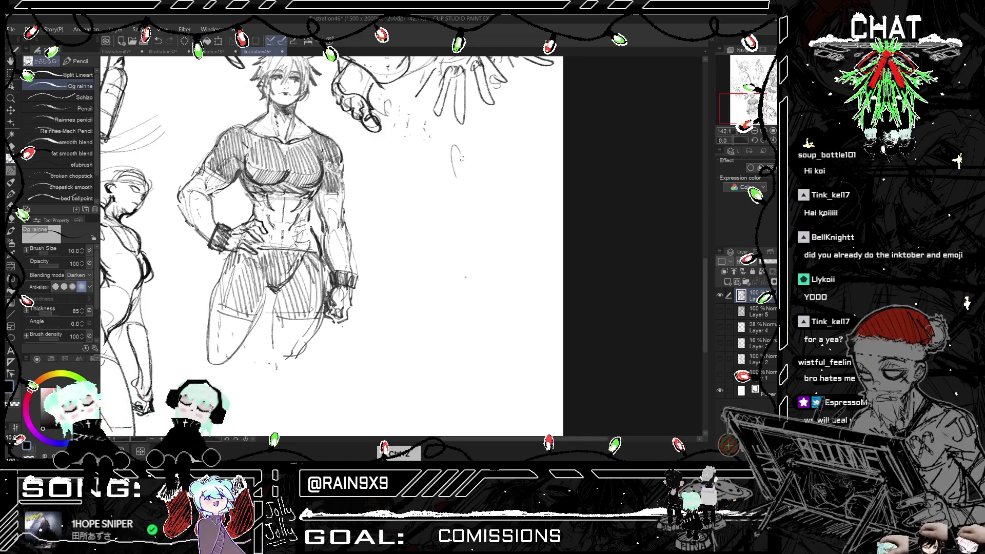
mouse_move(454, 146)
left_mouse_down()
mouse_move(465, 175)
mouse_move(453, 176)
mouse_move(461, 166)
left_mouse_up()
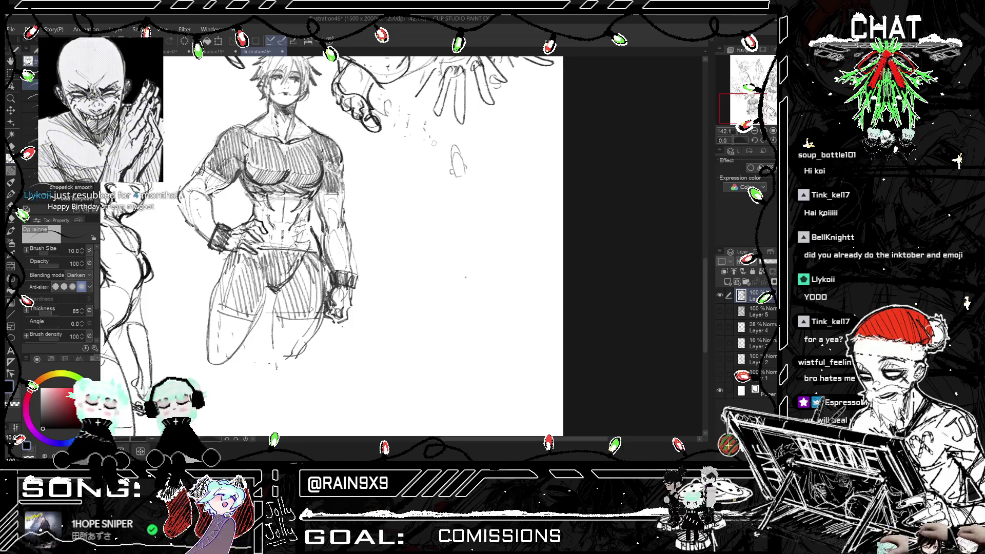
key("ctrl+z")
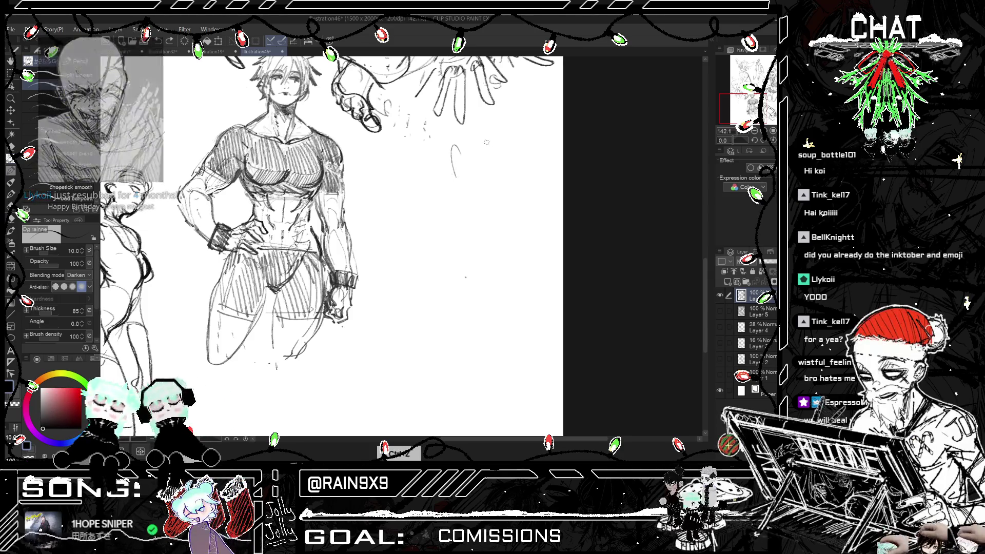
key("ctrl+z")
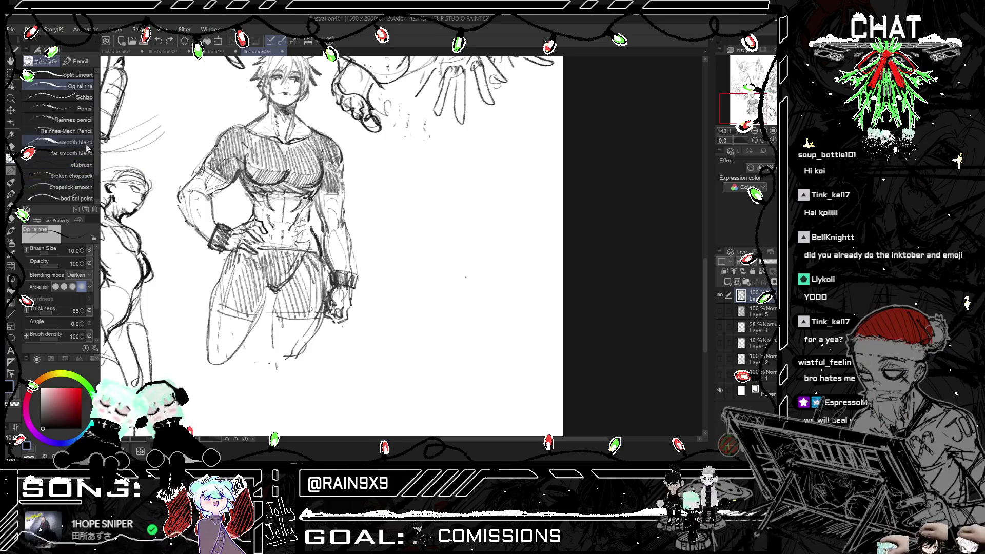
- Switch to the Rainnes Mech Pencil and make trial strokes for the new figure, undoing misplaced ones
left_click(89, 132)
mouse_move(461, 162)
left_mouse_down()
mouse_move(464, 203)
mouse_move(479, 169)
mouse_move(452, 171)
left_mouse_up()
key("ctrl+z")
key("ctrl+z")
key("ctrl+z")
key("ctrl+z")
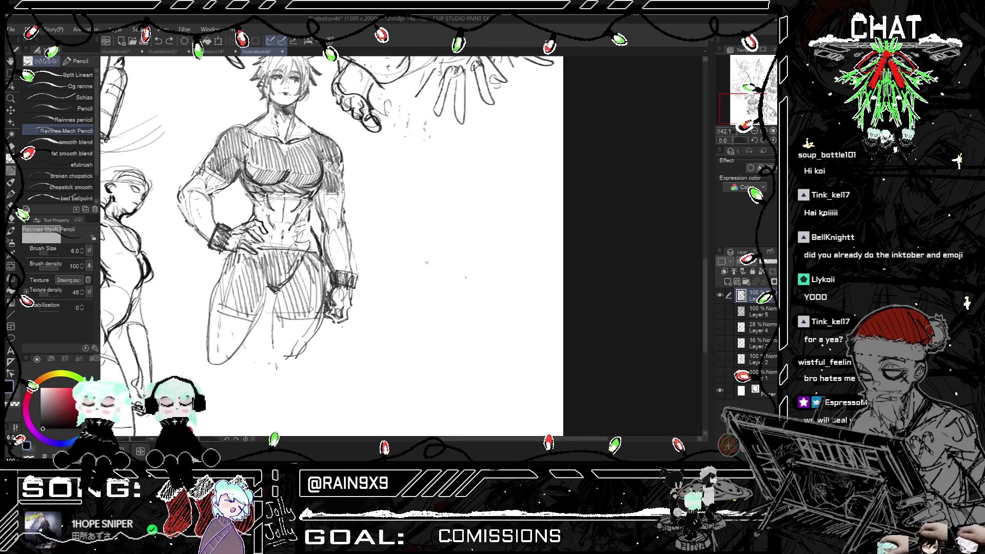
key("ctrl+z")
mouse_move(437, 210)
left_mouse_down()
mouse_move(448, 247)
mouse_move(431, 264)
mouse_move(441, 264)
mouse_move(454, 236)
mouse_move(478, 250)
mouse_move(459, 260)
mouse_move(486, 266)
mouse_move(415, 265)
mouse_move(480, 251)
mouse_move(468, 303)
mouse_move(421, 311)
left_mouse_up()
key("ctrl+z")
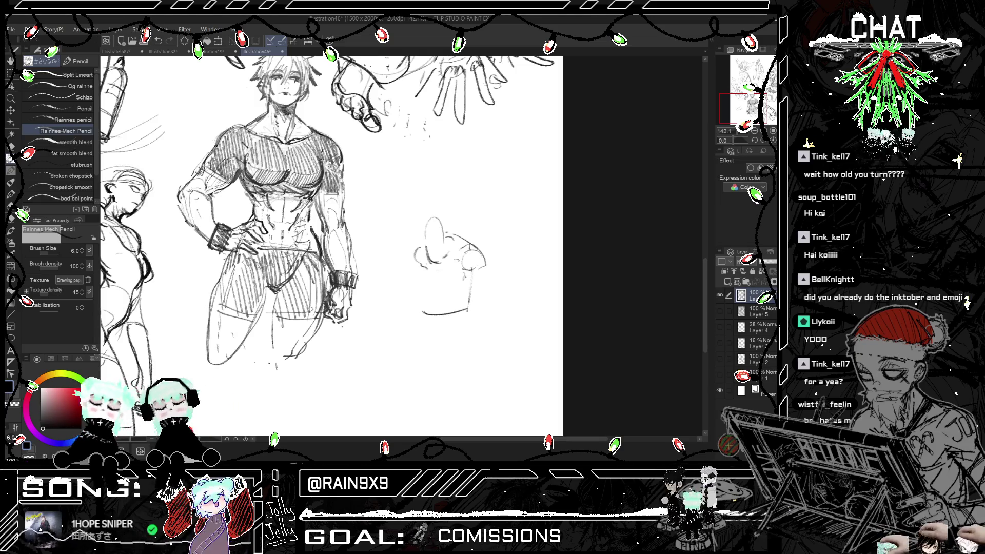
mouse_move(472, 275)
left_mouse_down()
mouse_move(461, 303)
mouse_move(461, 287)
left_mouse_up()
key("ctrl+z")
left_click_drag(466, 293, 464, 305)
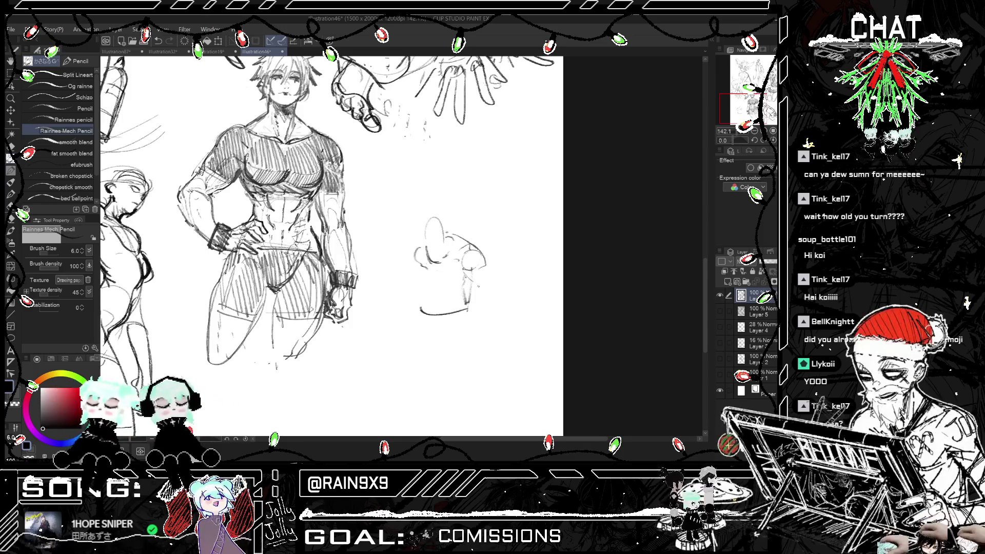
mouse_move(477, 279)
left_mouse_down()
mouse_move(465, 290)
mouse_move(485, 288)
mouse_move(472, 320)
left_mouse_up()
key("ctrl+z")
key("h")
key("h")
- Sketch the small fist's base, left edge and top right of the muscular man
key("h")
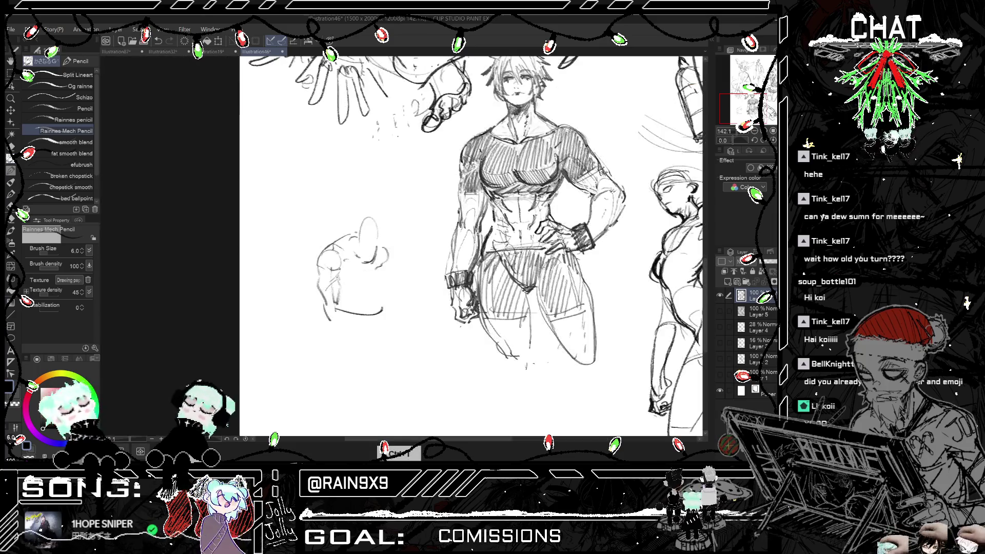
mouse_move(342, 302)
left_mouse_down()
mouse_move(377, 310)
mouse_move(363, 319)
left_mouse_up()
left_click_drag(360, 321, 371, 314)
key("h")
key("ctrl+z")
left_click_drag(440, 322, 468, 316)
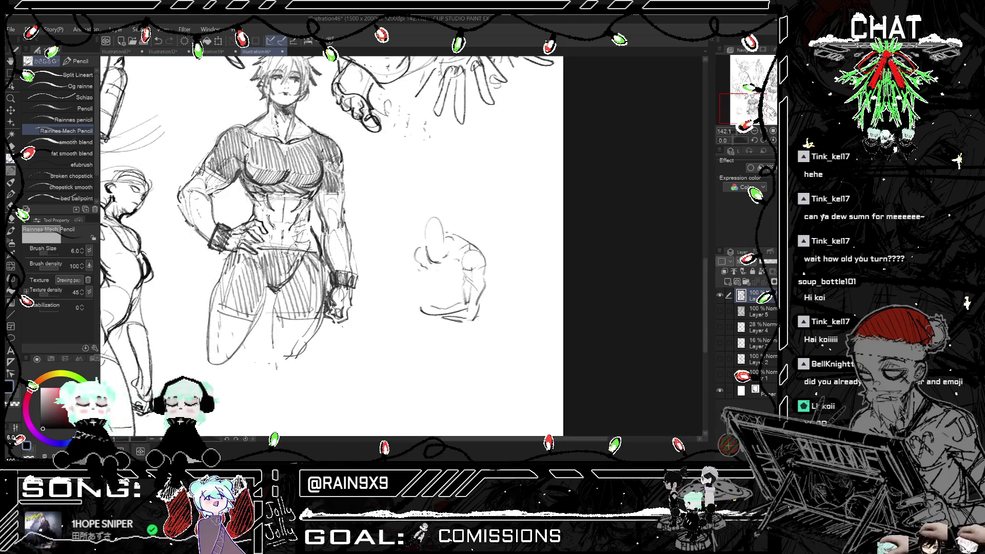
mouse_move(421, 260)
left_mouse_down()
mouse_move(409, 275)
mouse_move(420, 263)
mouse_move(424, 273)
left_mouse_up()
left_click_drag(429, 272, 425, 277)
mouse_move(409, 274)
left_mouse_down()
mouse_move(404, 302)
mouse_move(413, 302)
left_mouse_up()
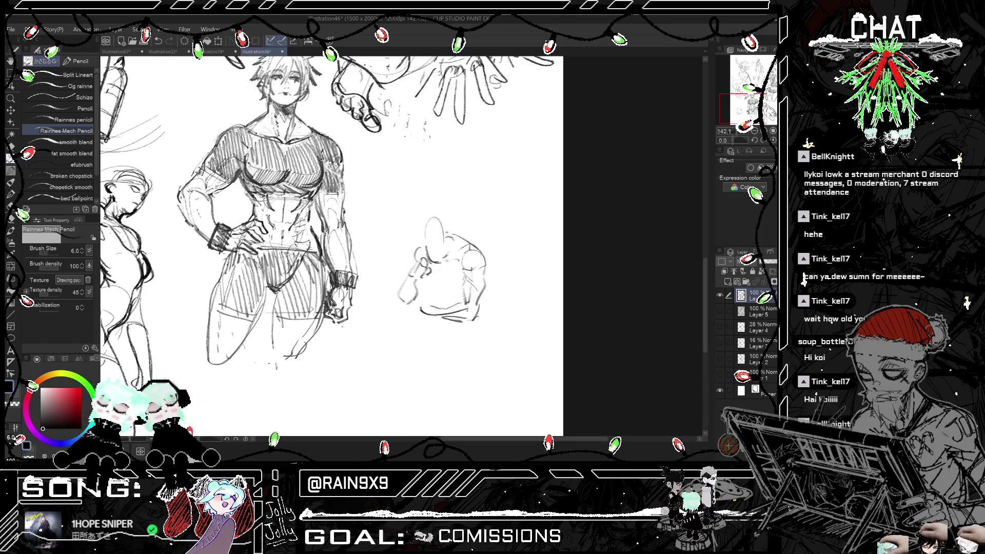
left_click_drag(451, 262, 465, 250)
mouse_move(429, 279)
left_mouse_down()
mouse_move(460, 269)
mouse_move(439, 268)
left_mouse_up()
key("ctrl+z")
mouse_move(434, 278)
left_mouse_down()
mouse_move(450, 276)
mouse_move(442, 305)
mouse_move(465, 302)
left_mouse_up()
- Shape the small figure's hand with short strokes, mirroring the view to check
key("h")
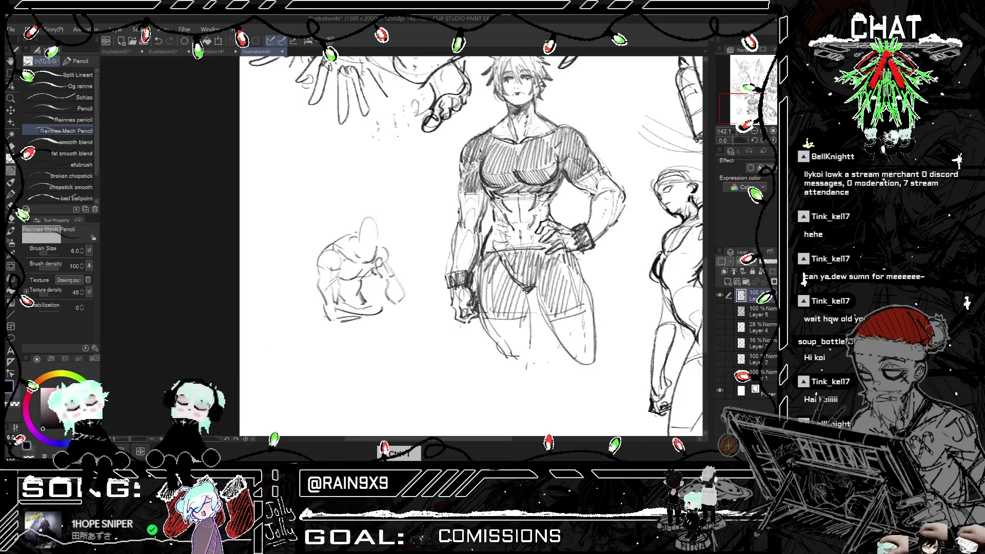
key("h")
mouse_move(428, 275)
left_mouse_down()
mouse_move(416, 297)
mouse_move(427, 279)
mouse_move(406, 277)
left_mouse_up()
key("ctrl+z")
key("ctrl+z")
key("ctrl+minus")
key("h")
key("h")
scroll(438, 270, "up", 1)
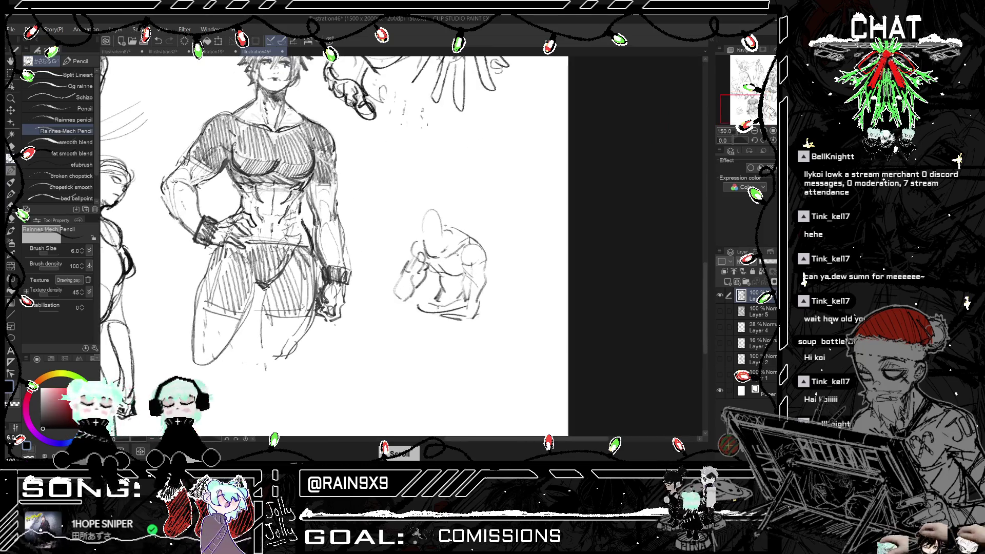
left_click_drag(440, 306, 436, 297)
mouse_move(429, 294)
left_mouse_down()
mouse_move(438, 298)
mouse_move(418, 314)
mouse_move(437, 314)
left_mouse_up()
key("h")
key("h")
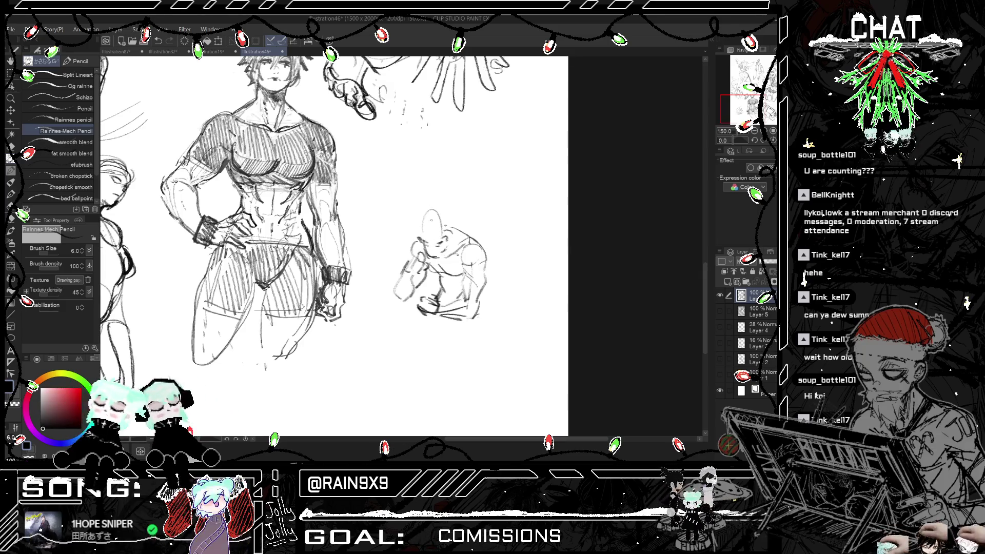
- Redraw the figure's right side after a mirrored comparison, then sketch its head
scroll(436, 231, "down", 2)
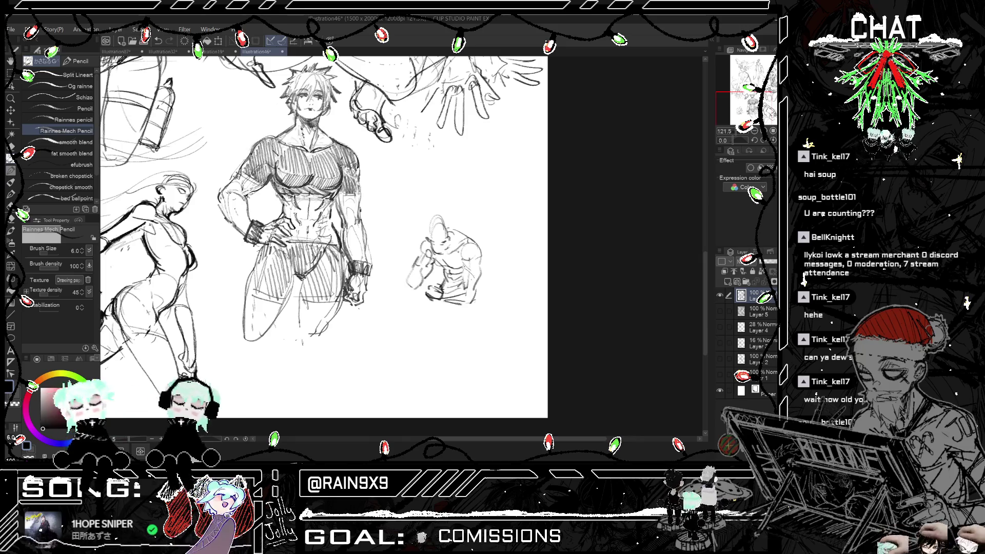
scroll(457, 282, "down", 1)
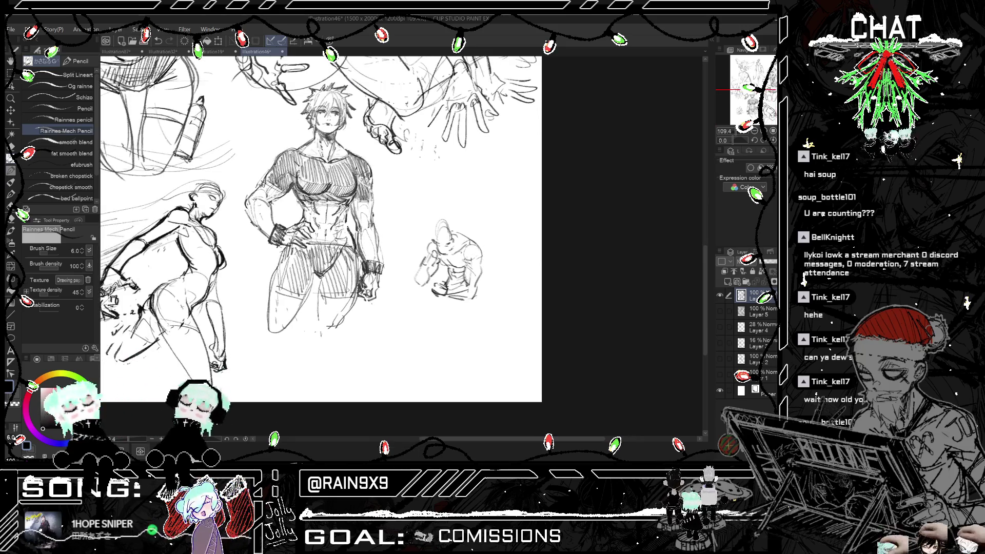
scroll(461, 257, "up", 1)
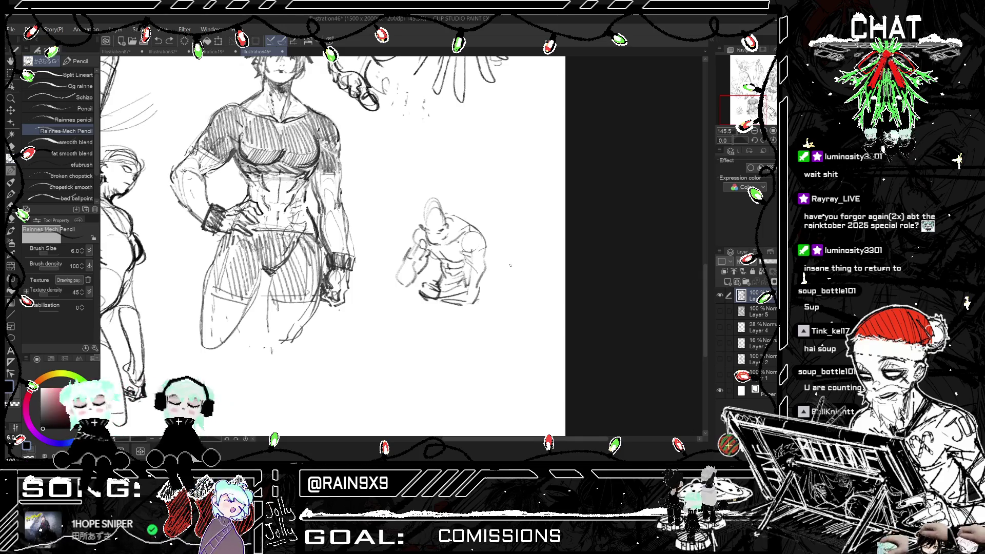
scroll(333, 246, "down", 3)
scroll(333, 246, "up", 5)
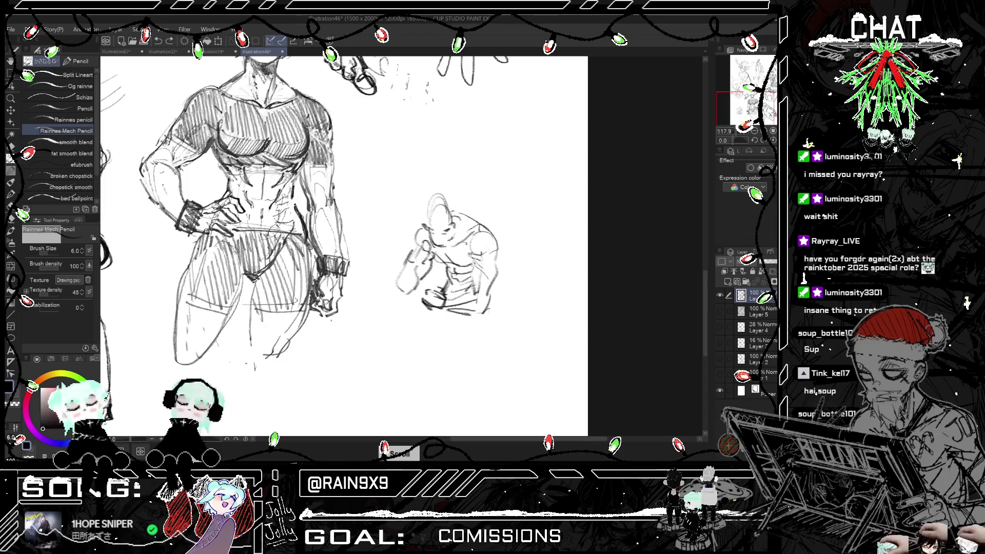
mouse_move(494, 235)
left_mouse_down()
mouse_move(495, 283)
mouse_move(471, 291)
mouse_move(487, 307)
mouse_move(478, 312)
left_mouse_up()
key("h")
key("h")
key("ctrl+z")
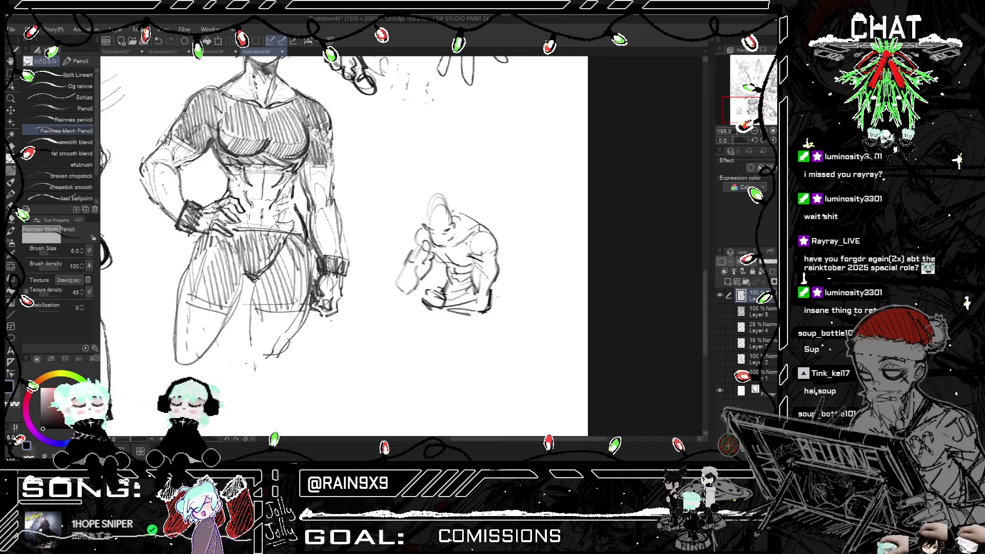
key("ctrl+minus")
key("ctrl+minus")
key("ctrl+minus")
key("h")
scroll(359, 231, "up", 3)
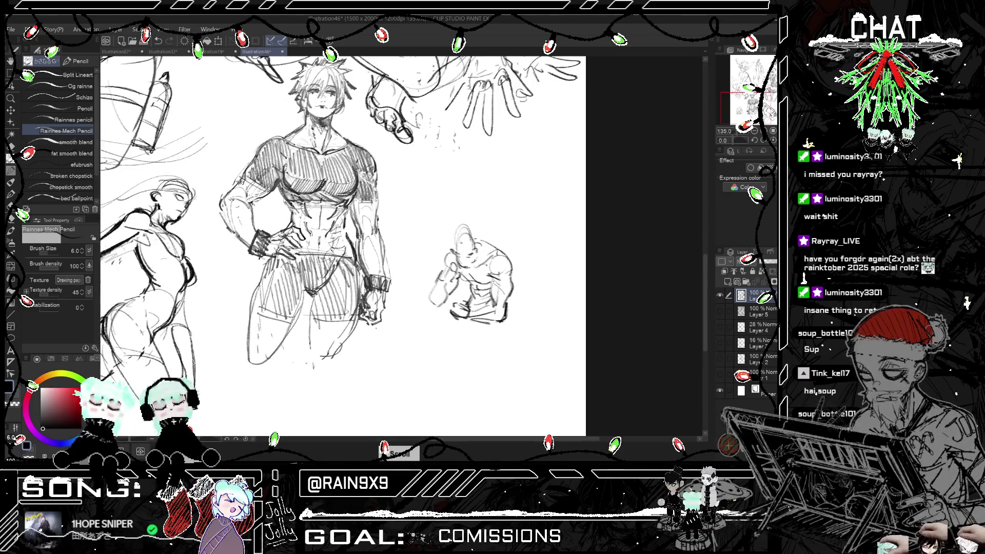
mouse_move(469, 256)
left_mouse_down()
mouse_move(468, 268)
mouse_move(500, 257)
mouse_move(443, 266)
mouse_move(435, 286)
left_mouse_up()
key("h")
key("h")
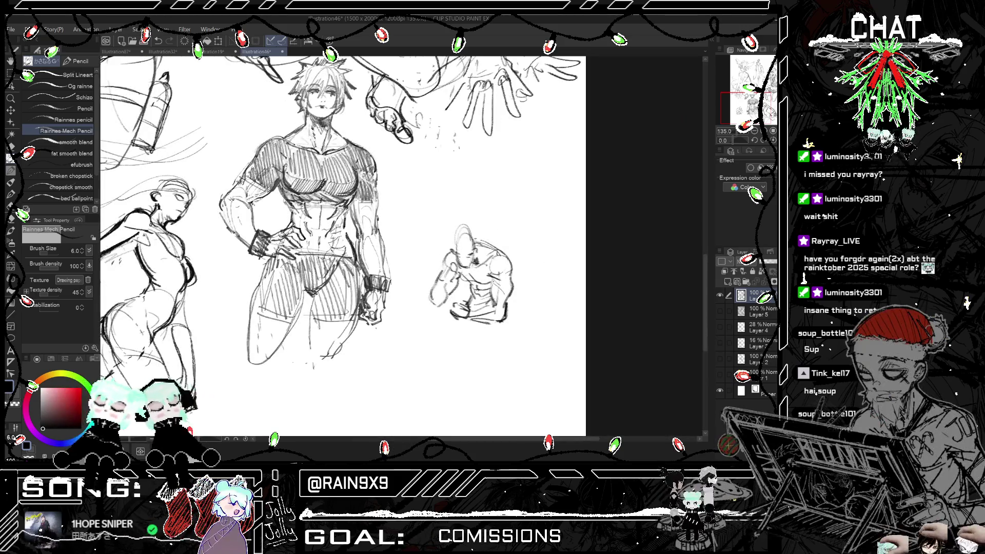
scroll(469, 277, "down", 3)
scroll(470, 277, "up", 1)
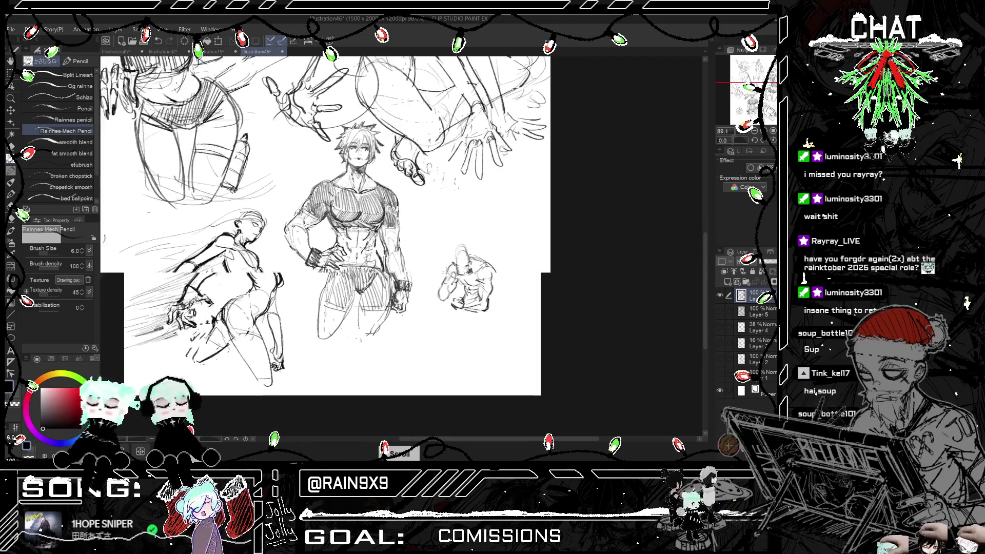
scroll(469, 282, "up", 3)
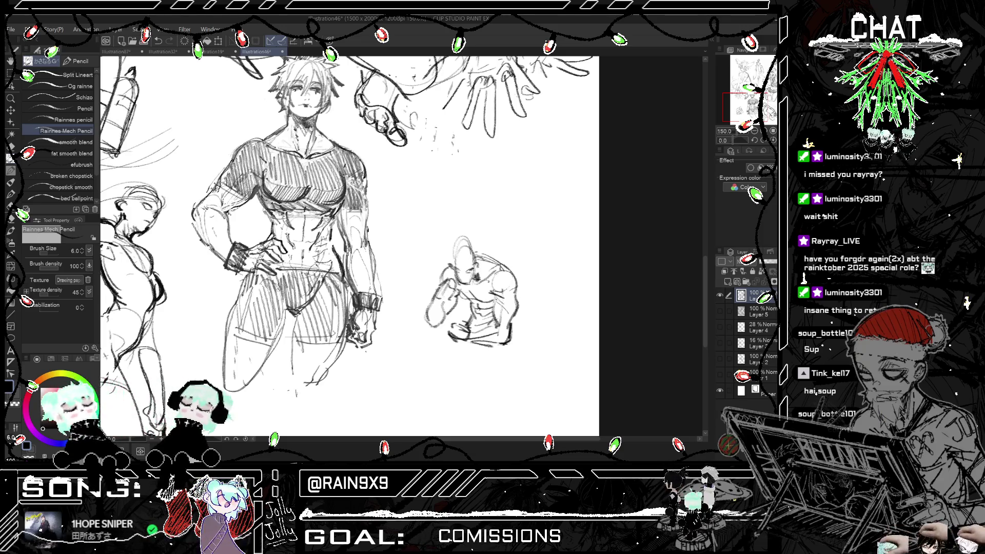
scroll(465, 266, "down", 2)
key("h")
key("h")
scroll(465, 266, "down", 2)
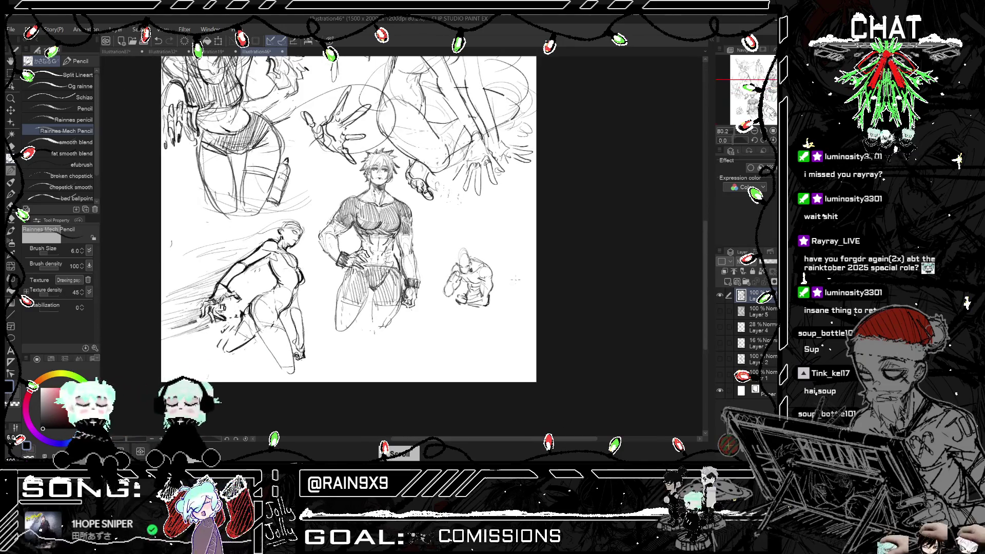
scroll(512, 235, "up", 2)
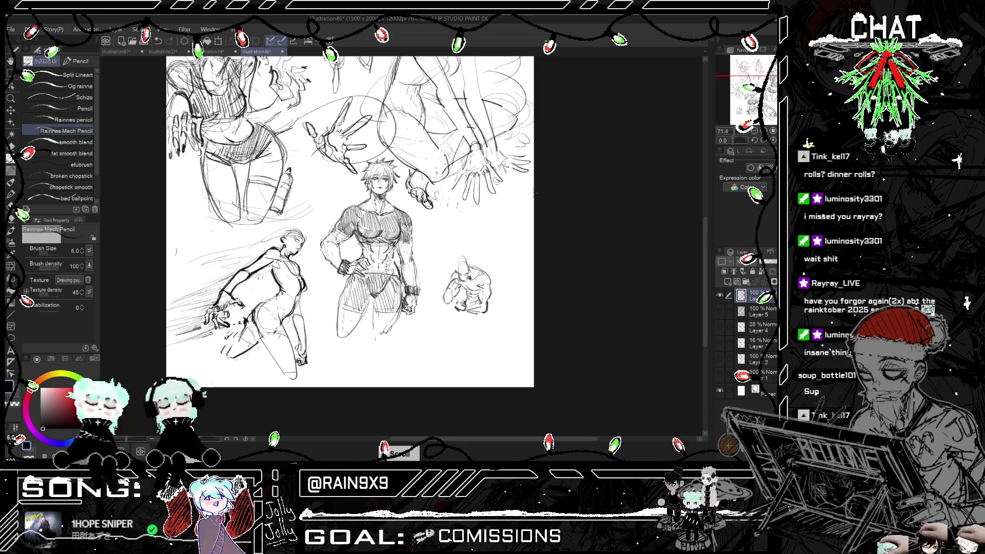
scroll(512, 235, "up", 2)
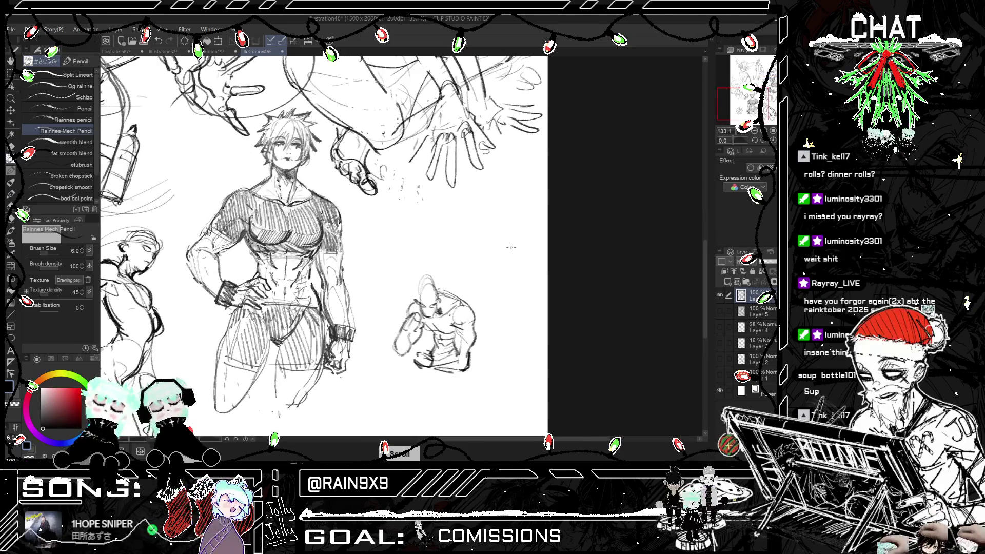
left_click(72, 187)
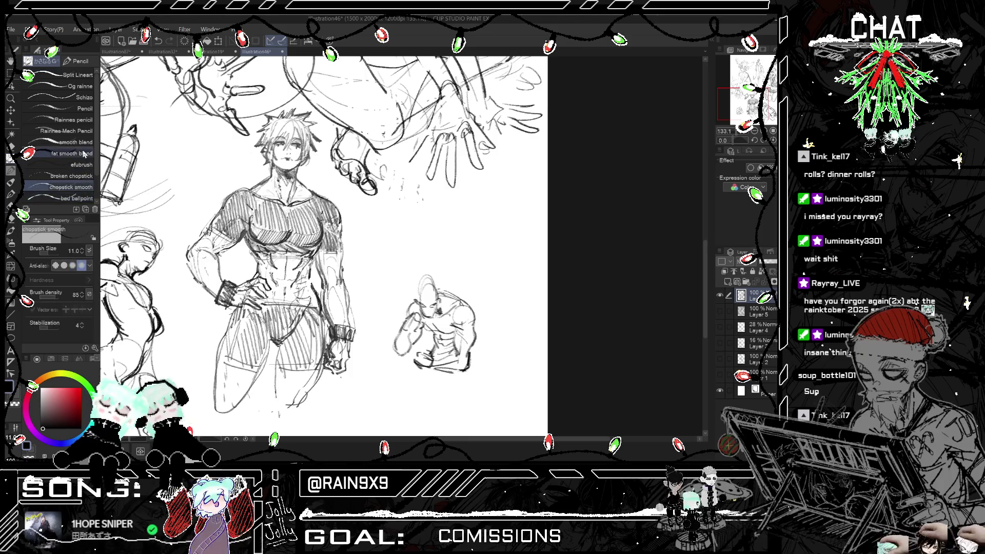
- Undo the trial strokes and draw a small hook-shaped curve right of the man's hands
mouse_move(461, 166)
left_mouse_down()
mouse_move(490, 235)
mouse_move(485, 258)
mouse_move(500, 222)
left_mouse_up()
key("ctrl+z")
key("ctrl+z")
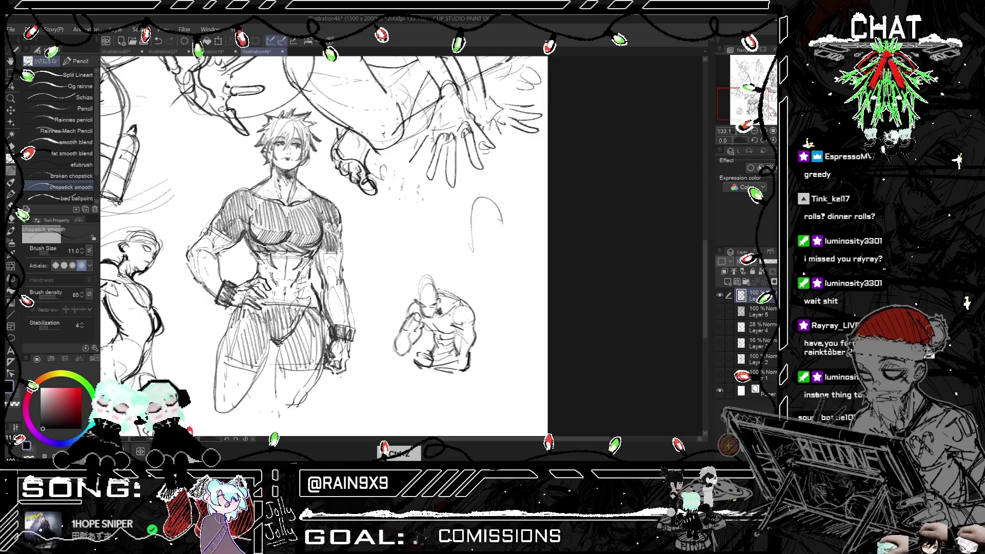
key("ctrl+z")
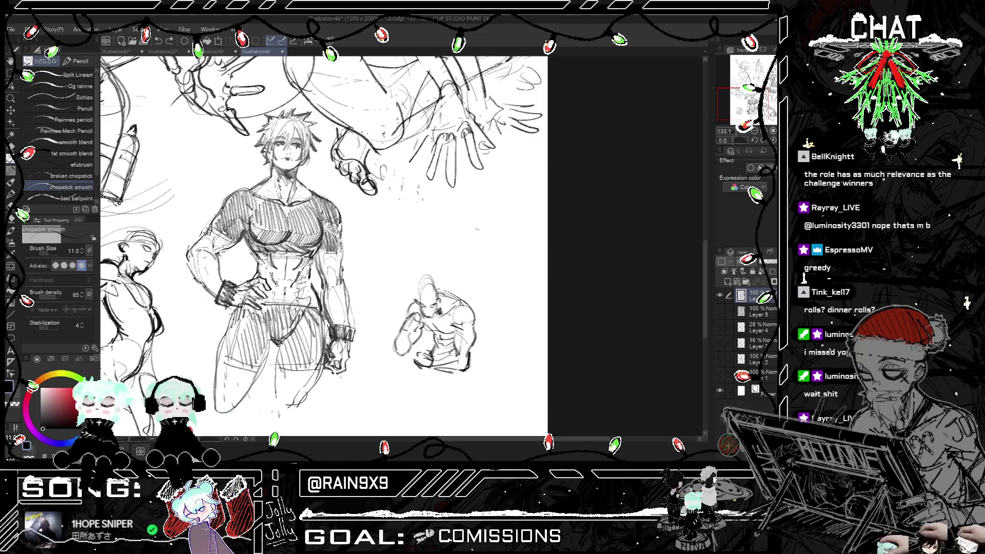
scroll(462, 224, "up", 3)
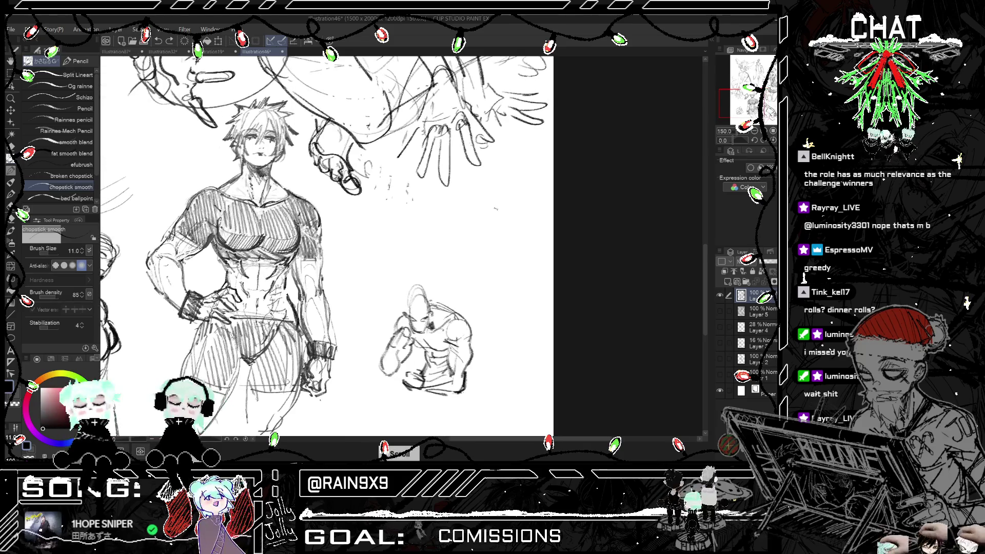
mouse_move(468, 226)
left_mouse_down()
mouse_move(491, 188)
mouse_move(464, 202)
mouse_move(484, 241)
left_mouse_up()
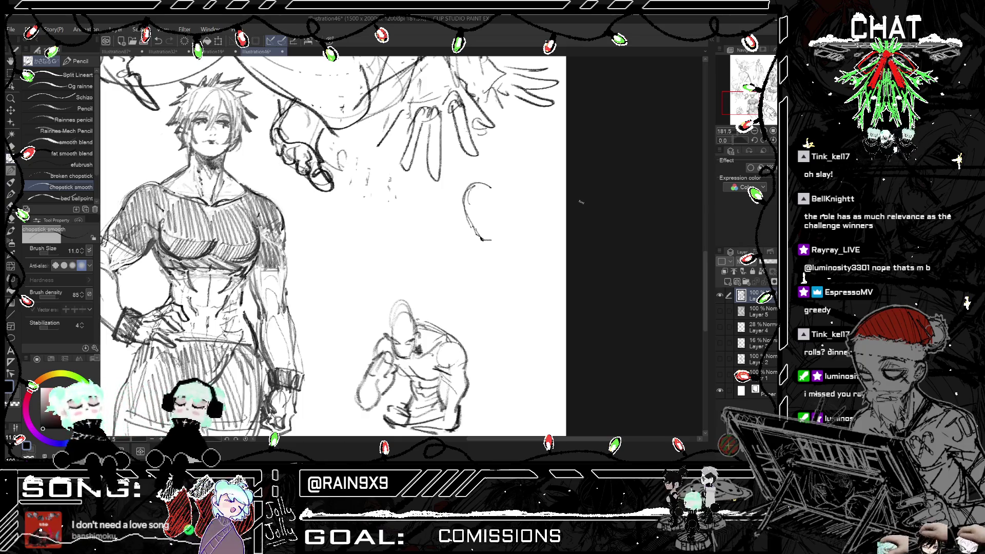
scroll(578, 203, "up", 2)
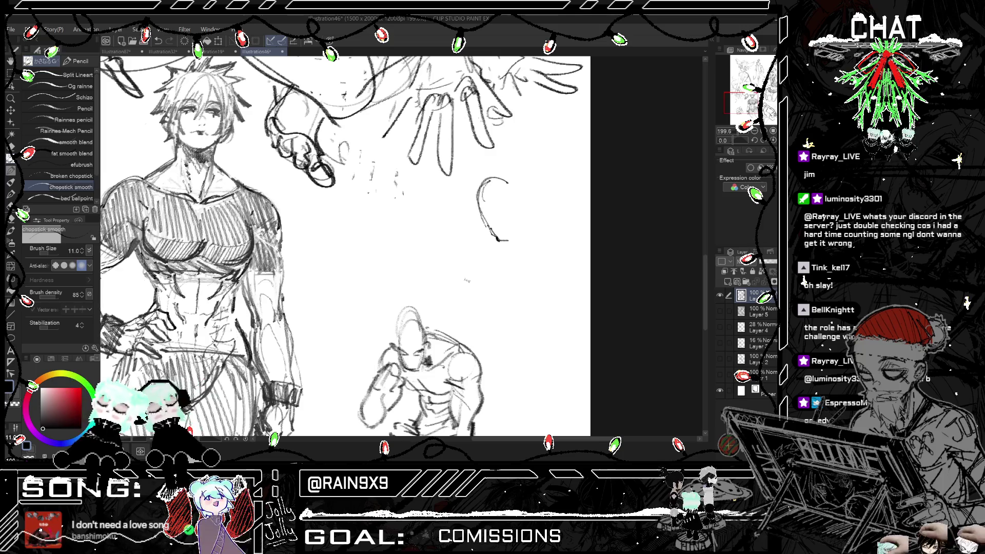
- Draw two diagonal trial strokes below the curve, then undo both
left_click_drag(482, 271, 569, 222)
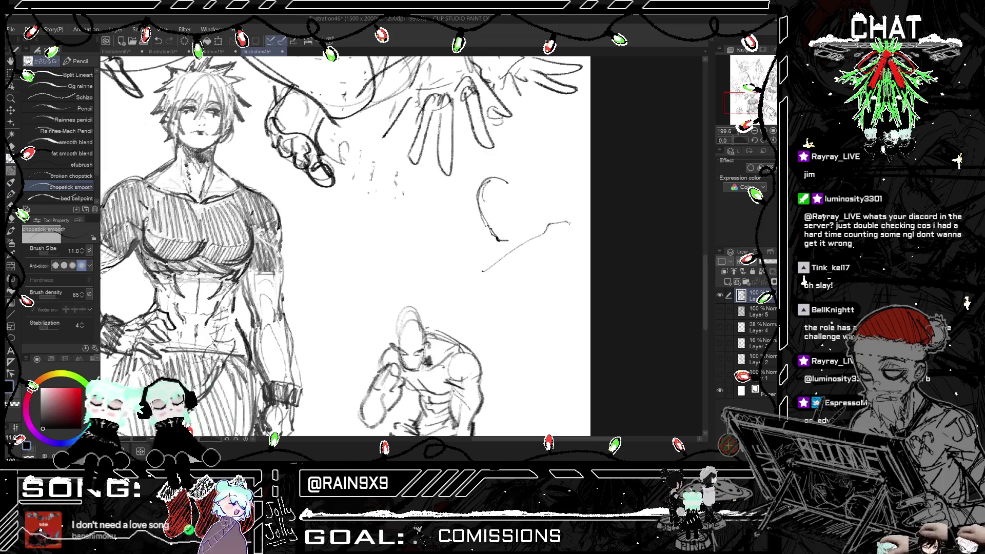
mouse_move(502, 282)
left_mouse_down()
mouse_move(564, 266)
mouse_move(522, 277)
mouse_move(573, 251)
left_mouse_up()
key("ctrl+z")
key("ctrl+z")
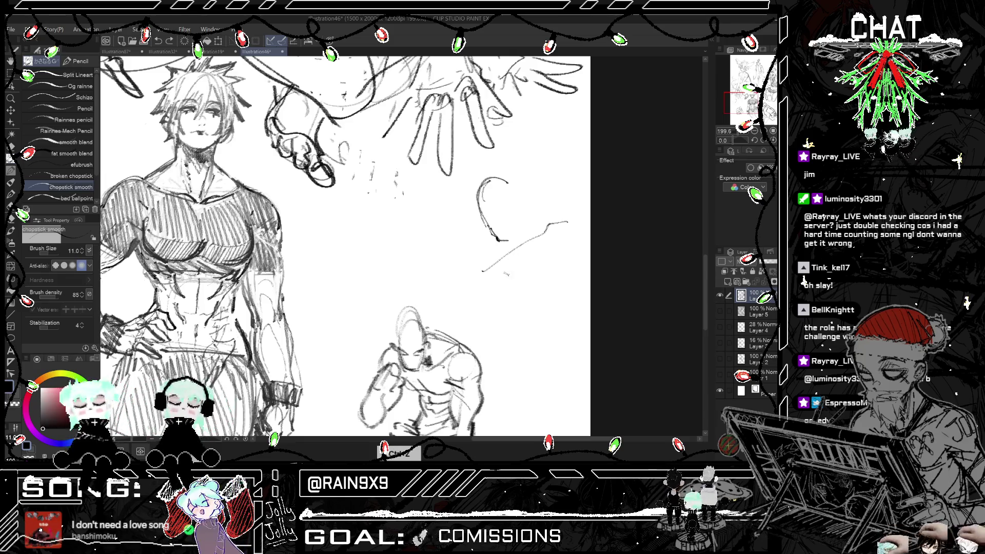
key("ctrl+z")
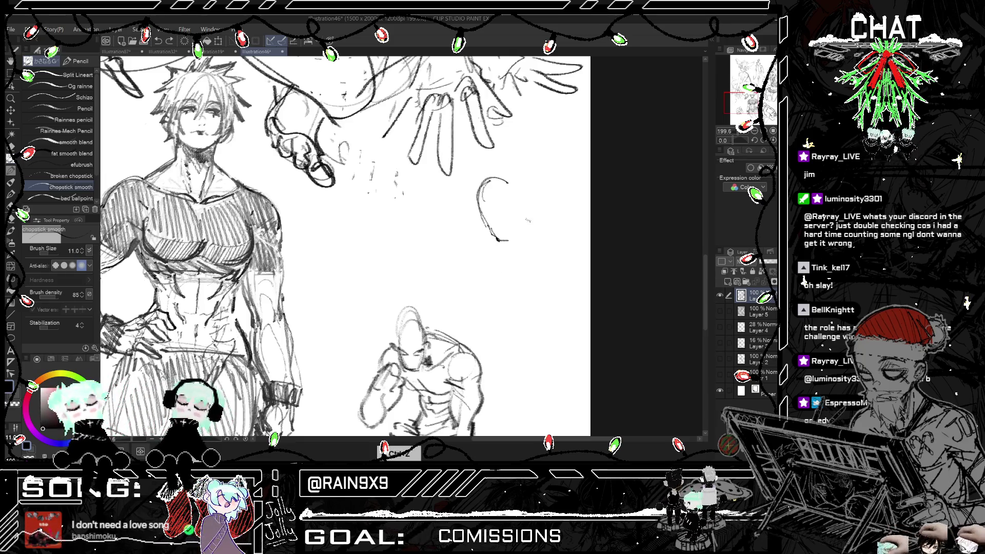
- Sketch the outline of the small clenched fist, mirroring the view to check it
mouse_move(523, 251)
left_mouse_down()
mouse_move(534, 289)
mouse_move(508, 275)
mouse_move(516, 279)
left_mouse_up()
mouse_move(525, 254)
left_mouse_down()
mouse_move(518, 265)
mouse_move(533, 249)
mouse_move(503, 280)
left_mouse_up()
mouse_move(510, 278)
left_mouse_down()
mouse_move(519, 292)
mouse_move(536, 282)
left_mouse_up()
mouse_move(515, 266)
left_mouse_down()
mouse_move(530, 288)
mouse_move(543, 277)
left_mouse_up()
left_click_drag(523, 252, 549, 253)
mouse_move(522, 288)
left_mouse_down()
mouse_move(514, 299)
mouse_move(534, 290)
left_mouse_up()
left_click_drag(523, 294, 537, 286)
key("h")
key("h")
mouse_move(503, 269)
left_mouse_down()
mouse_move(548, 254)
mouse_move(542, 280)
left_mouse_up()
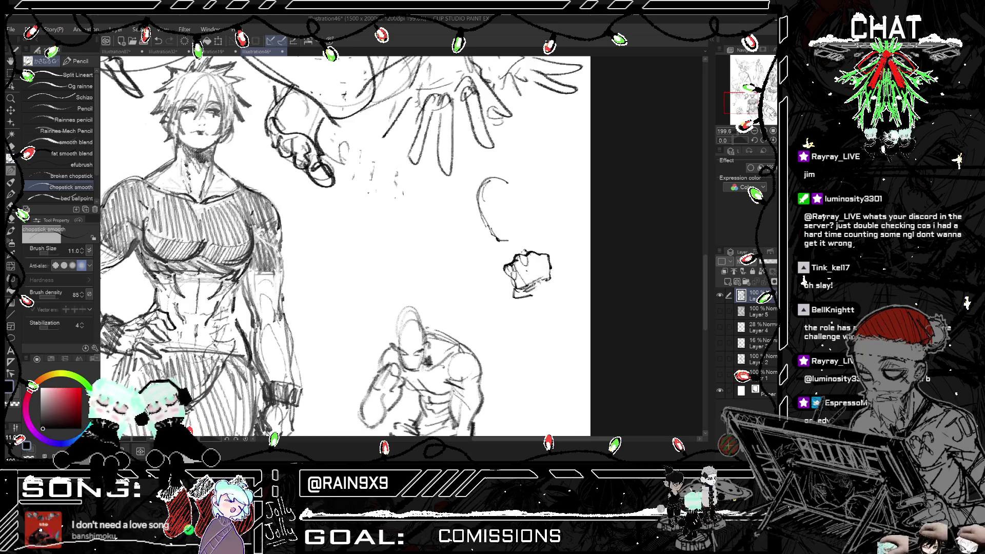
key("h")
key("h")
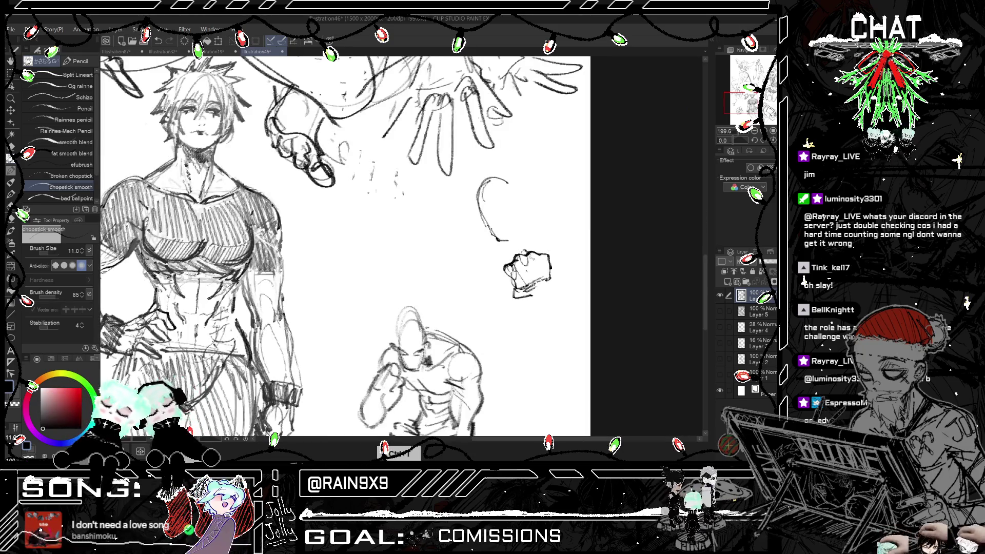
- Extend the fist's right edge and try lines hanging below it, undoing the overlong ones
left_click_drag(520, 244, 525, 247)
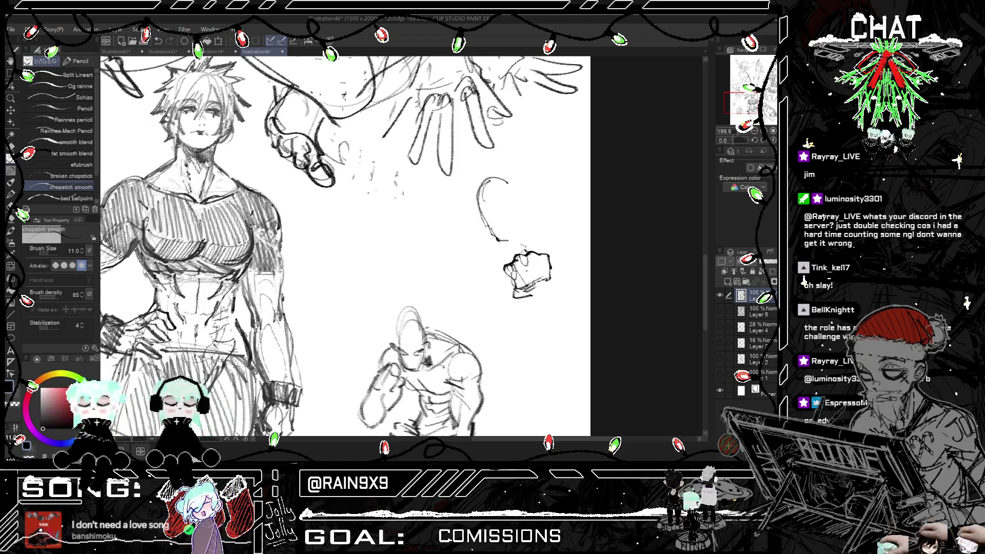
left_click_drag(538, 251, 560, 265)
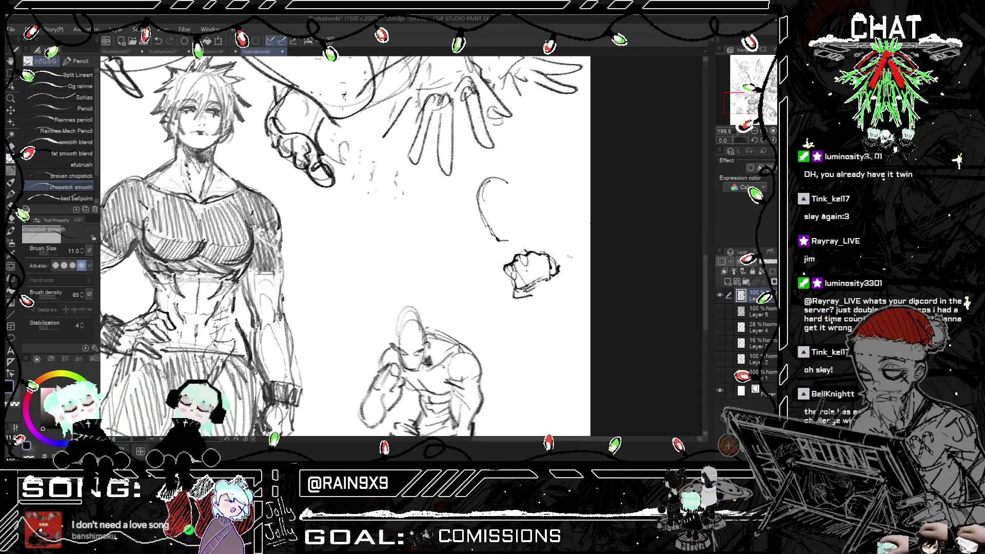
key("h")
key("h")
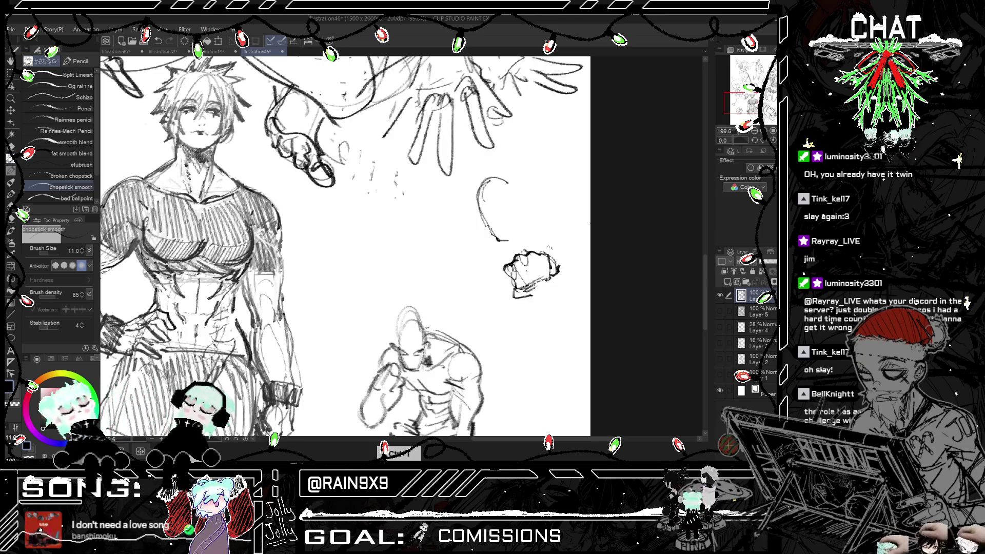
key("ctrl+z")
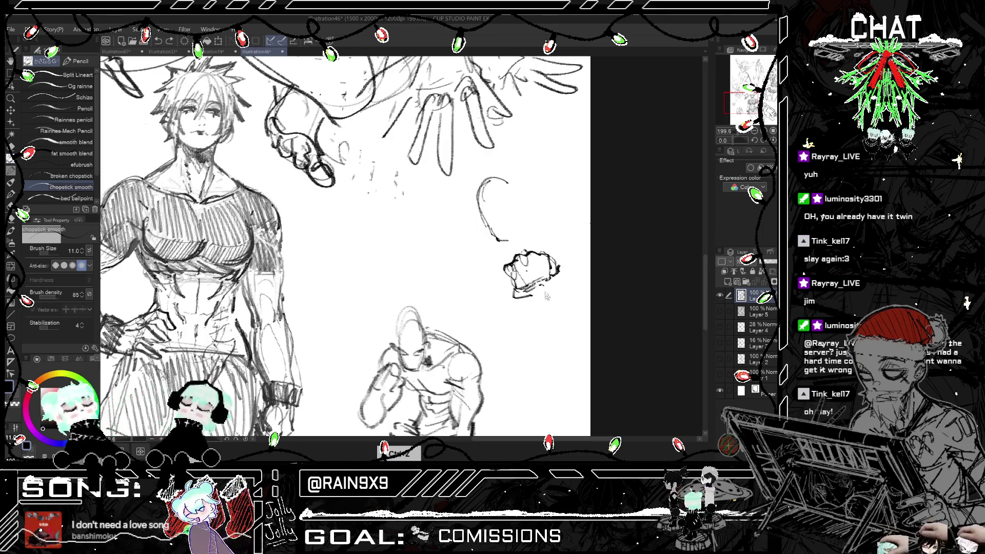
left_click_drag(533, 290, 524, 360)
key("ctrl+z")
key("ctrl+z")
left_click_drag(536, 288, 523, 327)
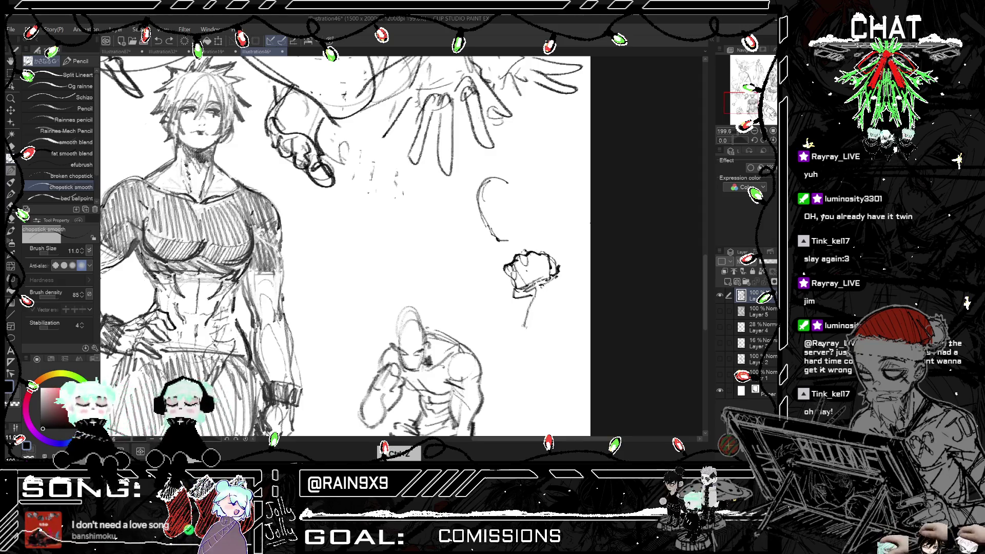
left_click_drag(558, 285, 553, 324)
key("h")
key("h")
key("ctrl+z")
key("ctrl+z")
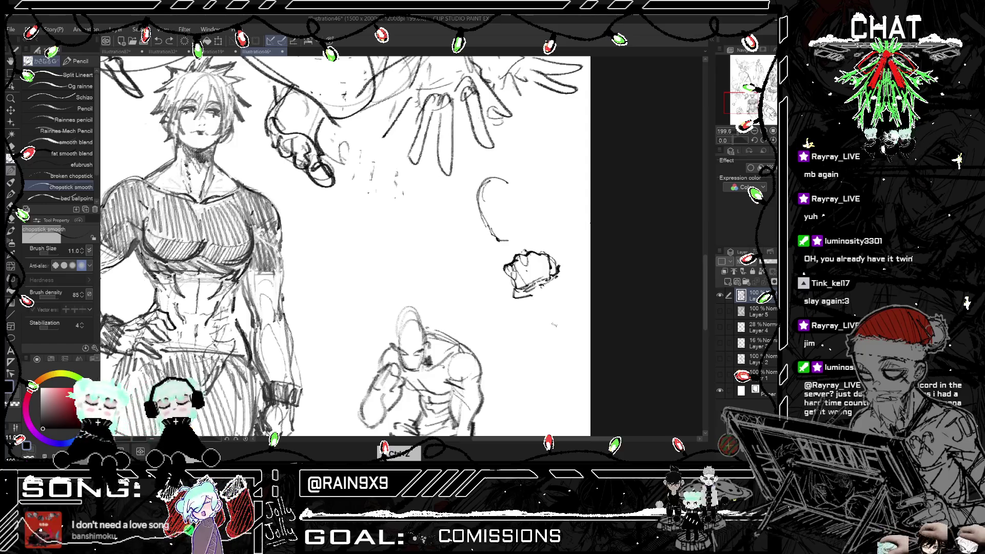
- Add sweeping curves above, right of and below the fist for the arm and body
left_click_drag(540, 252, 585, 234)
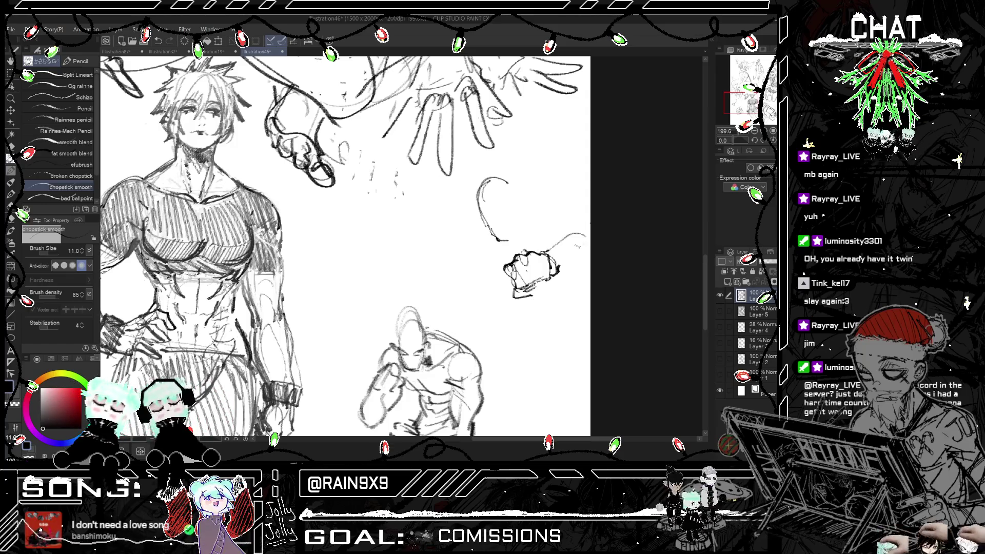
left_click_drag(558, 273, 590, 261)
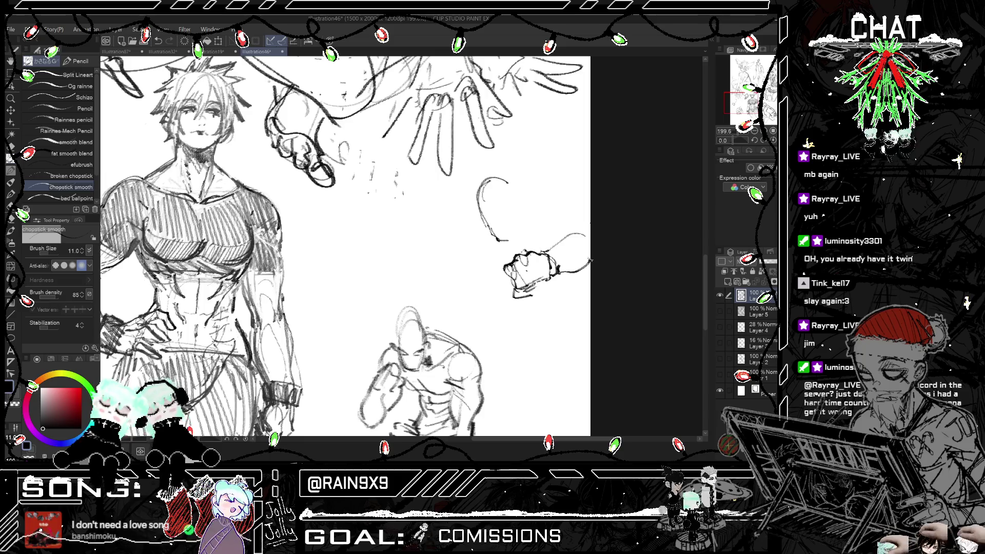
mouse_move(528, 239)
left_mouse_down()
mouse_move(556, 218)
mouse_move(566, 215)
mouse_move(560, 235)
mouse_move(592, 220)
left_mouse_up()
mouse_move(512, 244)
left_mouse_down()
mouse_move(472, 291)
mouse_move(486, 325)
left_mouse_up()
mouse_move(486, 325)
left_mouse_down()
mouse_move(480, 345)
mouse_move(528, 354)
left_mouse_up()
mouse_move(528, 354)
left_mouse_down()
mouse_move(564, 331)
mouse_move(585, 290)
left_mouse_up()
key("h")
key("h")
scroll(395, 247, "down", 3)
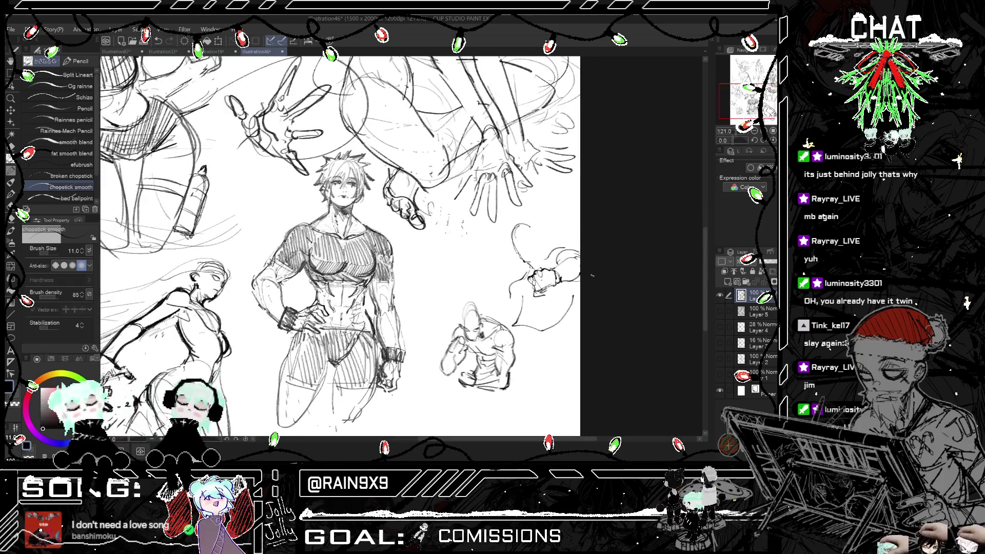
- Mirror the canvas to check proportions, then add small touch-up strokes to the fist sketch
key("h")
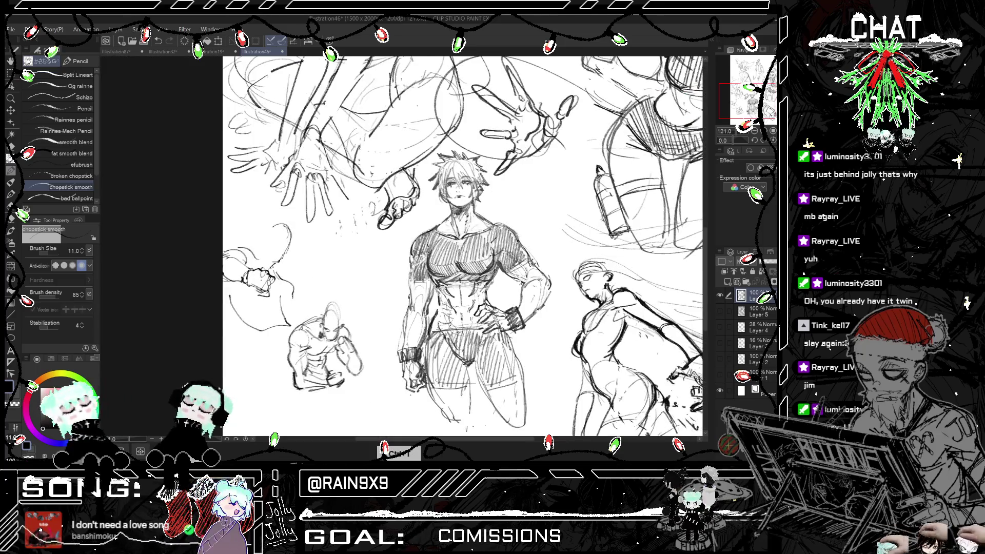
key("h")
scroll(528, 246, "up", 3)
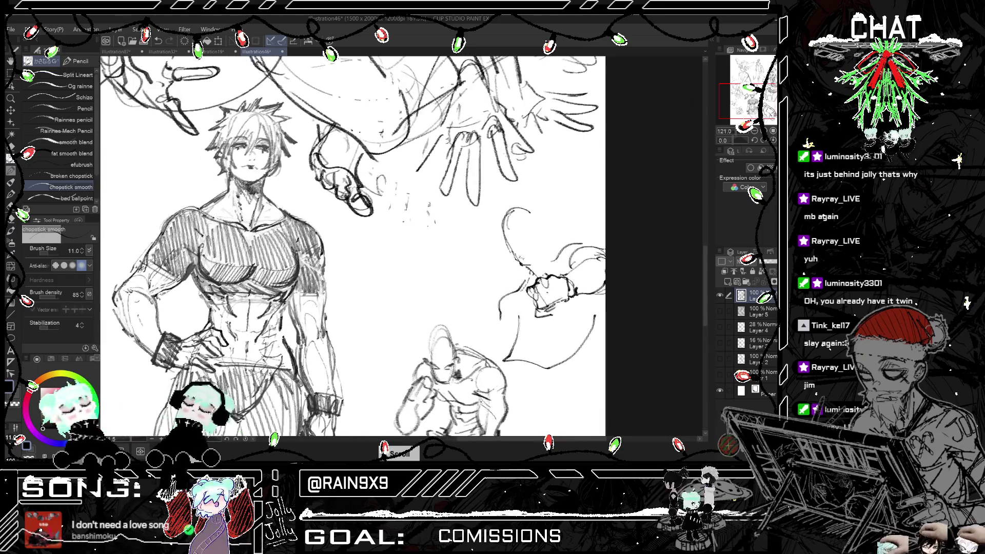
mouse_move(515, 254)
left_mouse_down()
mouse_move(527, 264)
mouse_move(548, 247)
mouse_move(518, 264)
mouse_move(543, 220)
mouse_move(557, 266)
left_mouse_up()
- Zoom out to compare the fist sketch with the full page, then zoom back in
scroll(552, 234, "down", 3)
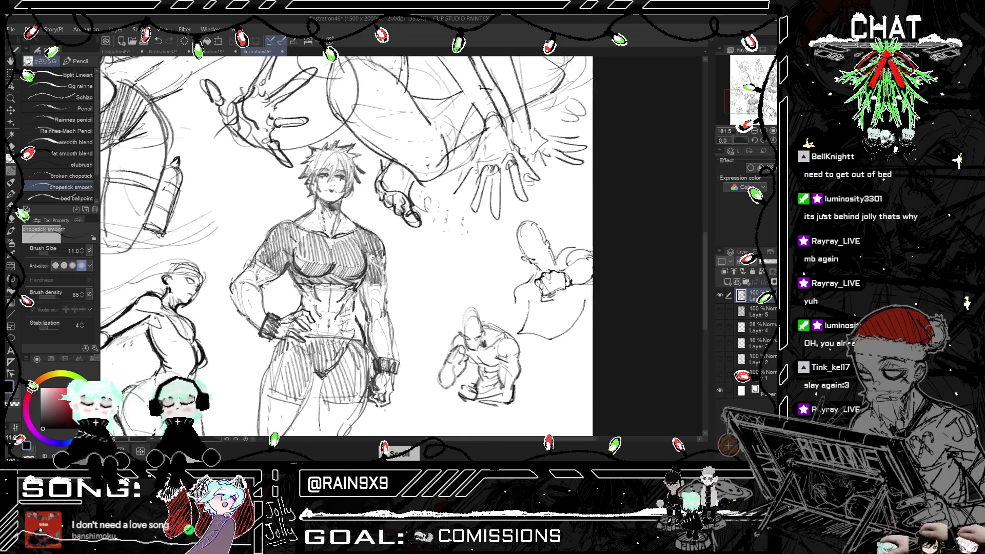
scroll(400, 246, "down", 4)
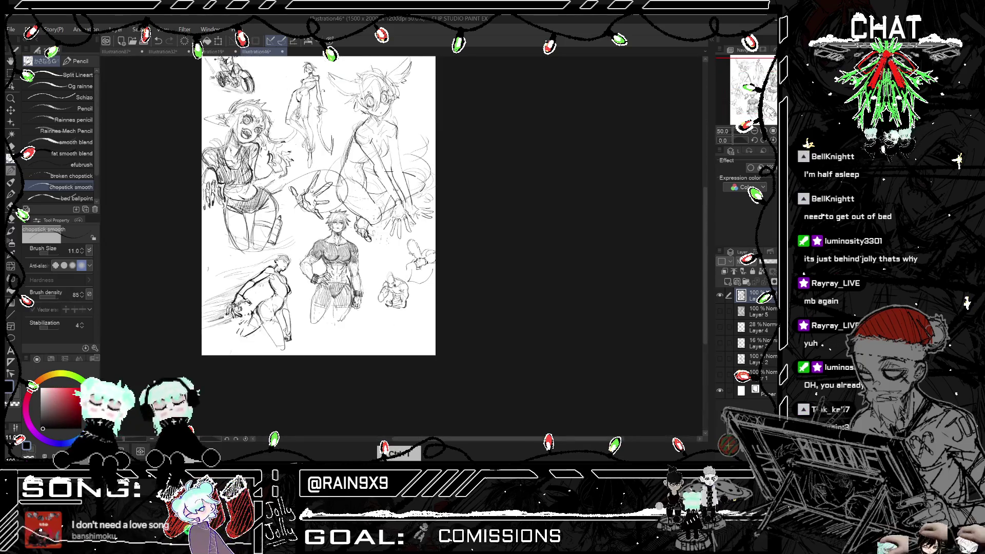
scroll(328, 231, "up", 4)
scroll(307, 231, "down", 3)
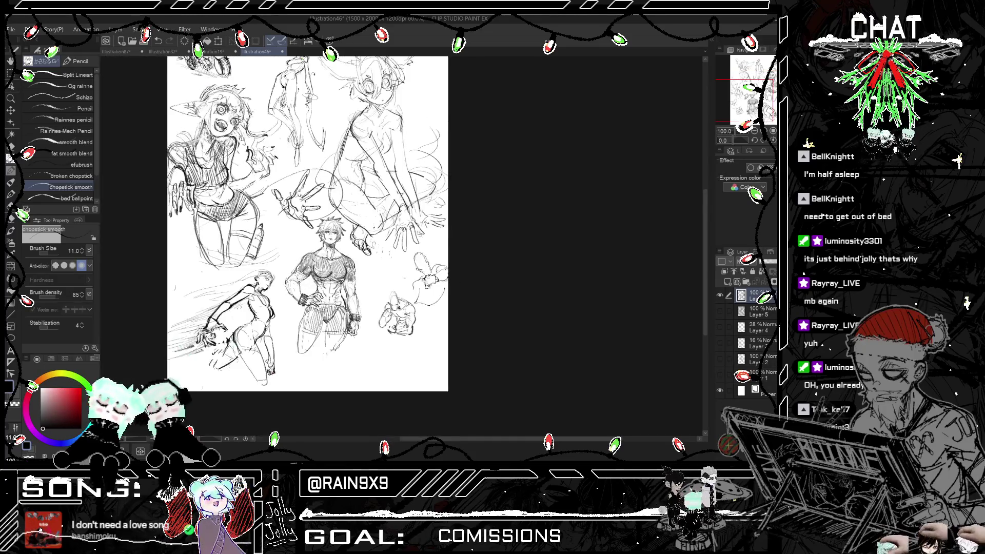
scroll(359, 226, "down", 2)
scroll(366, 277, "up", 4)
scroll(364, 87, "down", 3)
scroll(464, 349, "up", 2)
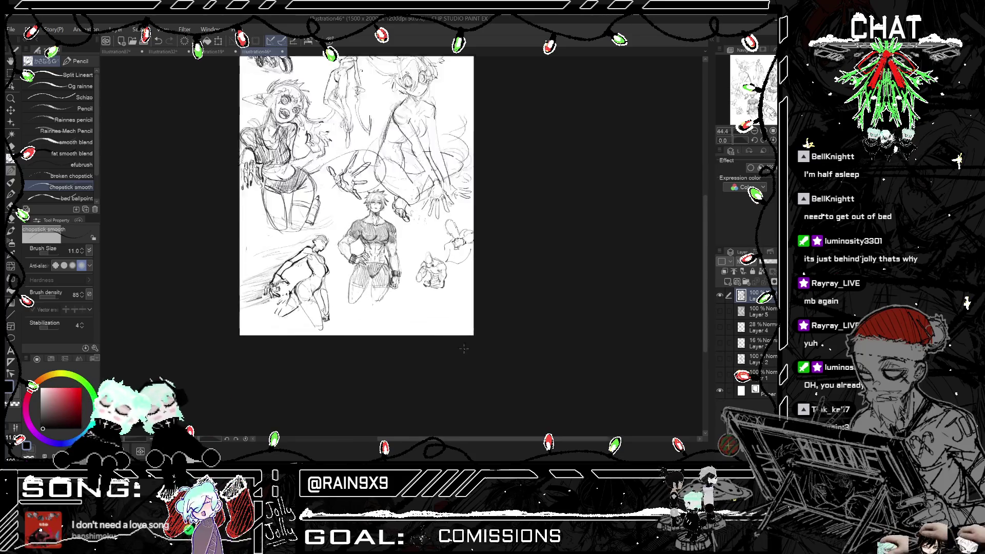
scroll(463, 348, "up", 5)
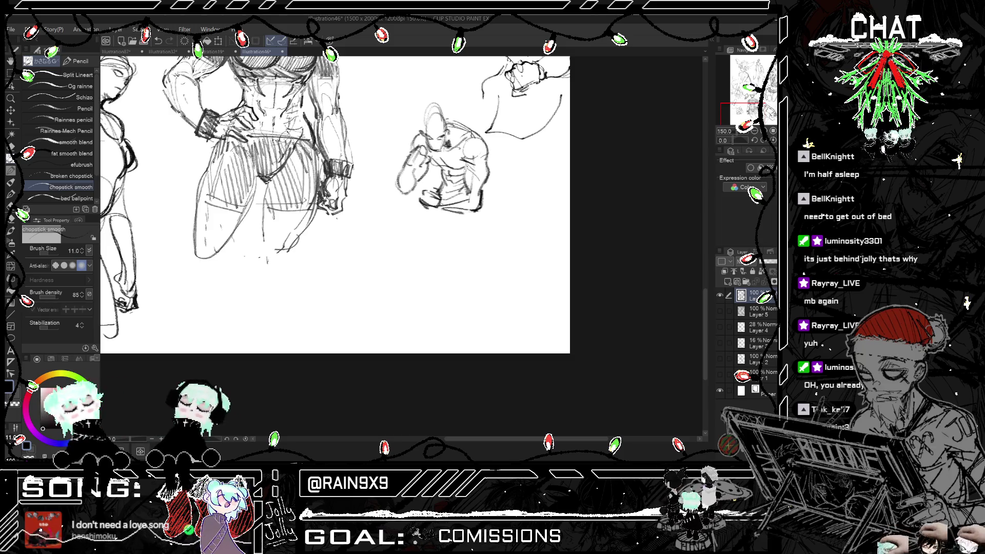
- Erase the crouching figure with a smaller Hard eraser, undoing one erase stroke
left_click(11, 148)
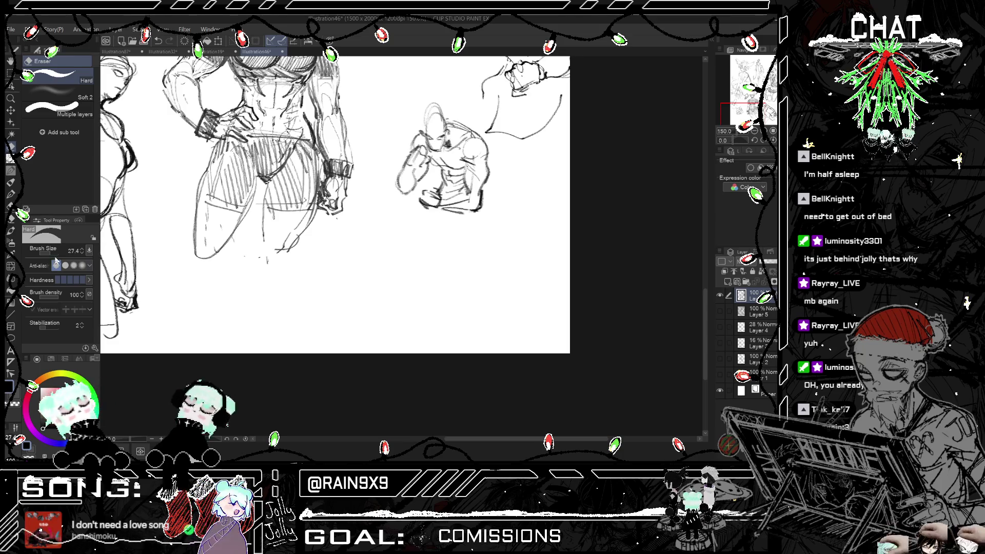
left_click_drag(55, 255, 49, 255)
mouse_move(410, 215)
left_mouse_down()
mouse_move(439, 187)
mouse_move(428, 164)
mouse_move(443, 137)
mouse_move(440, 180)
left_mouse_up()
key("ctrl+z")
- Return to the pencil and sketch an arch for the new oval head, undoing a misplaced stroke
left_click(10, 159)
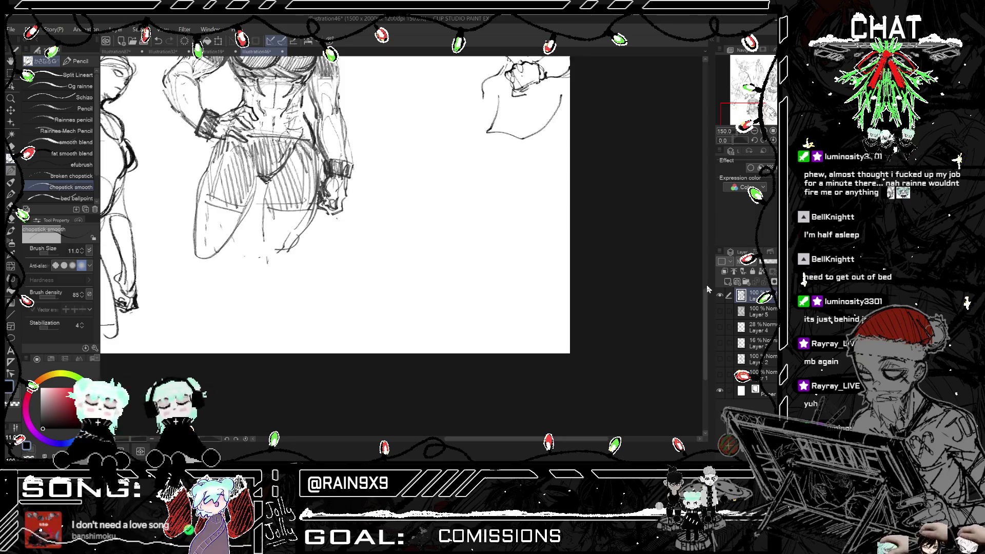
scroll(705, 226, "up", 3)
scroll(334, 247, "down", 2)
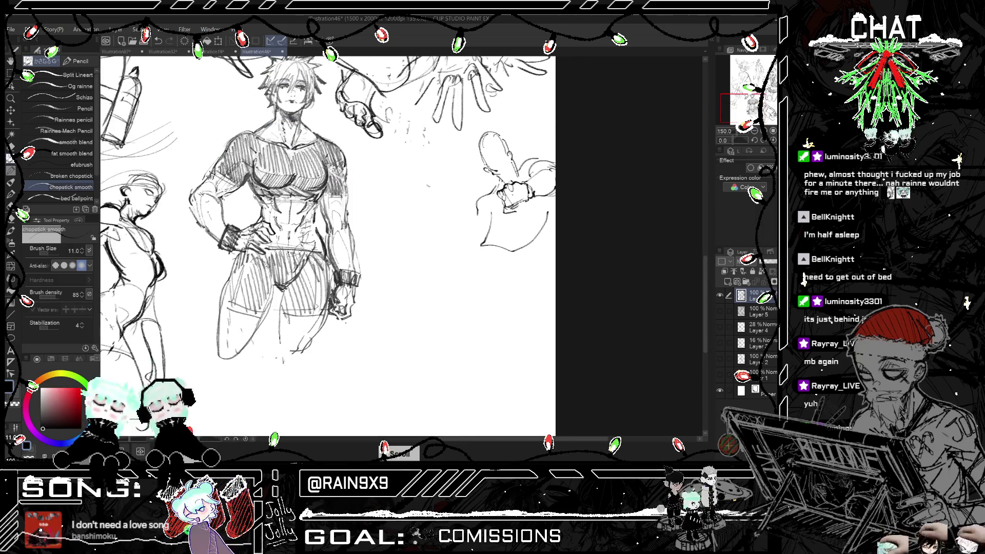
mouse_move(411, 220)
left_mouse_down()
mouse_move(415, 174)
mouse_move(436, 205)
mouse_move(398, 195)
mouse_move(438, 194)
left_mouse_up()
key("ctrl+z")
key("ctrl+z")
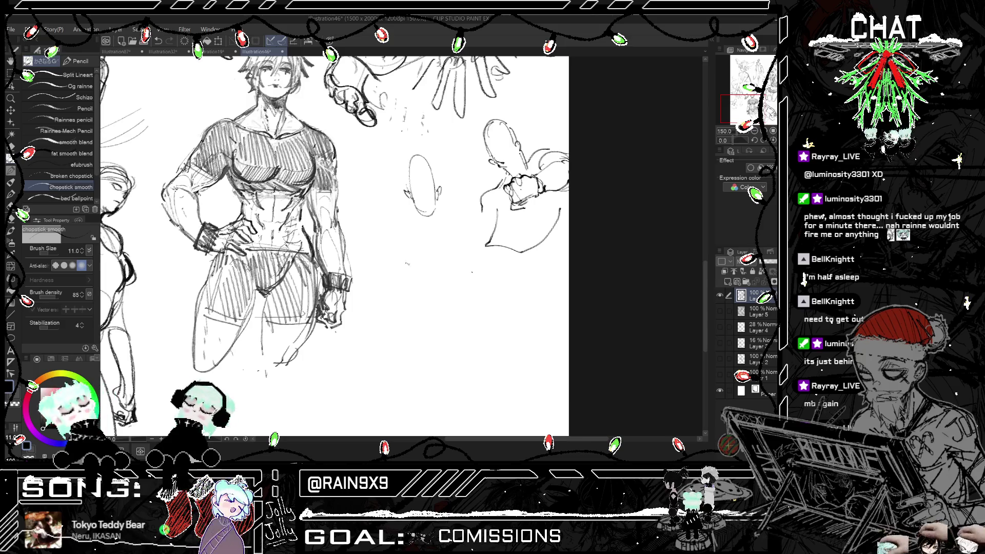
- Sketch the tiny figure's body and lower part below the new head oval
mouse_move(406, 263)
left_mouse_down()
mouse_move(401, 284)
mouse_move(413, 288)
mouse_move(403, 285)
mouse_move(408, 271)
mouse_move(425, 280)
mouse_move(405, 262)
mouse_move(416, 250)
left_mouse_up()
mouse_move(414, 255)
left_mouse_down()
mouse_move(429, 284)
mouse_move(409, 256)
mouse_move(430, 276)
mouse_move(387, 290)
mouse_move(422, 300)
mouse_move(397, 310)
mouse_move(416, 317)
mouse_move(386, 314)
left_mouse_up()
mouse_move(393, 319)
left_mouse_down()
mouse_move(391, 328)
mouse_move(402, 329)
mouse_move(425, 314)
mouse_move(408, 306)
mouse_move(422, 312)
left_mouse_up()
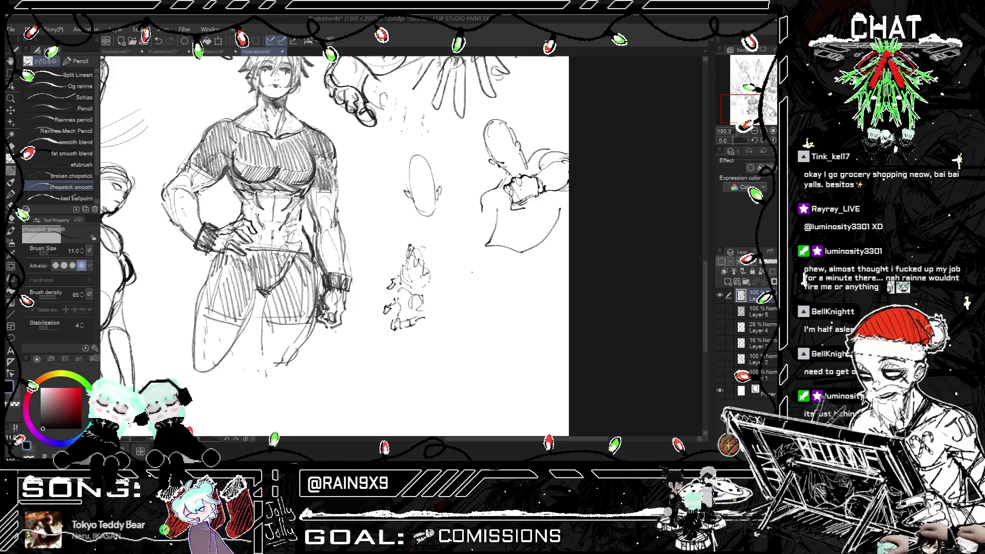
- Add detail marks and strokes extending right from the small figure, redoing one misplaced stroke
scroll(333, 246, "down", 2)
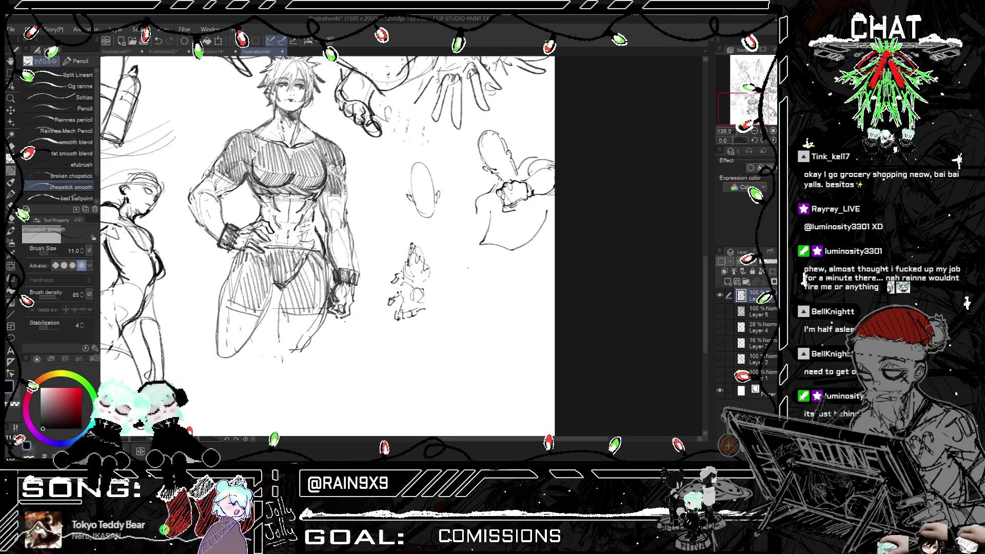
mouse_move(413, 267)
left_mouse_down()
mouse_move(431, 284)
mouse_move(413, 283)
mouse_move(430, 289)
left_mouse_up()
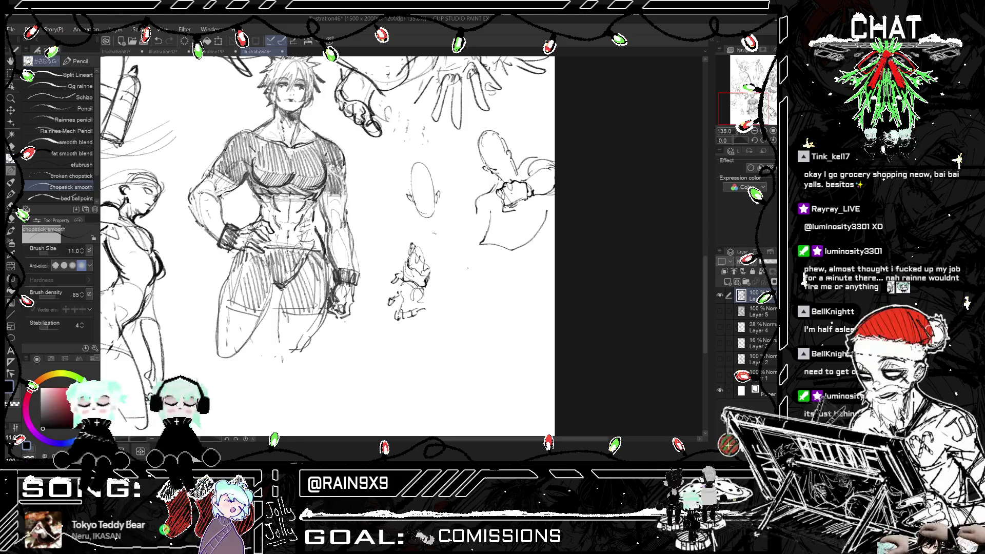
mouse_move(429, 266)
left_mouse_down()
mouse_move(471, 257)
mouse_move(464, 251)
left_mouse_up()
key("ctrl+z")
key("ctrl+z")
left_click_drag(429, 285, 479, 270)
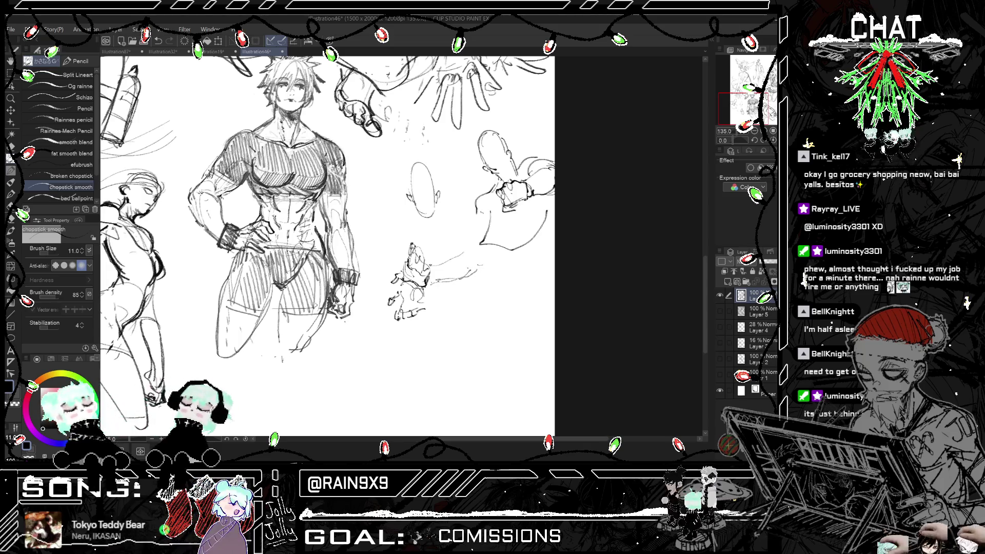
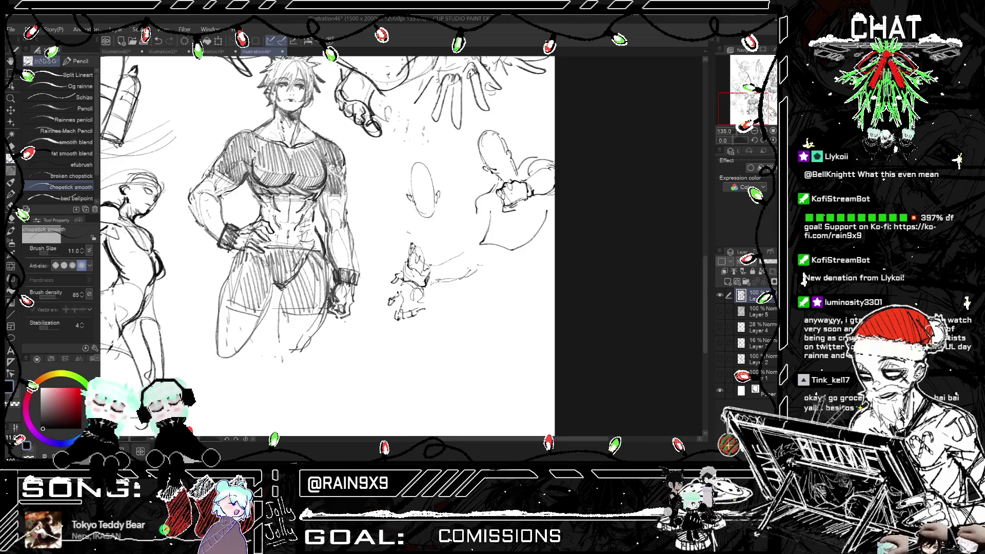
- Redraw the short strokes on the small figure's head near the fist
scroll(413, 246, "up", 2)
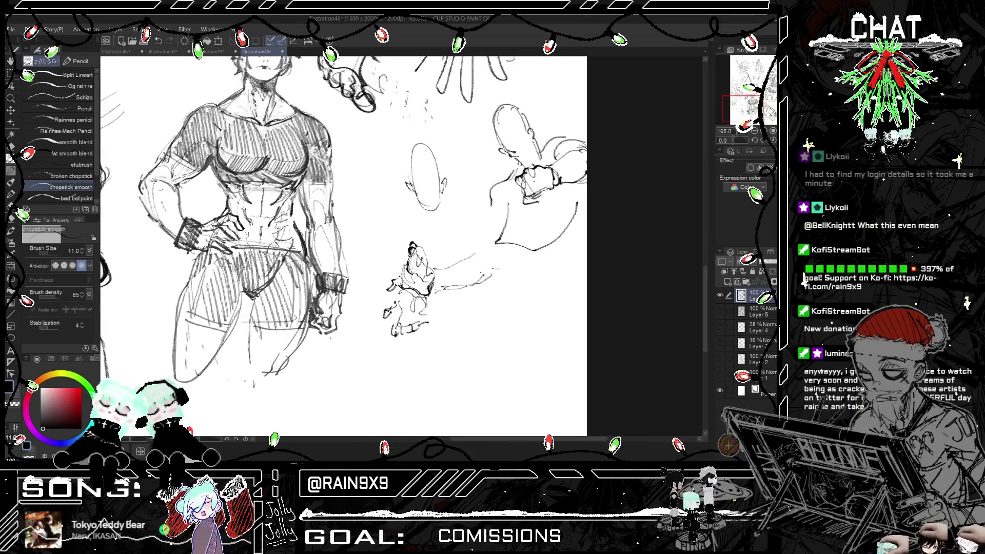
key("ctrl+z")
left_click_drag(408, 247, 425, 263)
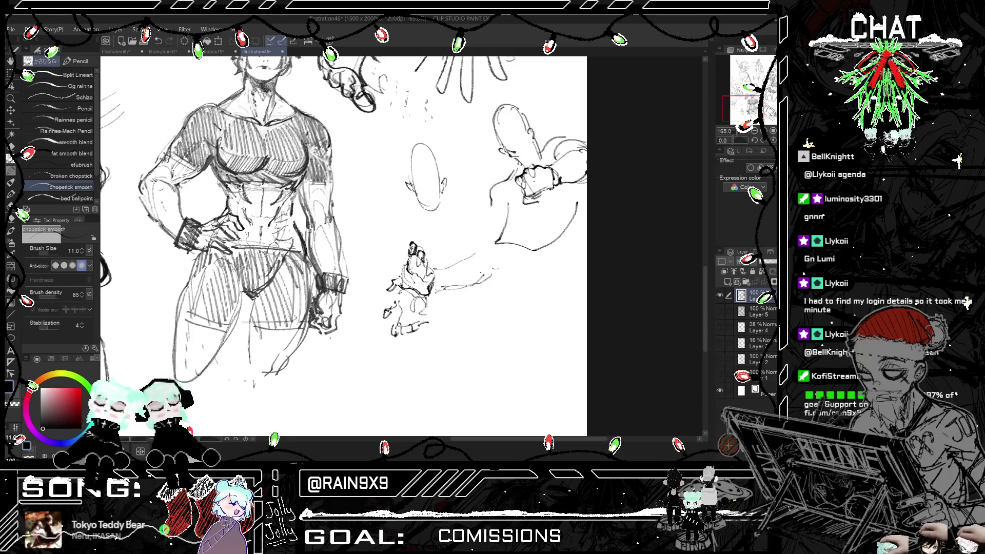
left_click_drag(415, 250, 424, 267)
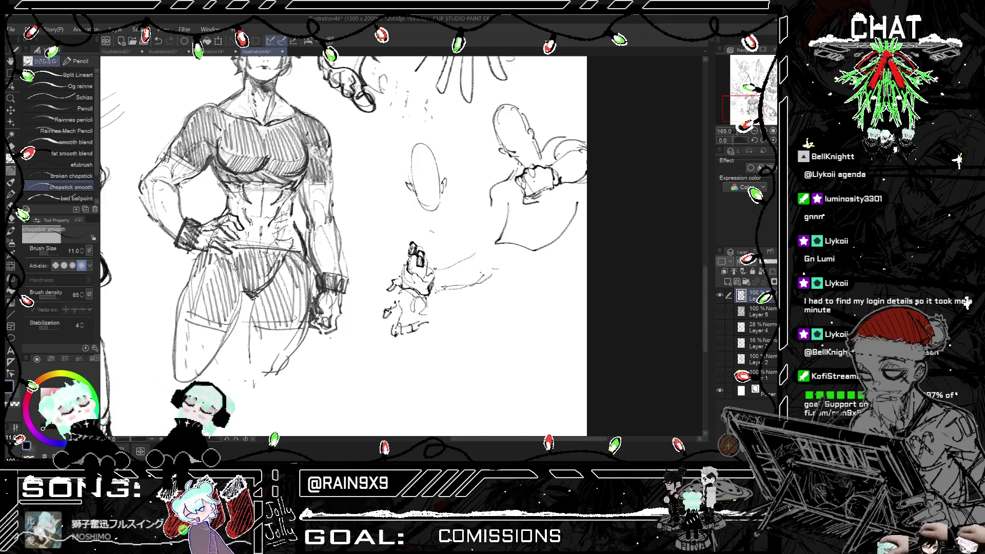
- Sketch rough body and leg lines extending below the gauntleted fist
mouse_move(426, 260)
left_mouse_down()
mouse_move(438, 305)
mouse_move(459, 317)
mouse_move(479, 307)
left_mouse_up()
key("ctrl+minus")
mouse_move(384, 316)
left_mouse_down()
mouse_move(359, 338)
mouse_move(382, 366)
mouse_move(439, 345)
mouse_move(459, 348)
mouse_move(506, 316)
mouse_move(519, 338)
left_mouse_up()
left_click_drag(500, 346, 461, 348)
mouse_move(395, 256)
left_mouse_down()
mouse_move(390, 302)
mouse_move(478, 281)
left_mouse_up()
key("h")
key("h")
key("ctrl+z")
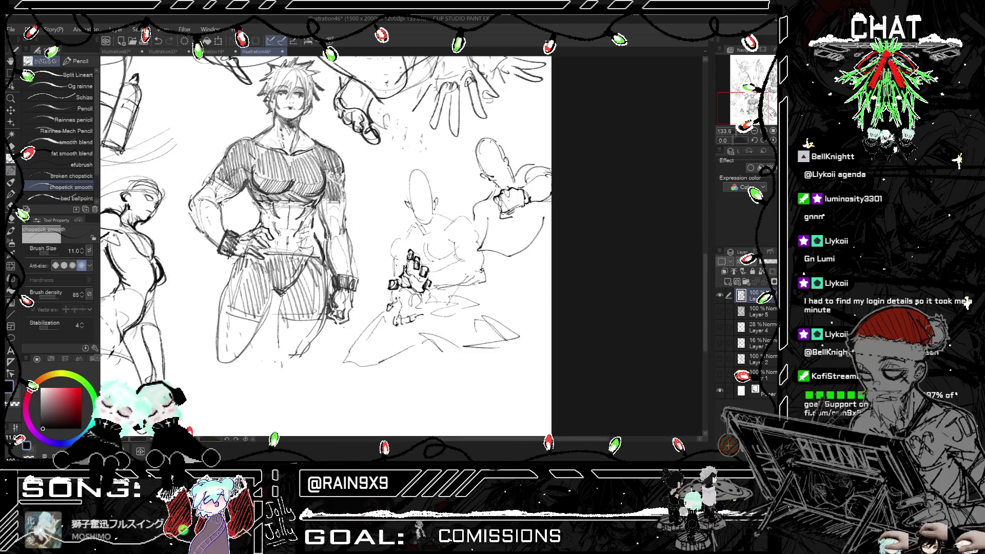
- Lasso the fist sketch and shift it slightly to the right with Scale/Rotate
key("h")
key("ctrl+minus")
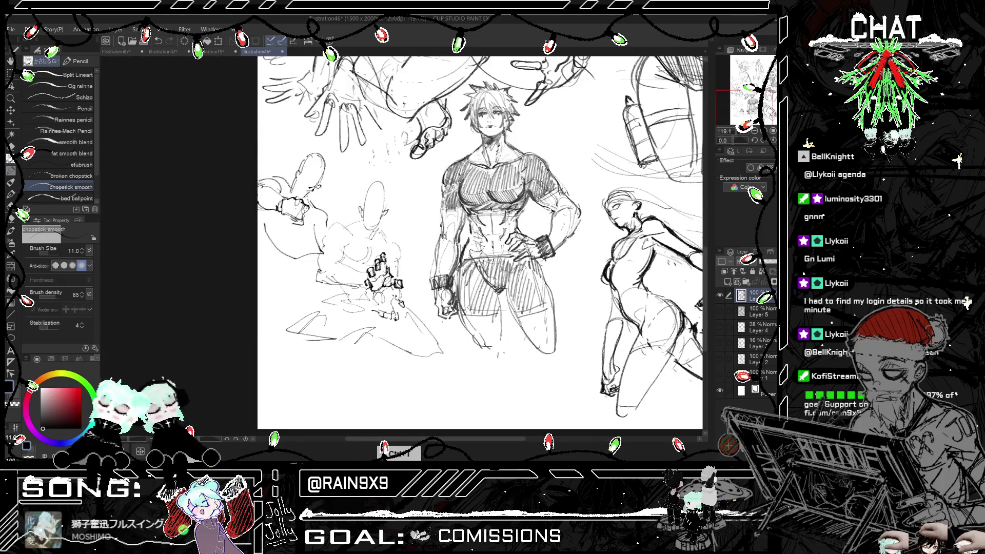
key("h")
key("m")
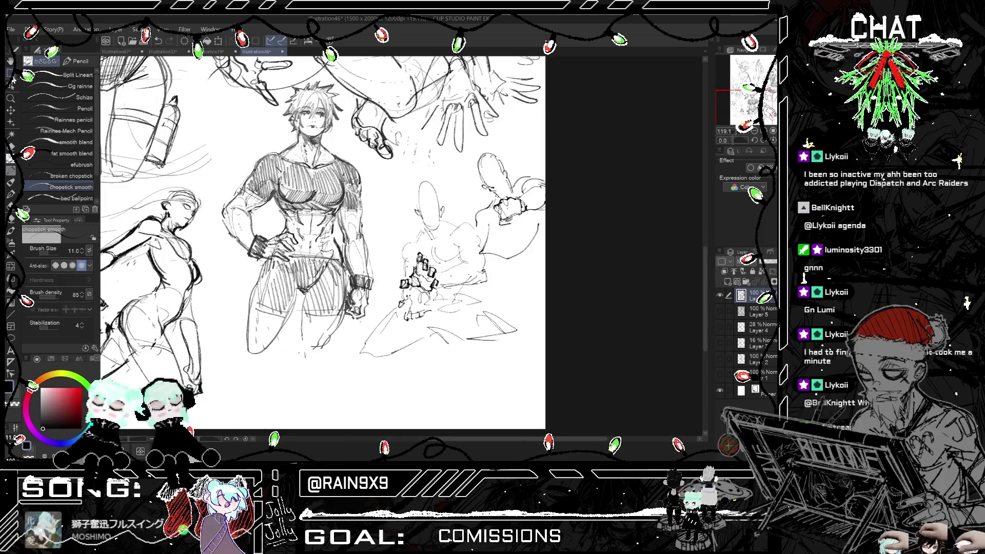
mouse_move(426, 252)
left_mouse_down()
mouse_move(396, 310)
mouse_move(444, 281)
mouse_move(426, 249)
mouse_move(433, 277)
left_mouse_up()
left_click(453, 338)
key("Return")
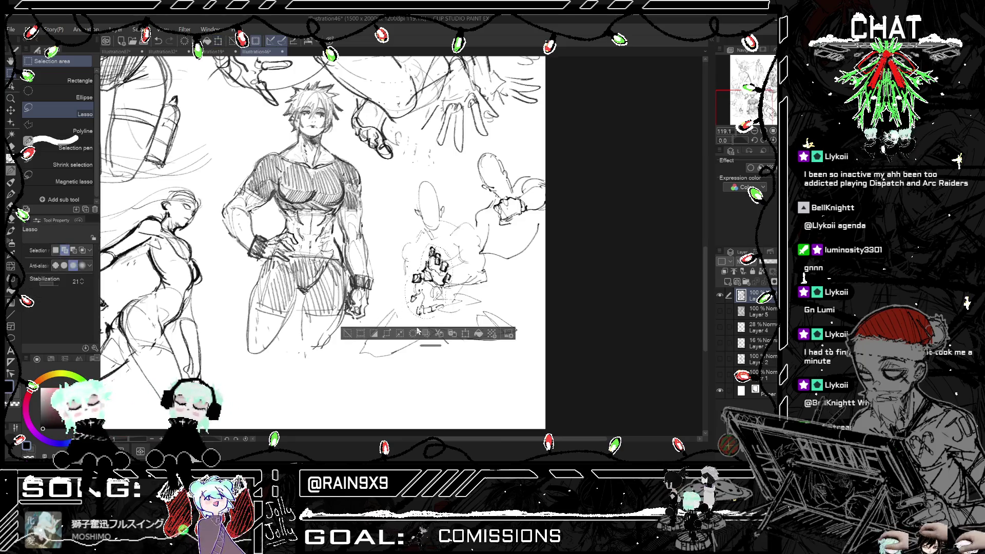
key("ctrl+d")
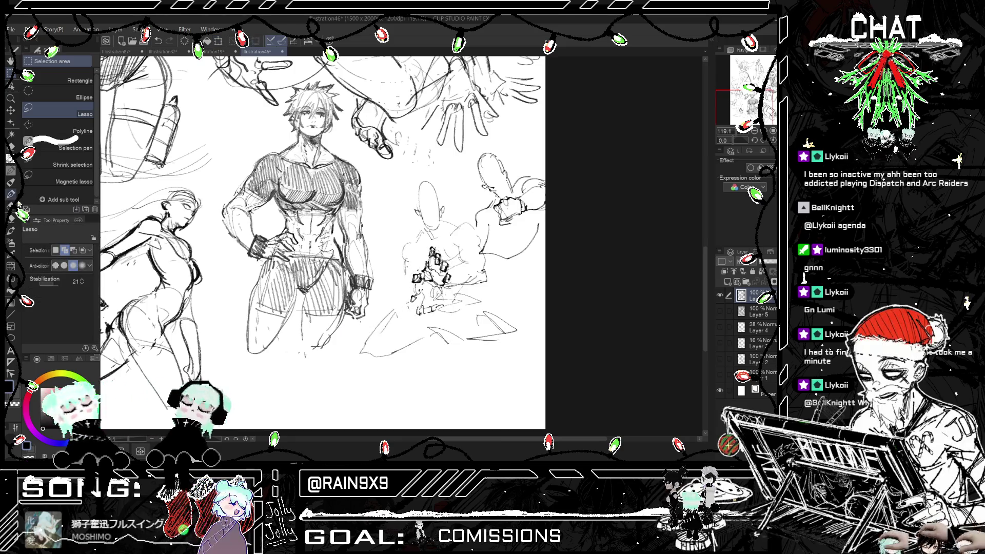
- Touch up the fist with a few short pencil strokes
left_click(11, 169)
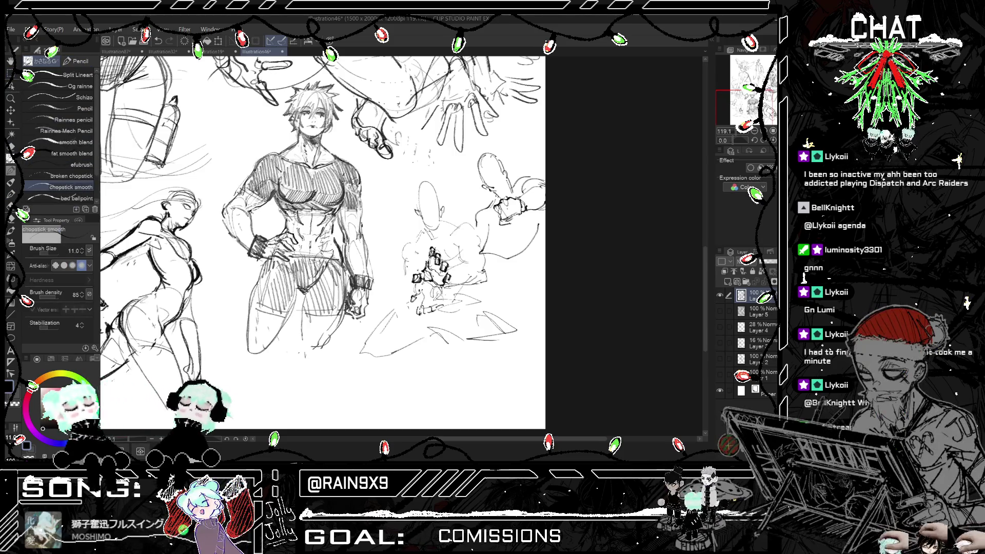
left_click_drag(413, 263, 402, 306)
key("ctrl+z")
key("h")
key("h")
scroll(458, 223, "up", 2)
scroll(433, 226, "up", 3)
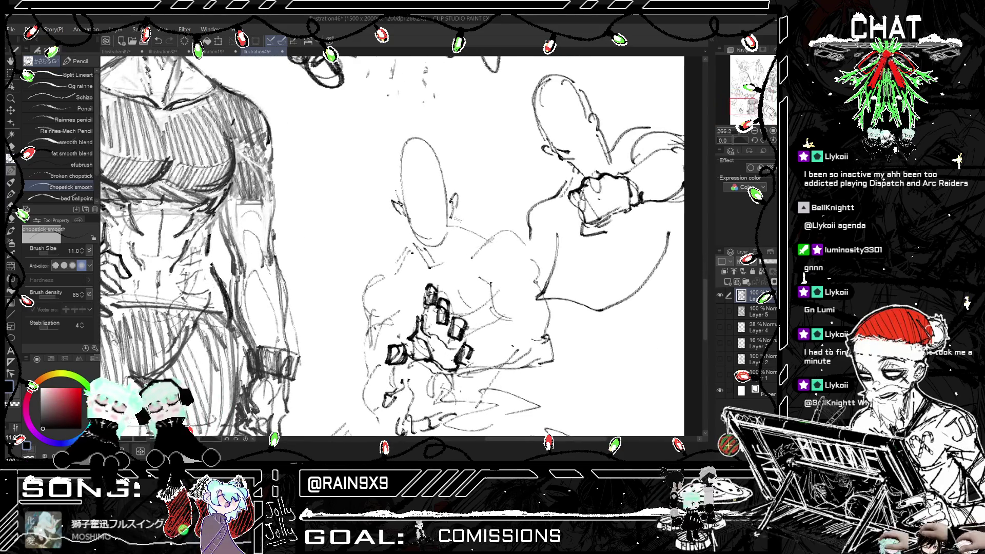
- Draw the centre figure's chin and frowning mouth
scroll(454, 218, "up", 1)
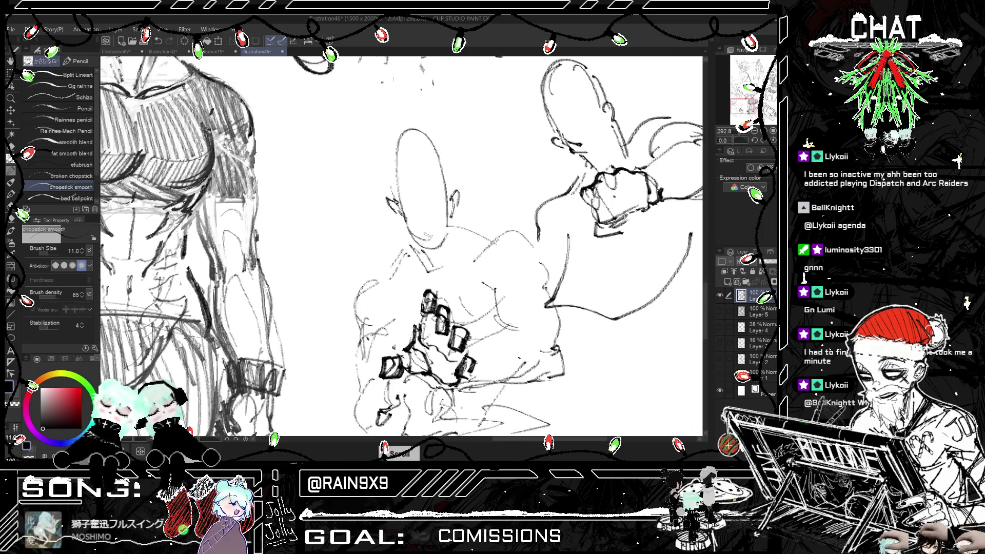
mouse_move(417, 233)
left_mouse_down()
mouse_move(440, 237)
mouse_move(418, 220)
mouse_move(450, 205)
mouse_move(437, 197)
mouse_move(445, 194)
mouse_move(419, 200)
left_mouse_up()
key("ctrl+z")
key("ctrl+minus")
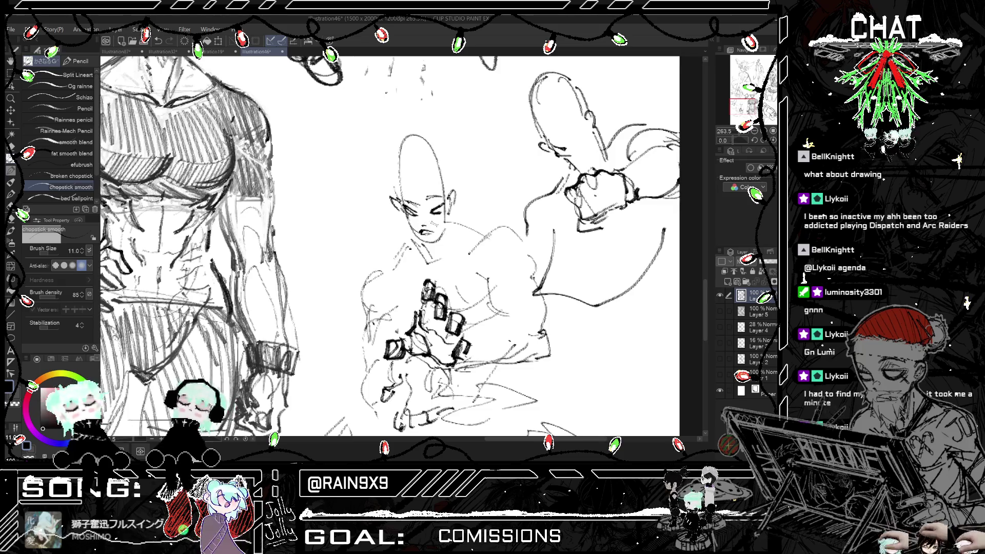
scroll(431, 226, "down", 3)
key("h")
key("h")
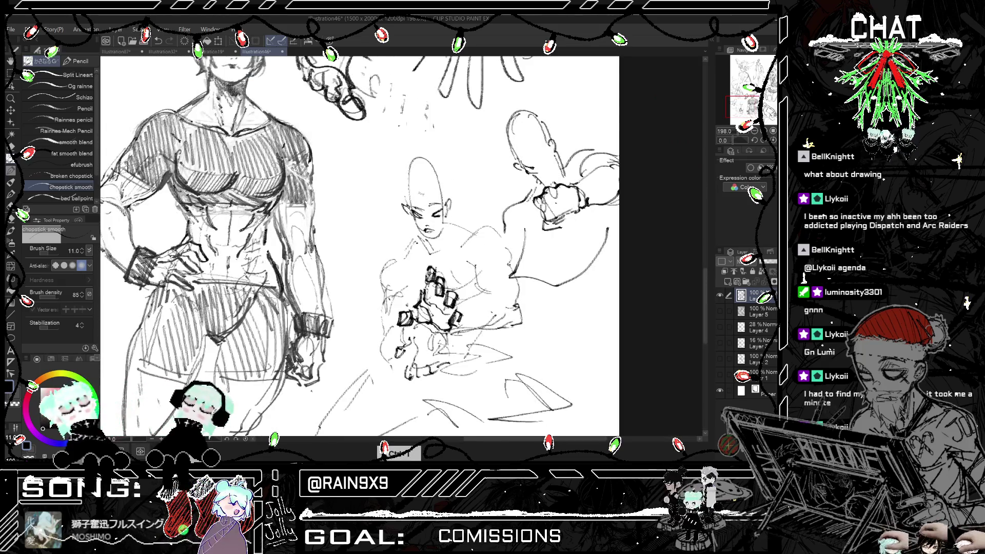
key("ctrl+z")
- Sketch spiky hair on the left side and top of the centre head
mouse_move(418, 179)
left_mouse_down()
mouse_move(444, 164)
mouse_move(381, 172)
left_mouse_up()
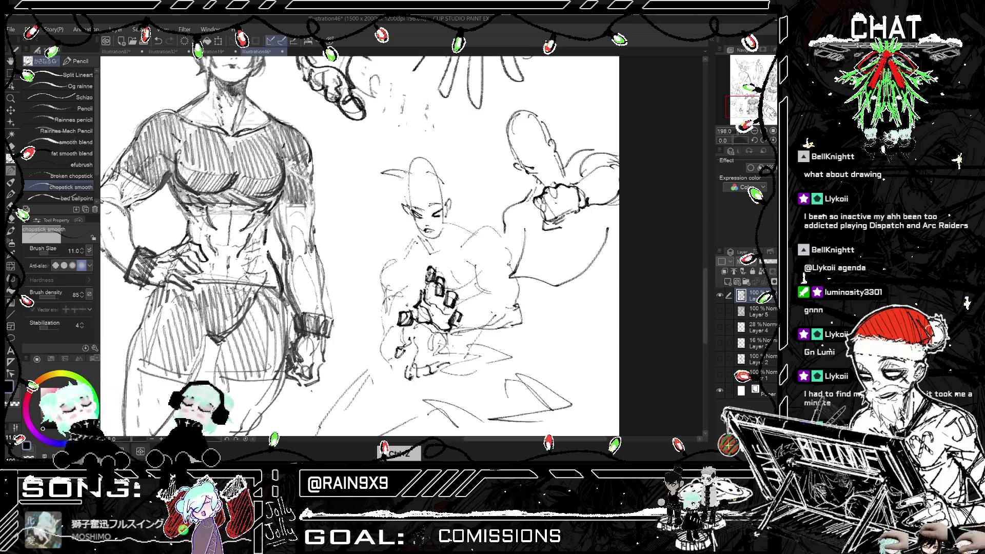
left_click_drag(403, 208, 372, 218)
left_click_drag(403, 210, 374, 234)
key("h")
- Add spiky hair on the upper right of the head
key("h")
left_click_drag(411, 212, 384, 229)
left_click_drag(400, 184, 367, 216)
mouse_move(405, 174)
left_mouse_down()
mouse_move(371, 165)
mouse_move(368, 177)
left_mouse_up()
key("ctrl+z")
left_click_drag(423, 163, 390, 169)
mouse_move(445, 180)
left_mouse_down()
mouse_move(418, 164)
mouse_move(373, 171)
left_mouse_up()
key("ctrl+z")
key("ctrl+z")
key("ctrl+z")
mouse_move(433, 165)
left_mouse_down()
mouse_move(412, 171)
mouse_move(415, 187)
mouse_move(433, 177)
mouse_move(447, 208)
left_mouse_up()
key("ctrl+z")
key("ctrl+z")
key("ctrl+z")
key("ctrl+z")
key("ctrl+z")
mouse_move(451, 167)
left_mouse_down()
mouse_move(423, 190)
mouse_move(451, 189)
left_mouse_up()
left_click_drag(470, 184, 448, 197)
mouse_move(460, 191)
left_mouse_down()
mouse_move(449, 204)
mouse_move(442, 189)
mouse_move(454, 192)
left_mouse_up()
key("ctrl+z")
key("ctrl+z")
left_click_drag(464, 188, 457, 203)
key("h")
key("h")
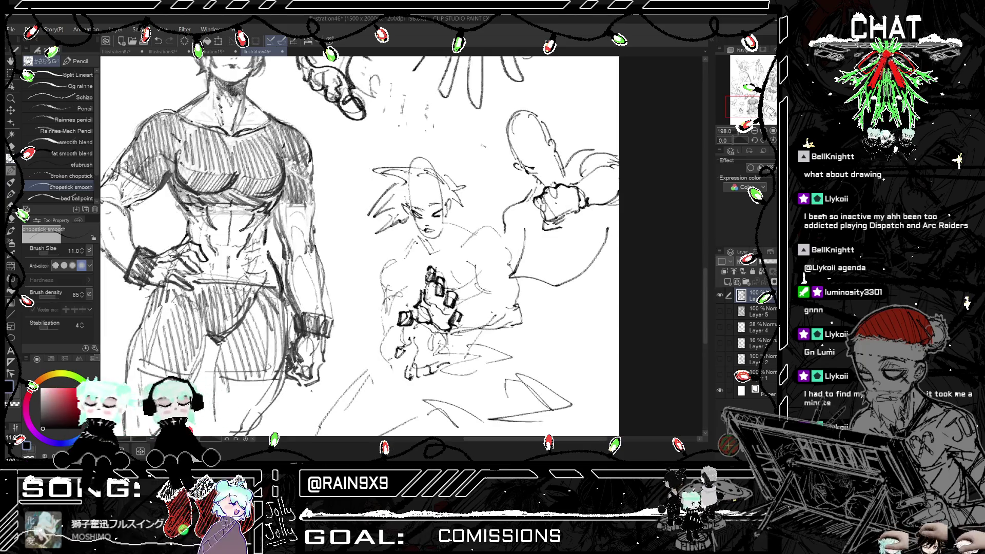
- Fill in more hair strands around the head and small strokes beside the face
left_click_drag(433, 195, 418, 214)
left_click_drag(423, 195, 401, 218)
mouse_move(408, 199)
left_mouse_down()
mouse_move(400, 217)
mouse_move(387, 205)
left_mouse_up()
left_click_drag(402, 171, 374, 177)
mouse_move(409, 173)
left_mouse_down()
mouse_move(372, 172)
mouse_move(403, 171)
left_mouse_up()
mouse_move(427, 165)
left_mouse_down()
mouse_move(379, 175)
mouse_move(444, 173)
left_mouse_up()
mouse_move(439, 171)
left_mouse_down()
mouse_move(447, 180)
mouse_move(387, 184)
mouse_move(363, 211)
left_mouse_up()
mouse_move(393, 190)
left_mouse_down()
mouse_move(365, 209)
mouse_move(383, 204)
left_mouse_up()
key("ctrl+h")
key("ctrl+h")
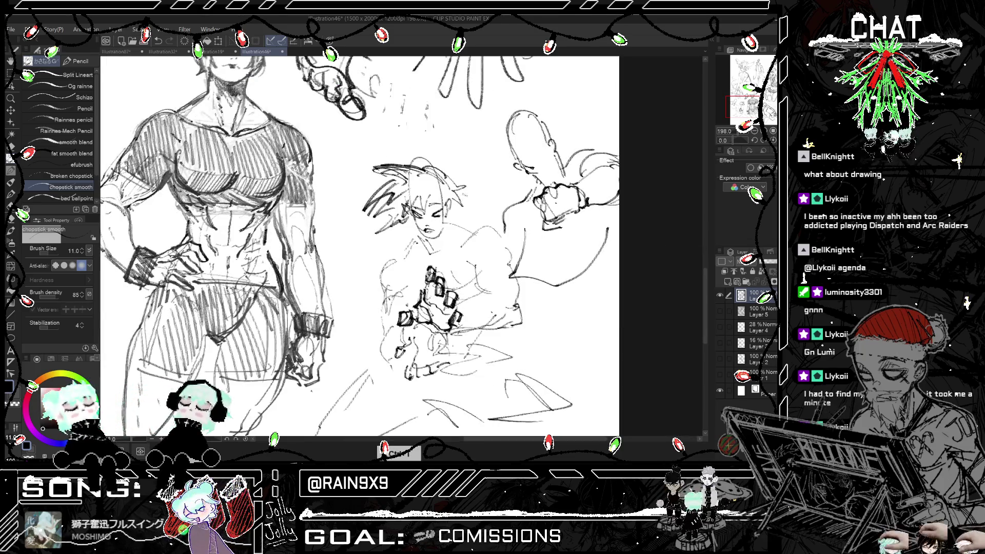
left_click_drag(466, 193, 440, 216)
key("ctrl+h")
key("ctrl+h")
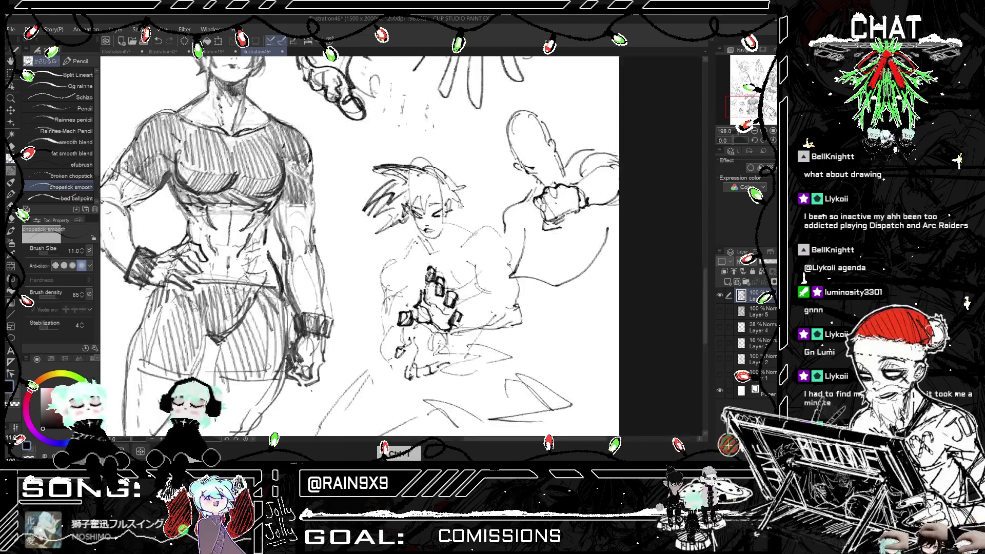
scroll(338, 246, "down", 3)
scroll(339, 246, "up", 2)
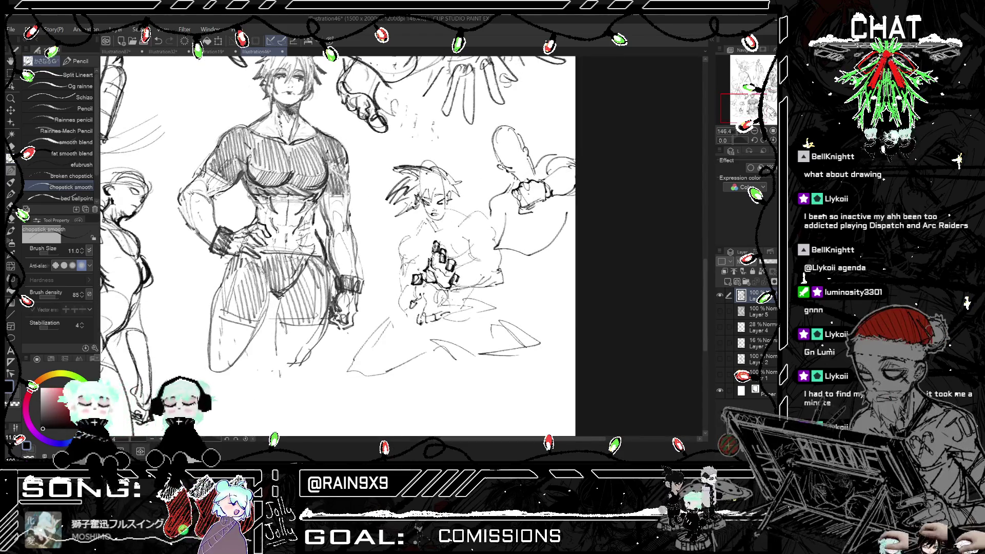
- Lasso the centre figure's torso and rotate it about 4.6 degrees
key("m")
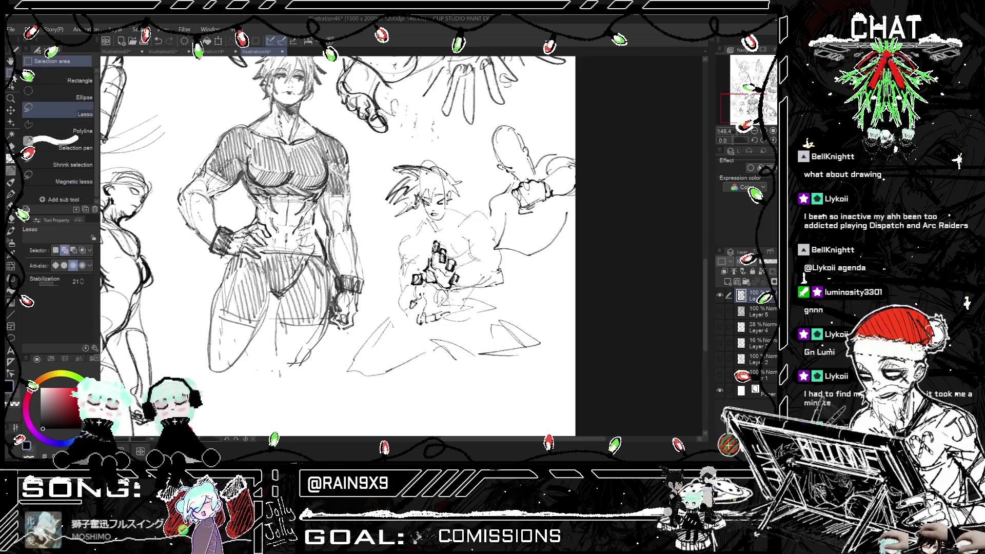
key("h")
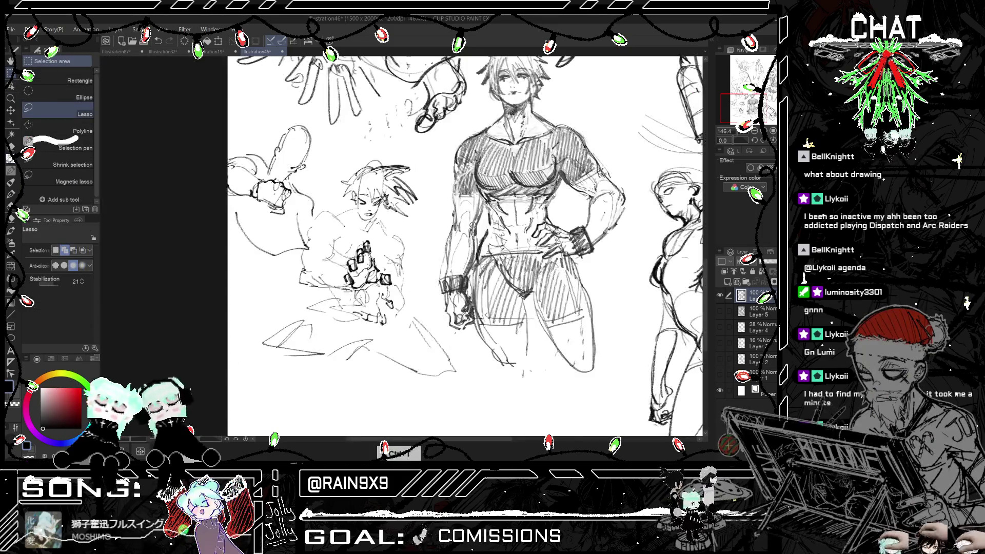
key("h")
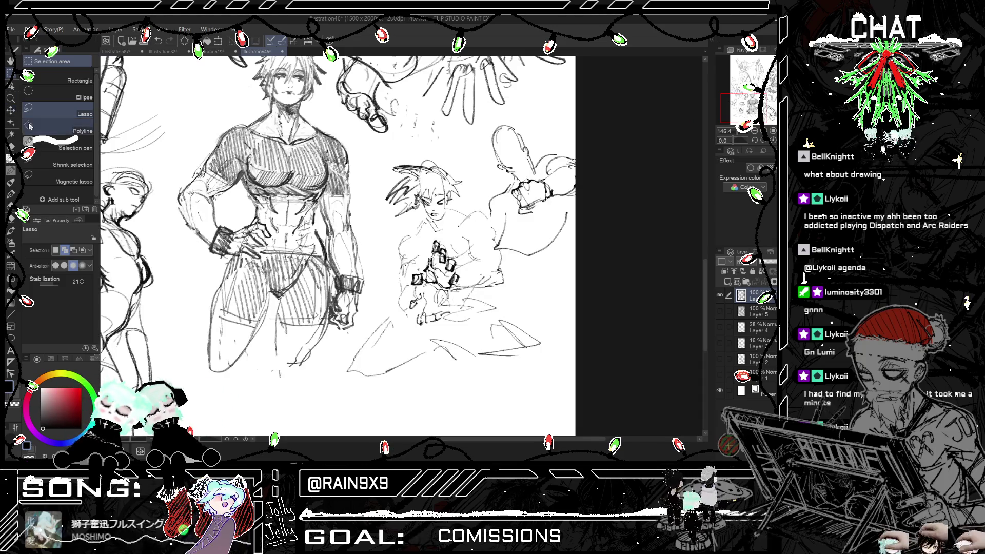
mouse_move(477, 289)
left_mouse_down()
mouse_move(510, 269)
mouse_move(500, 239)
mouse_move(469, 236)
mouse_move(471, 256)
mouse_move(517, 277)
left_mouse_up()
key("ctrl+t")
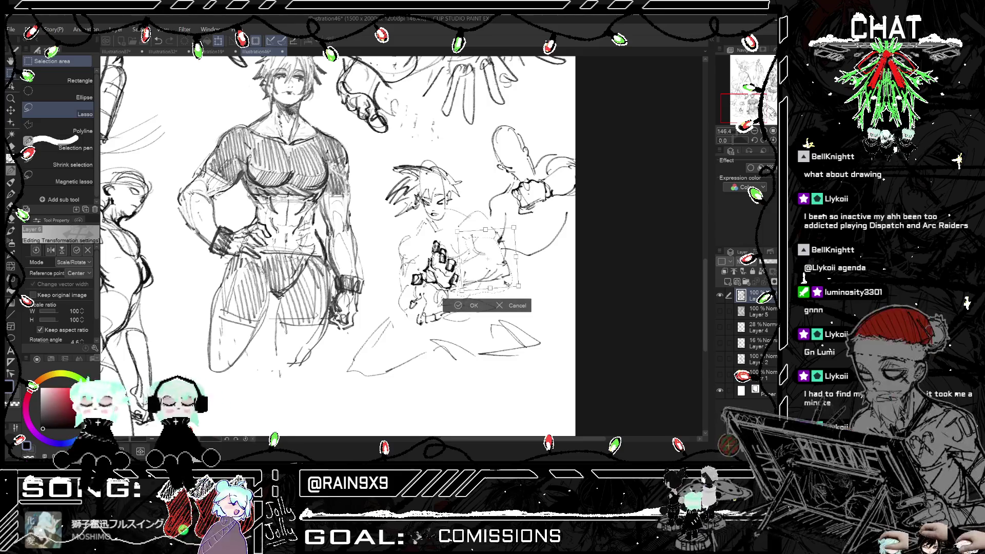
left_click(459, 306)
key("h")
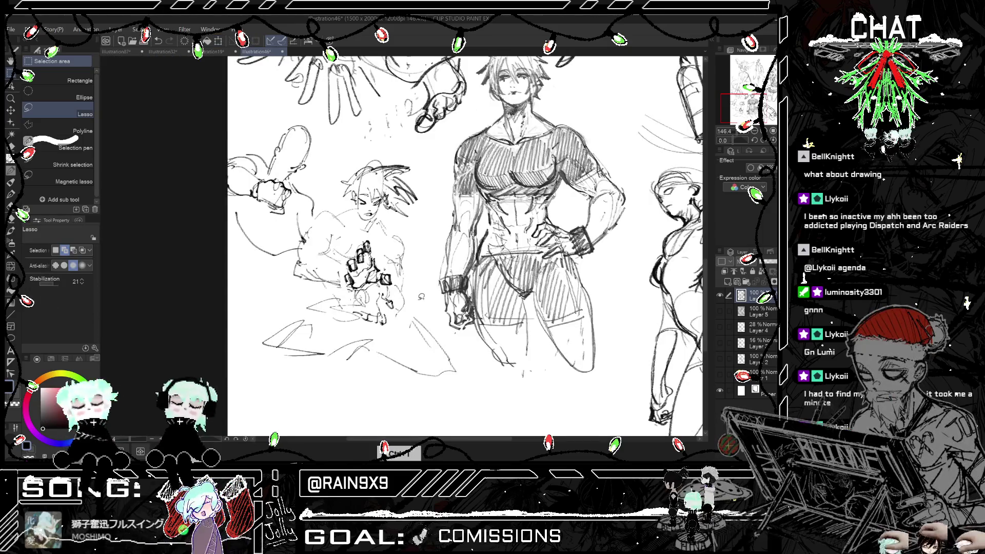
key("h")
key("p")
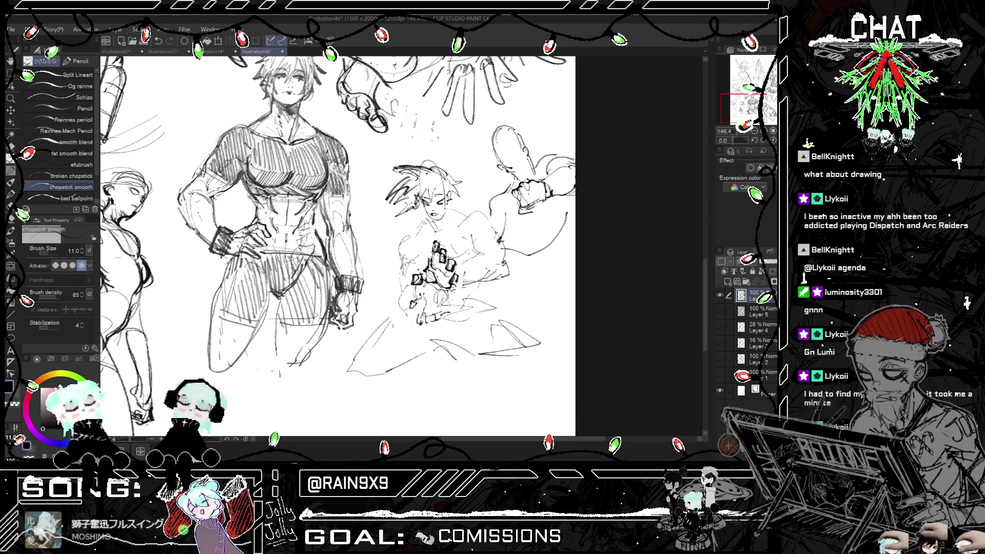
scroll(338, 246, "up", 1)
scroll(434, 203, "up", 5)
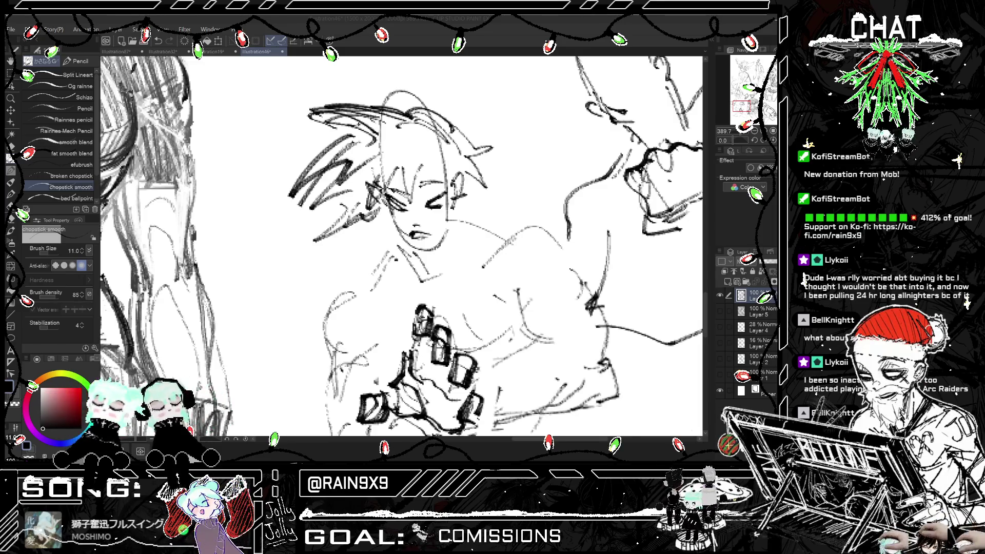
- Draw the centre figure's closed, squinting eyes
mouse_move(444, 231)
left_mouse_down()
mouse_move(468, 224)
mouse_move(436, 249)
left_mouse_up()
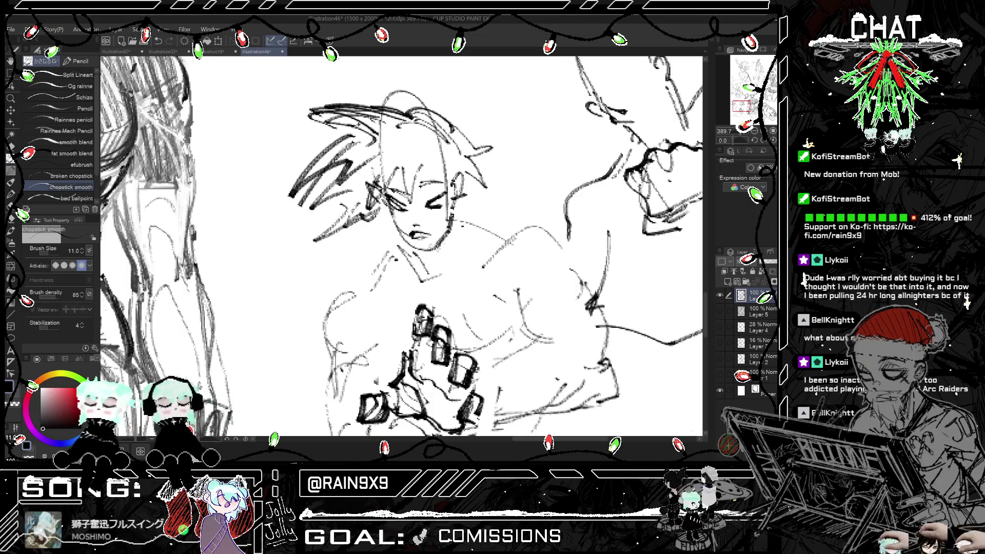
key("ctrl+z")
mouse_move(425, 191)
left_mouse_down()
mouse_move(452, 199)
mouse_move(430, 208)
left_mouse_up()
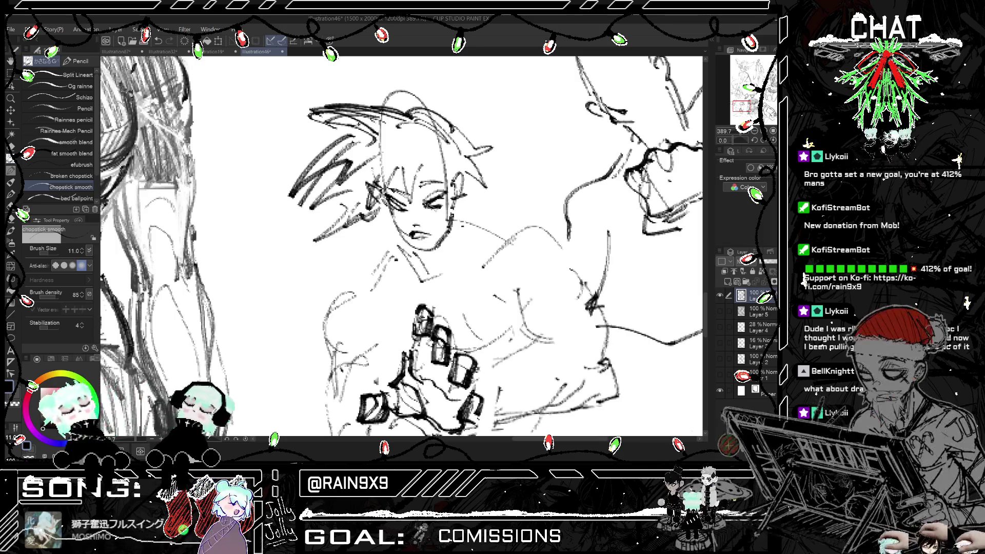
key("ctrl+z")
mouse_move(426, 201)
left_mouse_down()
mouse_move(446, 205)
mouse_move(406, 205)
mouse_move(420, 211)
left_mouse_up()
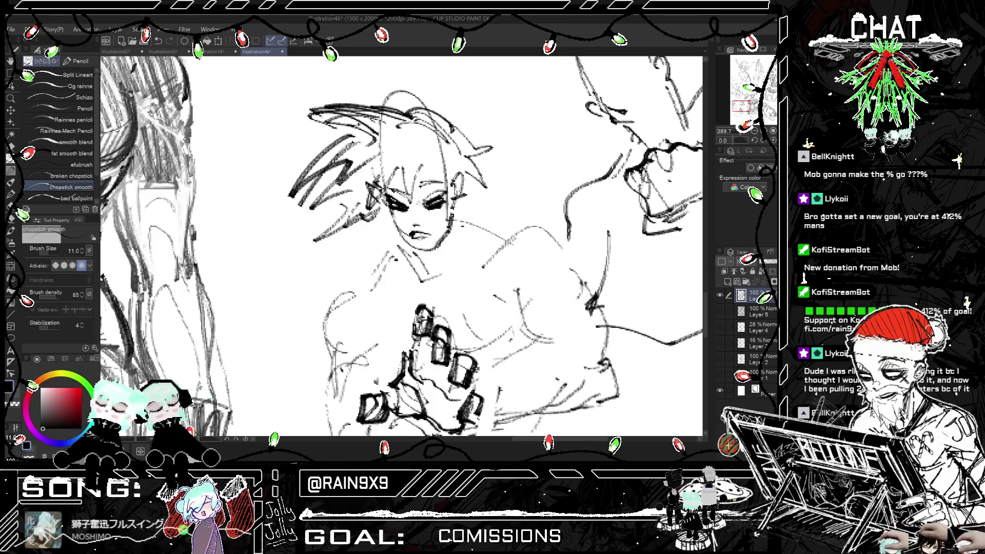
mouse_move(375, 193)
left_mouse_down()
mouse_move(446, 281)
mouse_move(464, 279)
mouse_move(513, 236)
left_mouse_up()
key("ctrl+z")
- Add shoulder, collar and neck lines plus a line along the torso edge
left_click_drag(426, 300, 412, 290)
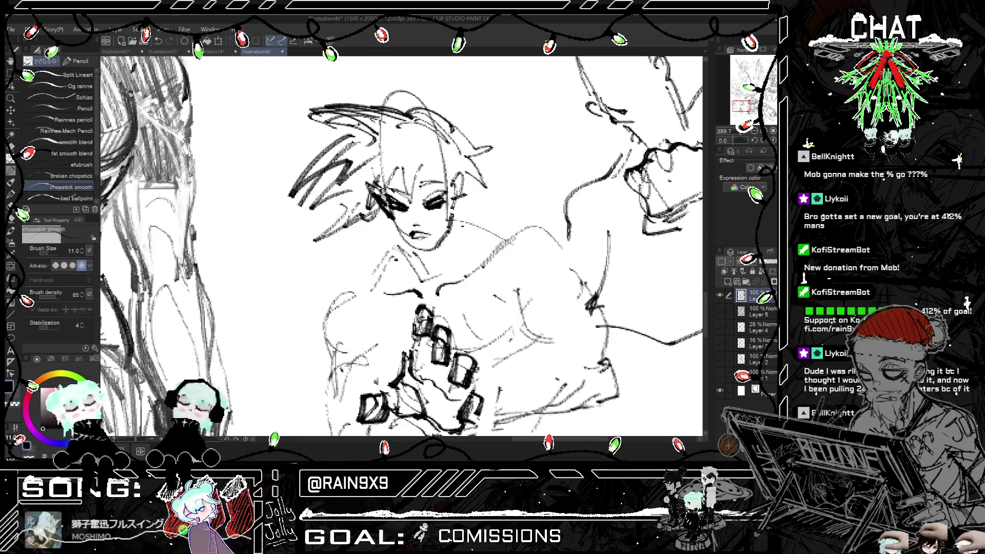
left_click_drag(402, 247, 358, 297)
left_click_drag(459, 222, 508, 243)
scroll(390, 205, "down", 5)
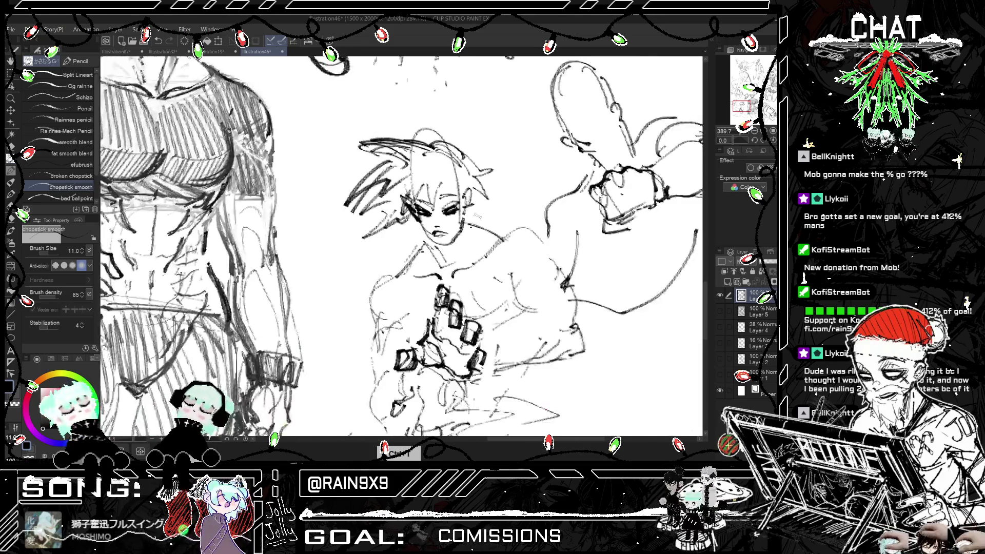
mouse_move(453, 220)
left_mouse_down()
mouse_move(485, 239)
mouse_move(479, 248)
left_mouse_up()
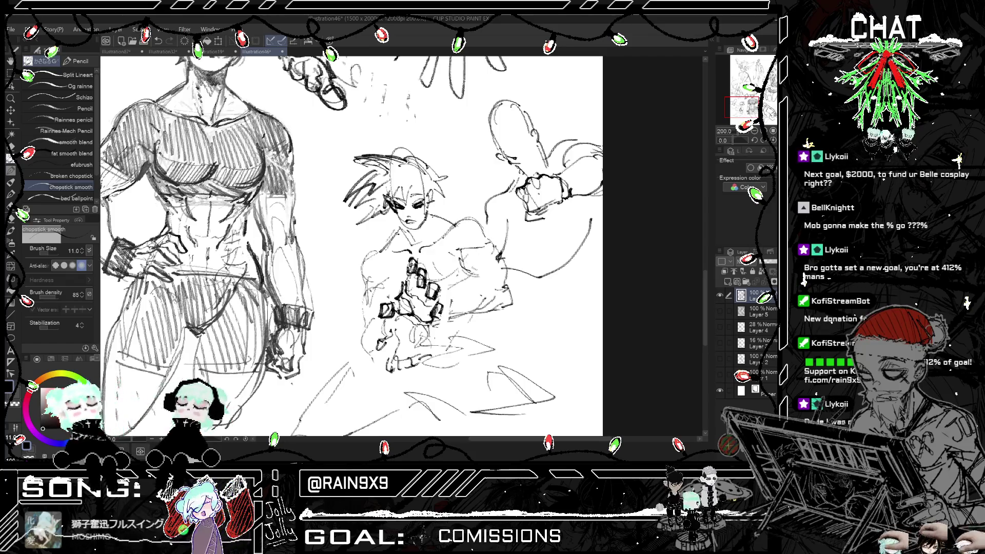
key("ctrl+z")
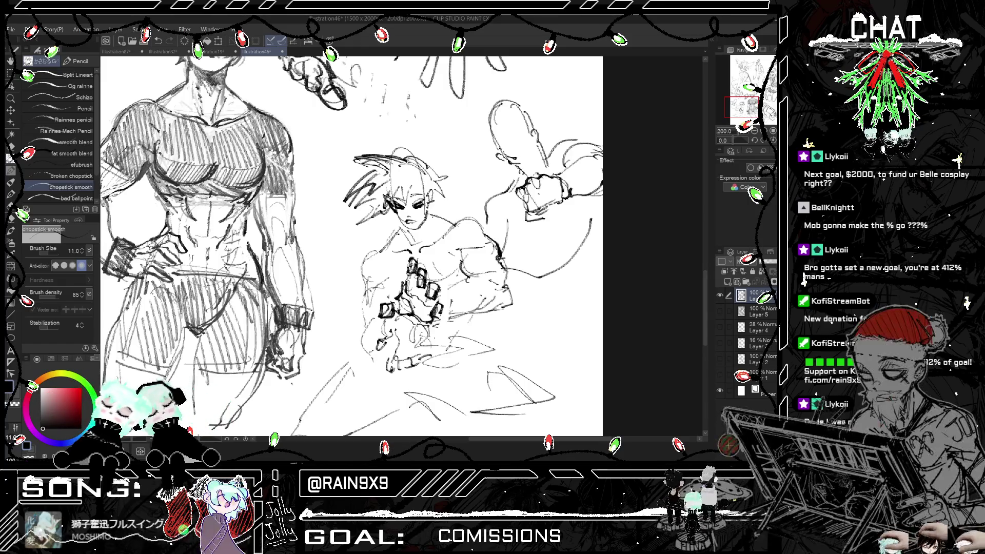
key("ctrl+h")
key("ctrl+h")
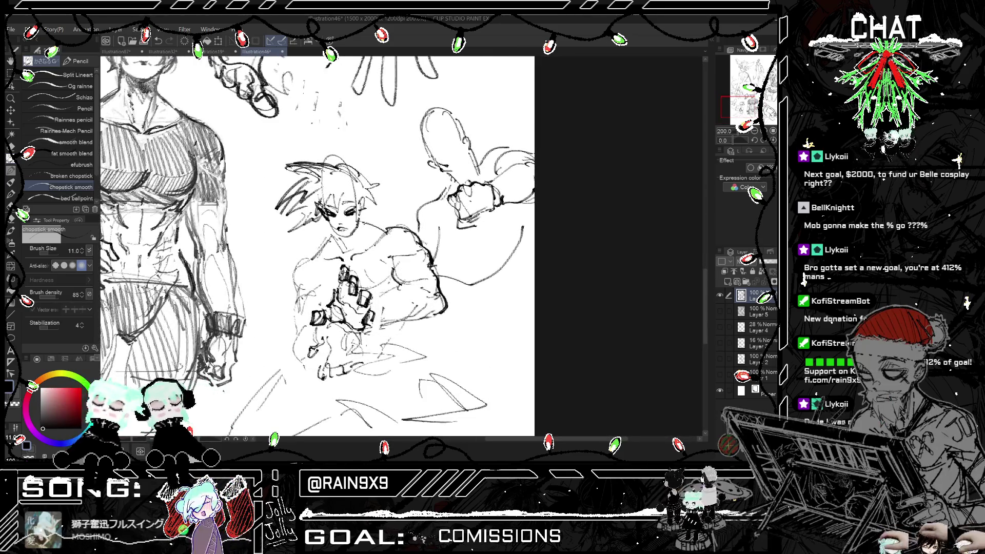
mouse_move(313, 259)
left_mouse_down()
mouse_move(296, 297)
mouse_move(300, 343)
left_mouse_up()
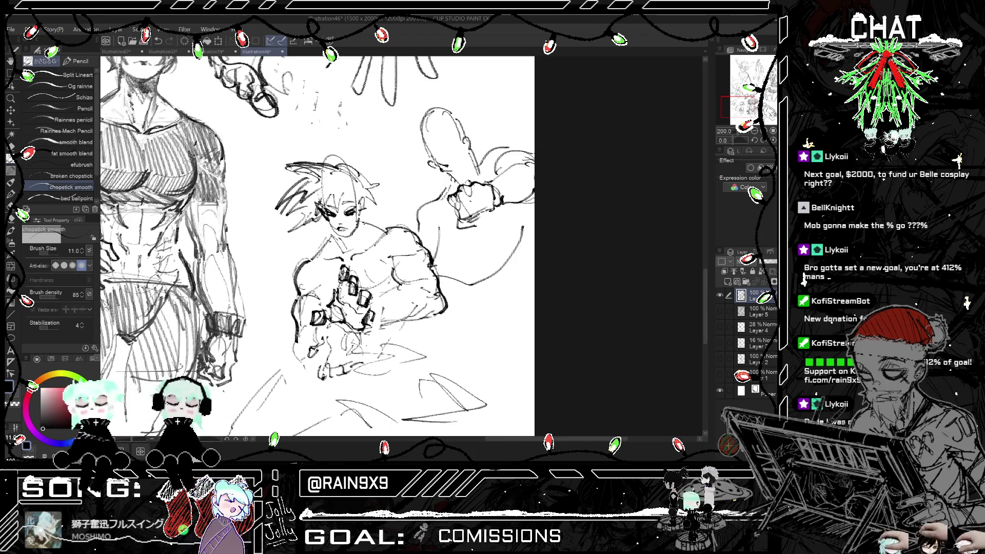
scroll(318, 246, "down", 3)
- Lasso the reaching hand, rotate it about 6.7° and scale it to 98%
key("h")
key("h")
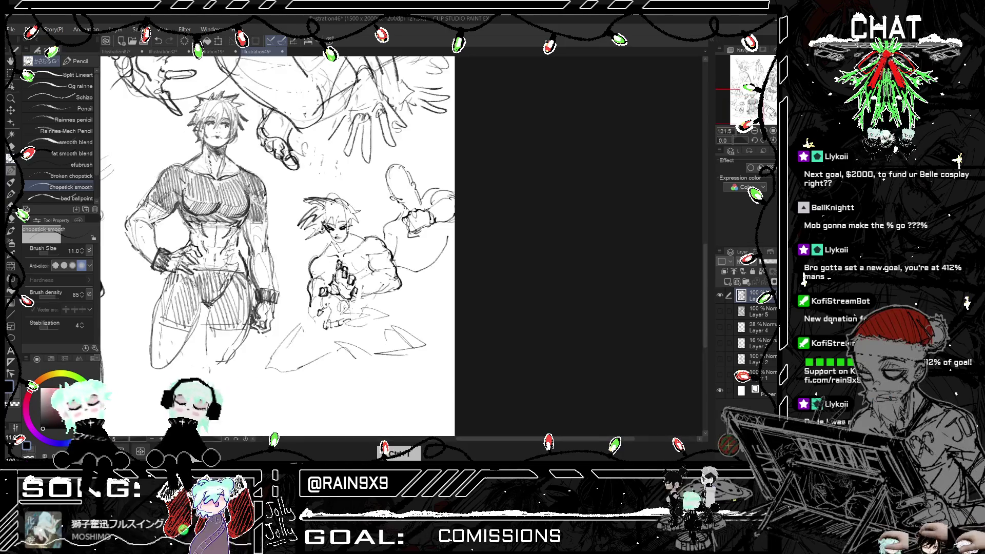
scroll(277, 246, "down", 1)
scroll(308, 231, "up", 1)
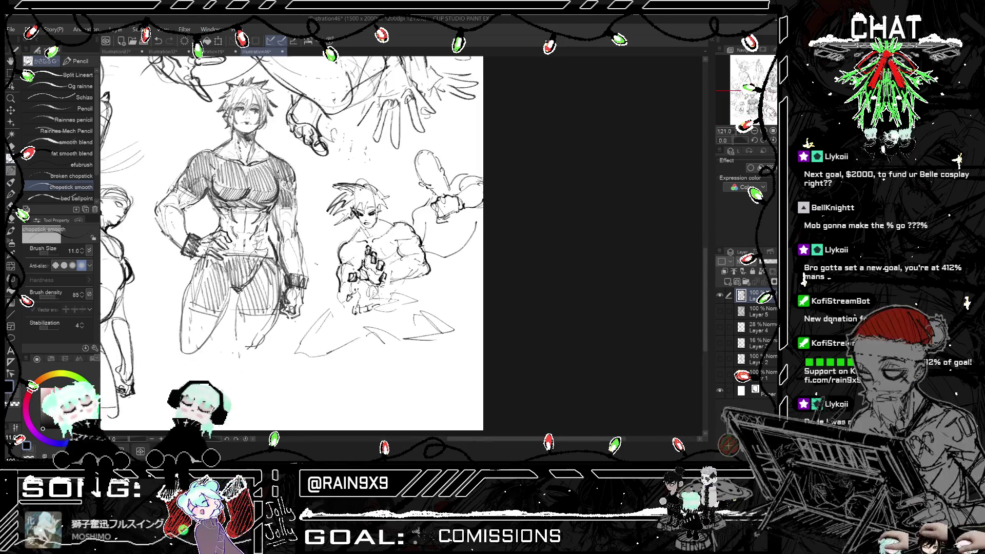
scroll(308, 231, "up", 1)
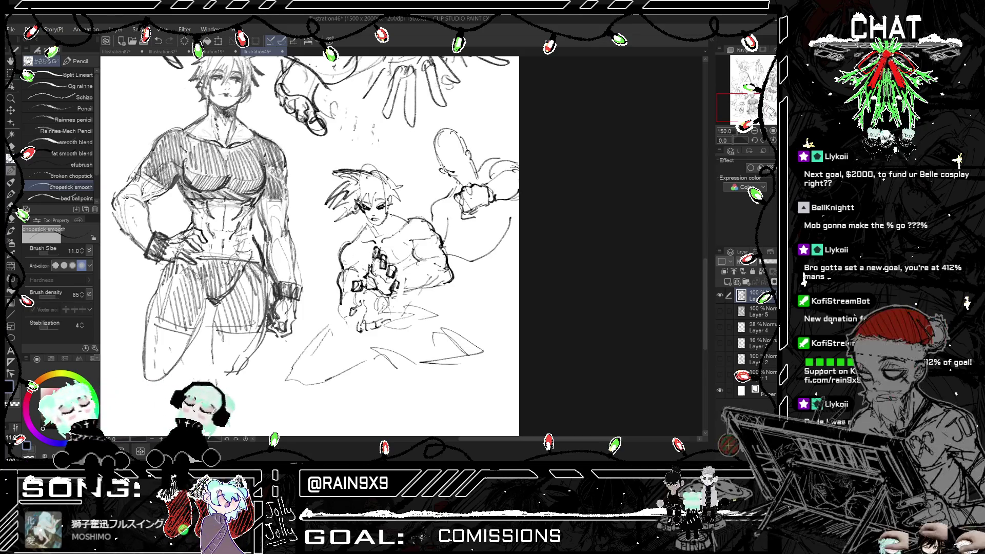
left_click(11, 74)
mouse_move(364, 269)
left_mouse_down()
mouse_move(355, 292)
mouse_move(387, 296)
mouse_move(402, 283)
mouse_move(384, 244)
mouse_move(370, 247)
left_mouse_up()
key("ctrl+t")
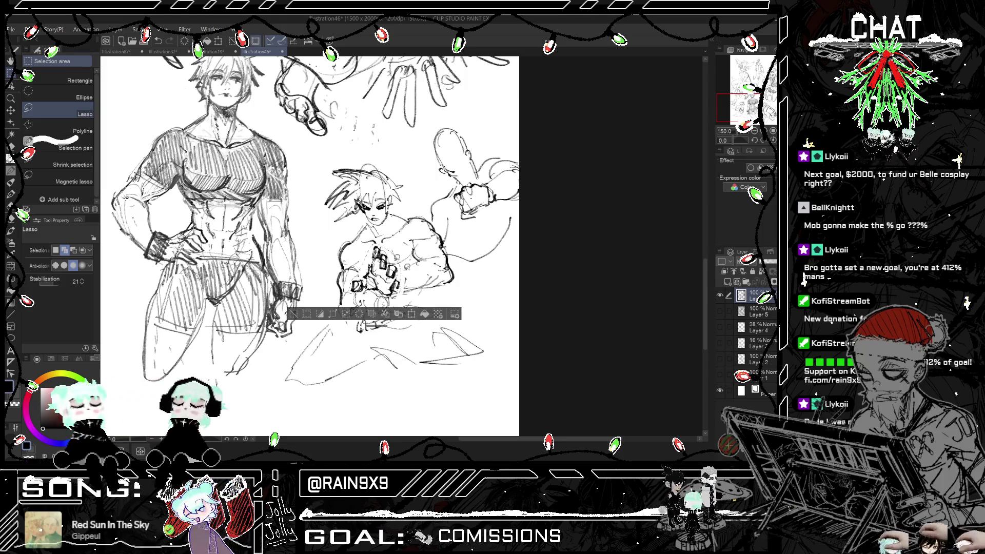
left_click_drag(399, 298, 405, 304)
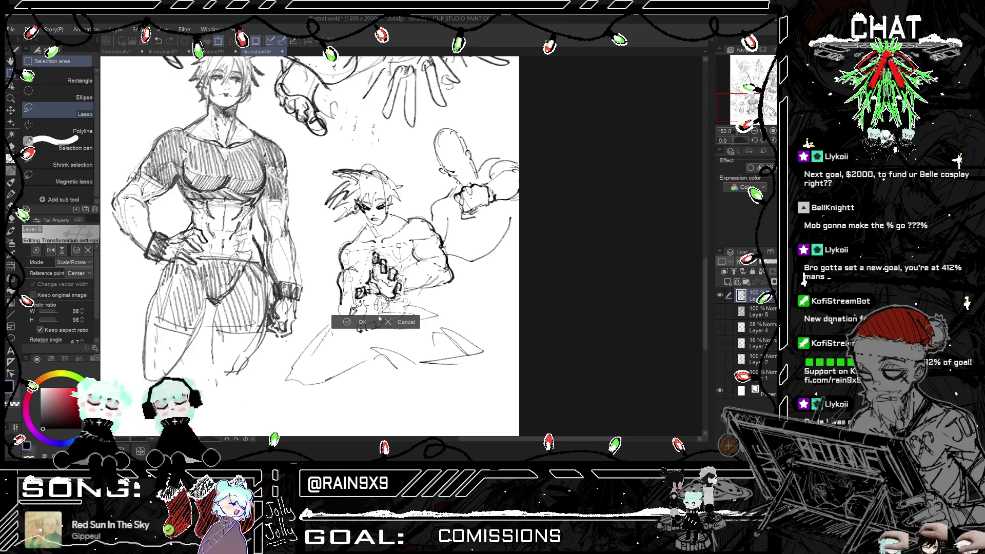
key("h")
key("h")
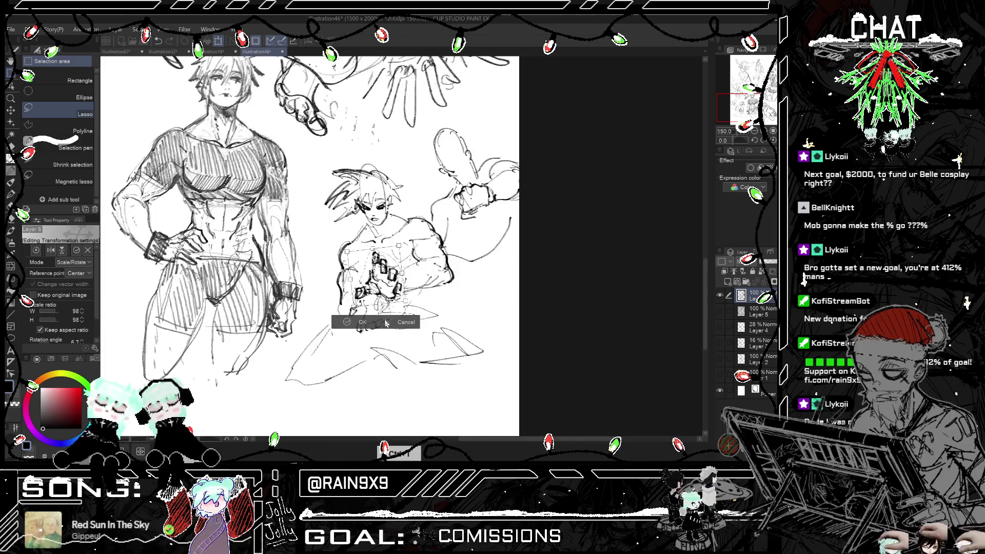
left_click(358, 322)
key("h")
key("ctrl+minus")
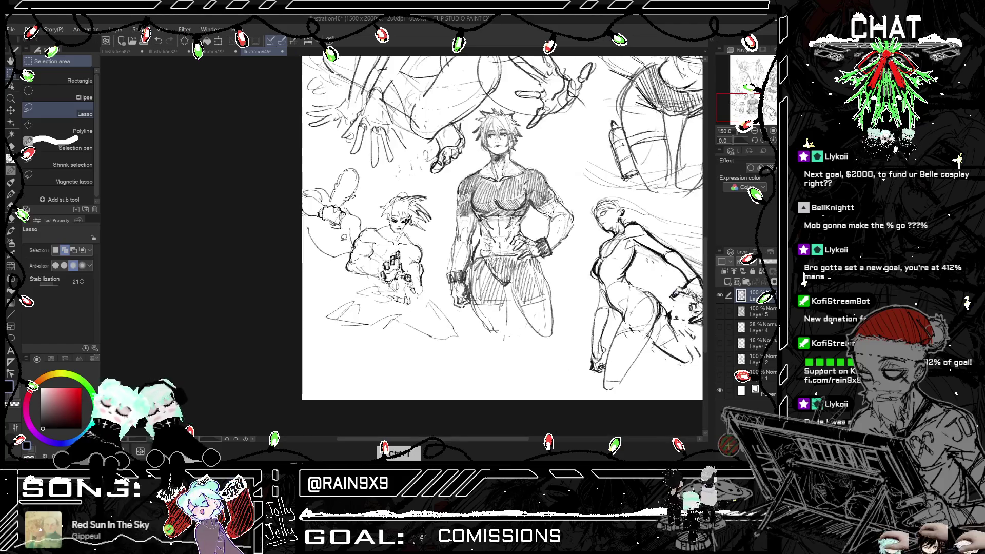
key("h")
key("ctrl+plus")
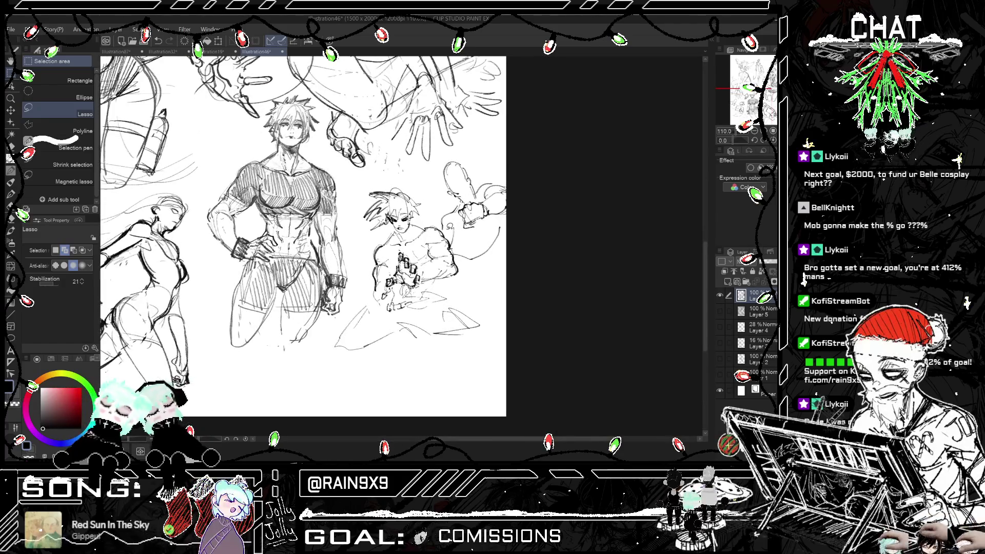
- Sketch pencil strokes around the middle figure's lower body
key("p")
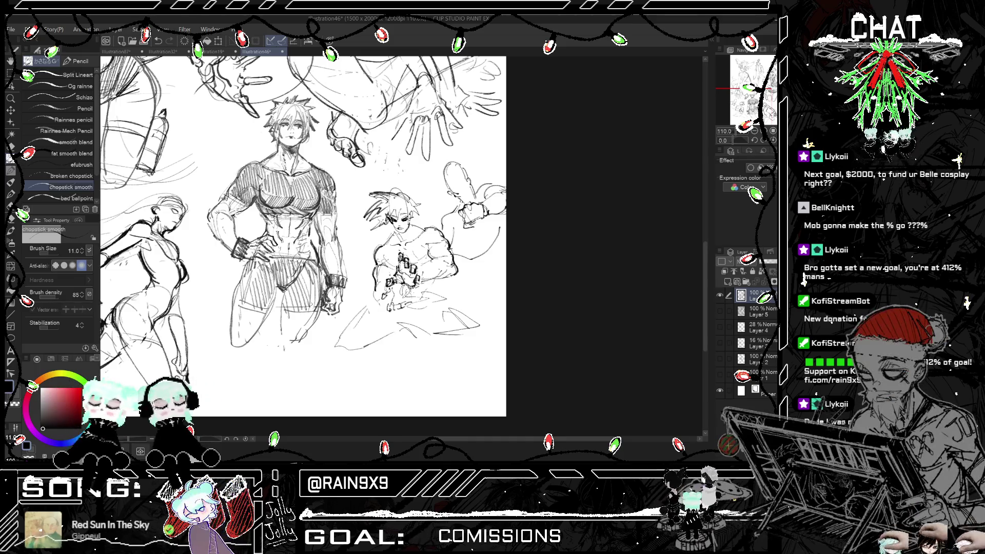
key("ctrl+z")
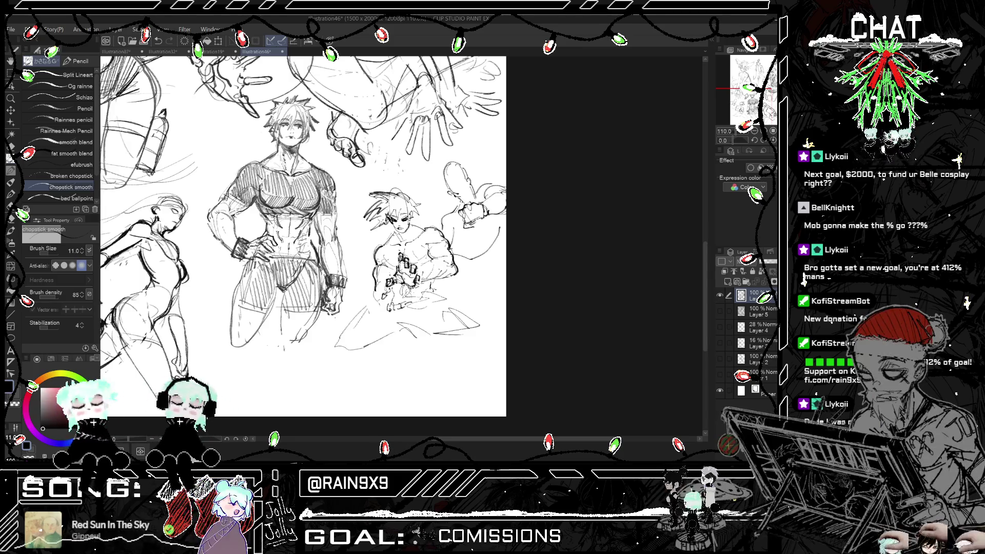
mouse_move(416, 300)
left_mouse_down()
mouse_move(379, 356)
mouse_move(378, 344)
mouse_move(388, 362)
left_mouse_up()
key("ctrl+z")
mouse_move(382, 332)
left_mouse_down()
mouse_move(376, 341)
mouse_move(379, 332)
mouse_move(335, 340)
left_mouse_up()
left_click_drag(342, 329, 324, 345)
left_click_drag(363, 343, 343, 350)
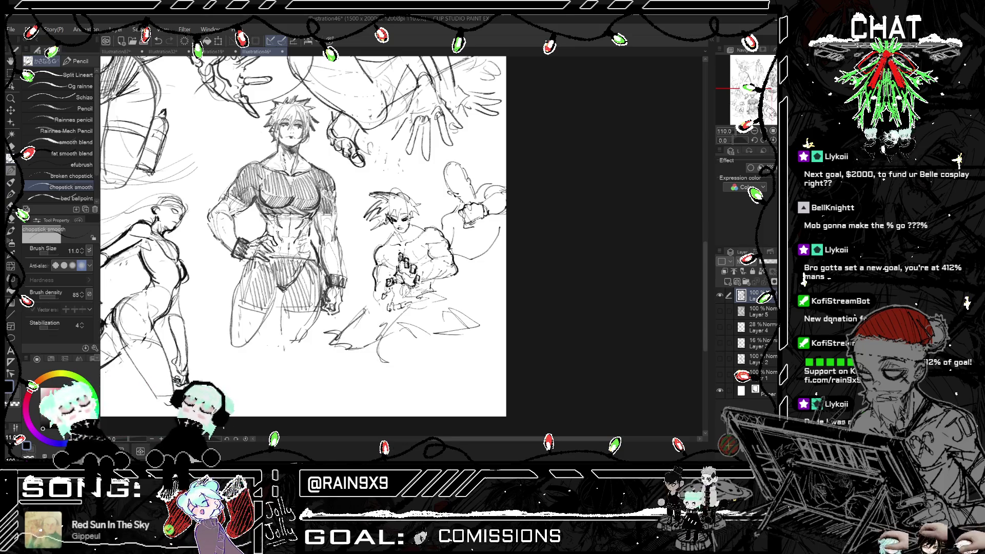
left_click_drag(440, 339, 424, 345)
left_click_drag(458, 315, 485, 330)
- Darken strokes at the figure's neck and beside its face, then select a soft eraser
scroll(394, 218, "up", 5)
left_click_drag(413, 228, 409, 258)
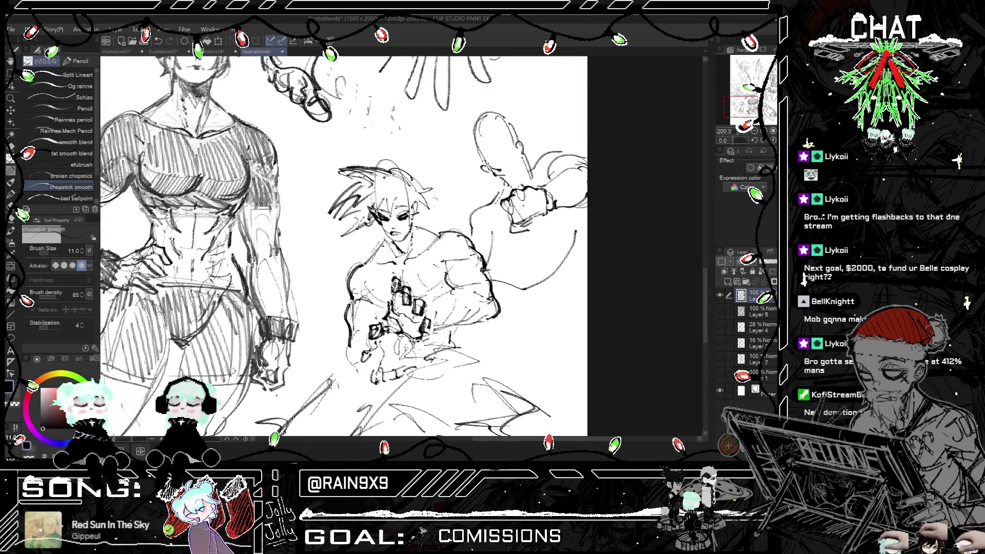
key("h")
key("h")
left_click_drag(411, 217, 438, 236)
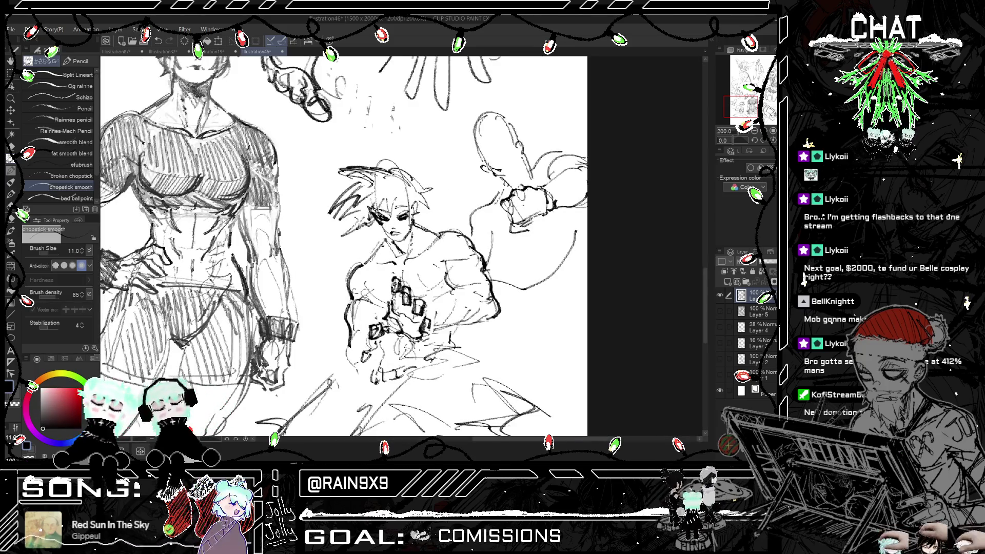
left_click_drag(382, 229, 402, 244)
key("ctrl+z")
key("ctrl+z")
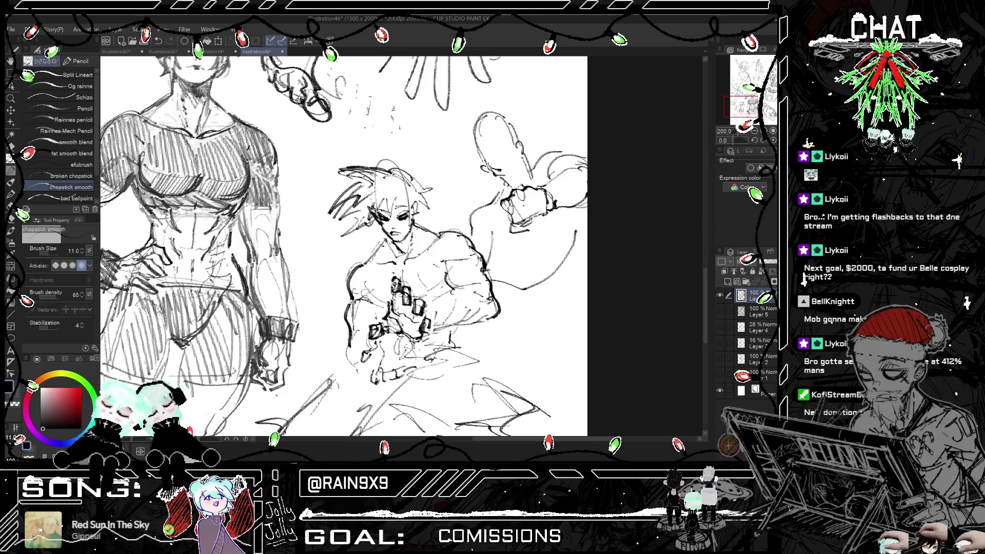
key("h")
key("h")
key("ctrl+minus")
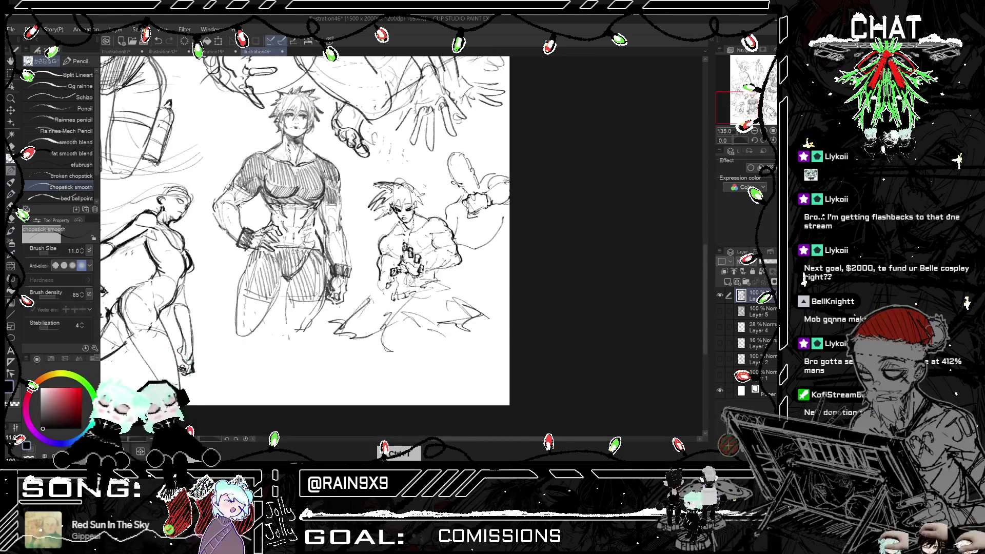
key("h")
key("h")
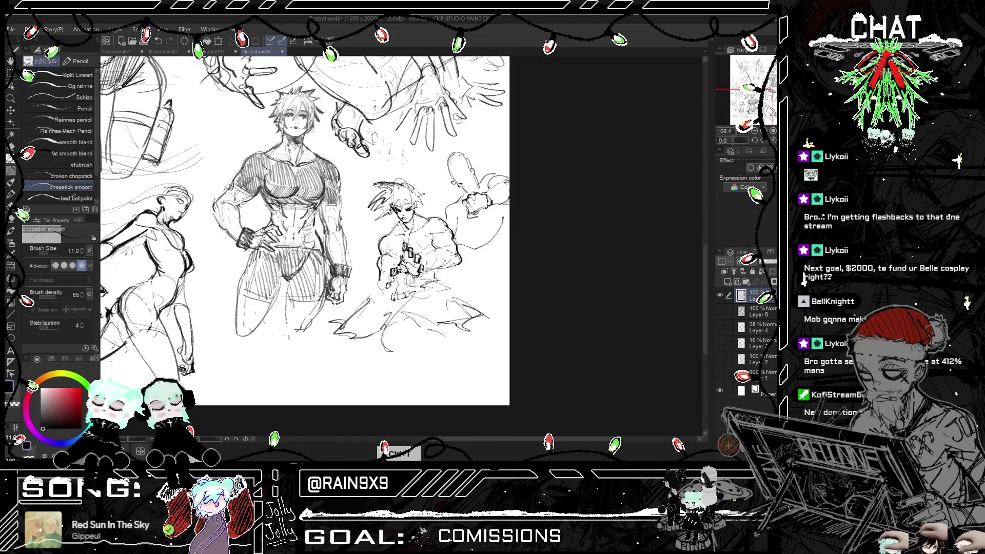
key("h")
key("h")
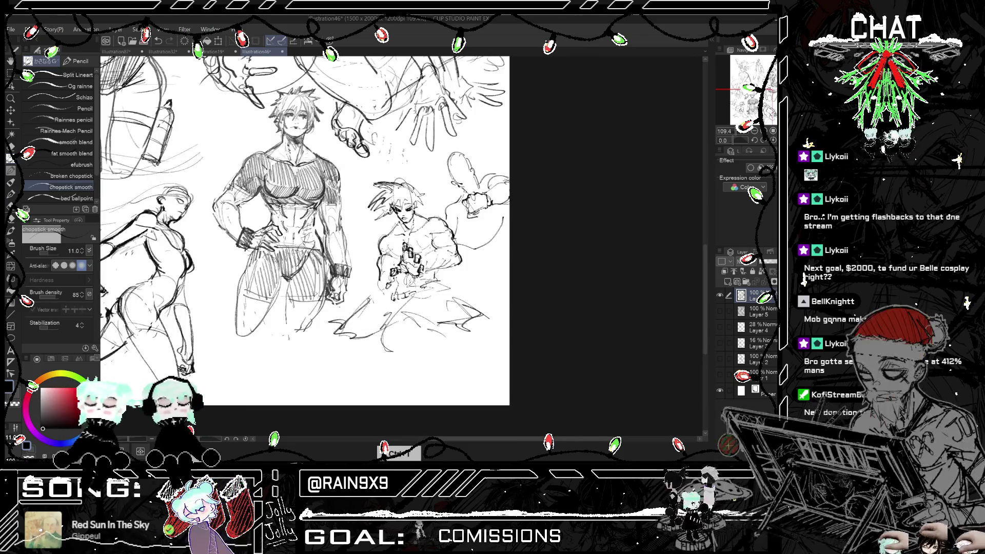
key("h")
key("h")
key("ctrl+plus")
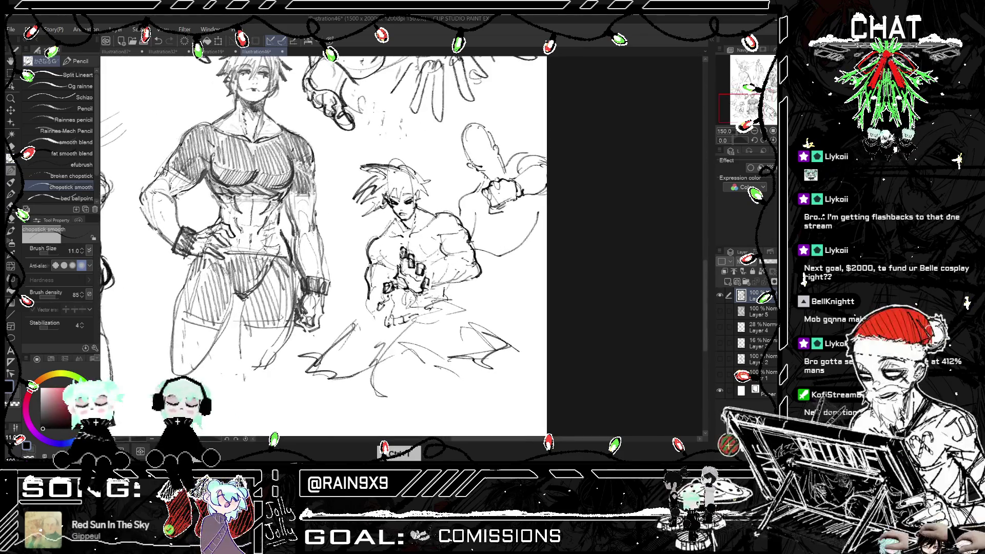
key("h")
key("h")
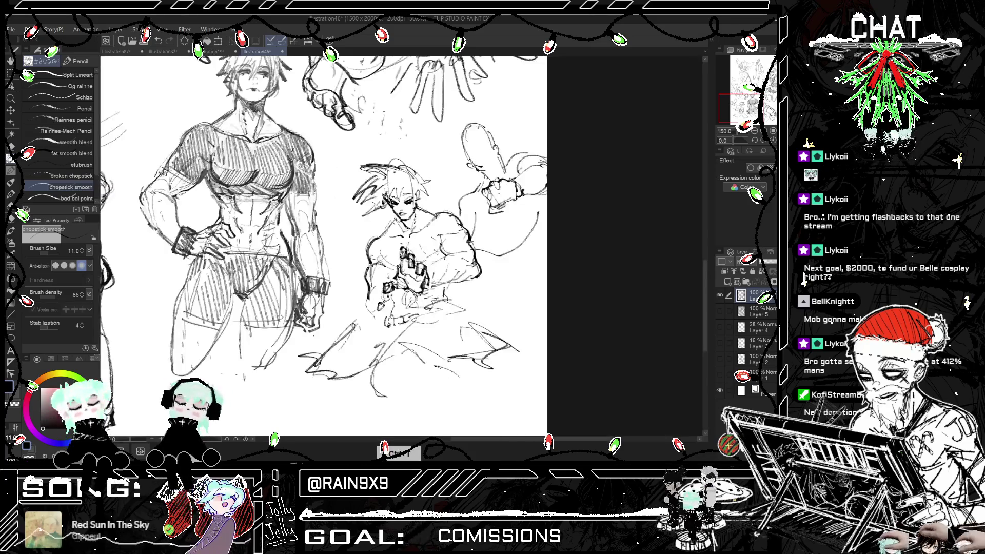
key("e")
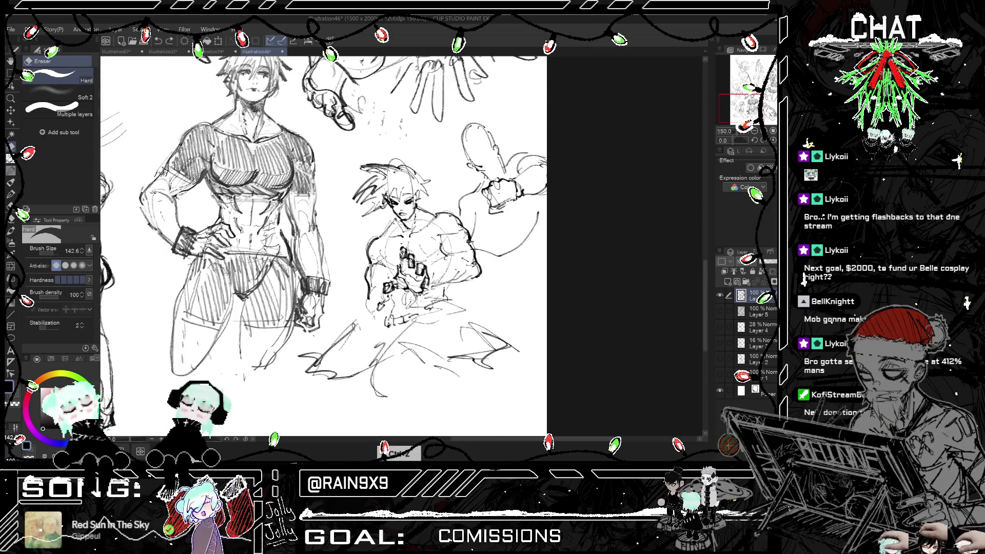
left_click(59, 94)
- Soften the lines on the fighter's chest, then try pencil strokes there and undo them
mouse_move(408, 277)
left_mouse_down()
mouse_move(390, 287)
mouse_move(421, 266)
mouse_move(423, 290)
left_mouse_up()
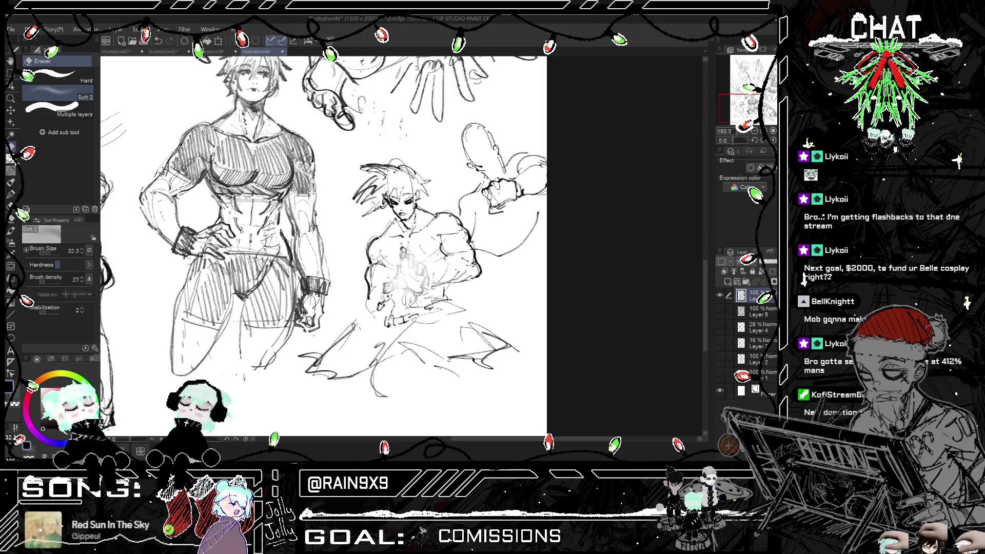
key("p")
scroll(413, 292, "up", 1)
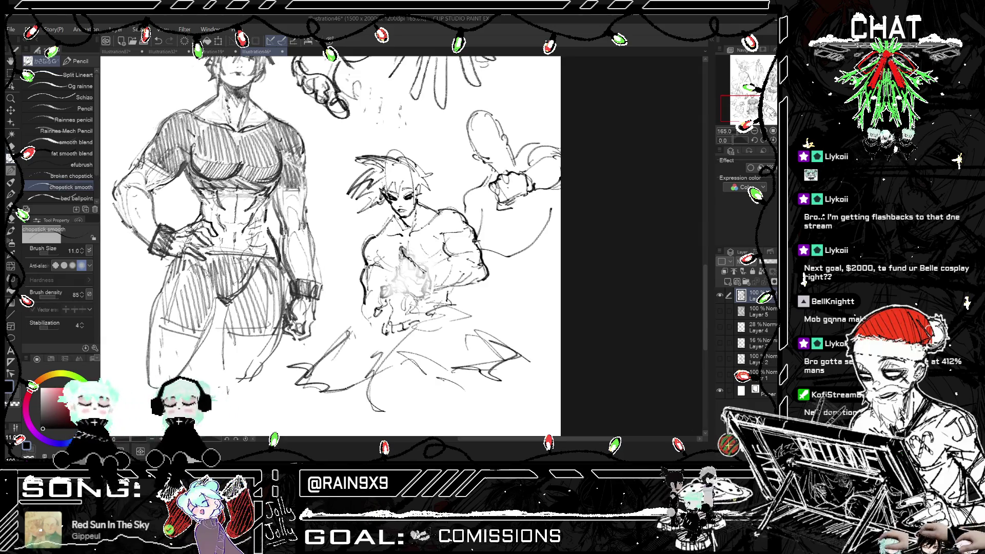
key("ctrl+z")
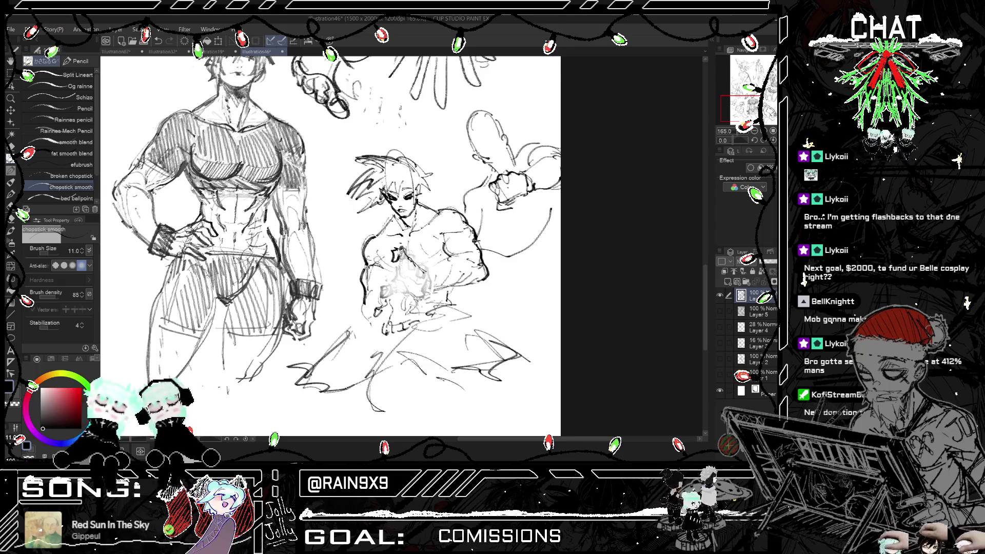
key("h")
key("h")
key("ctrl+z")
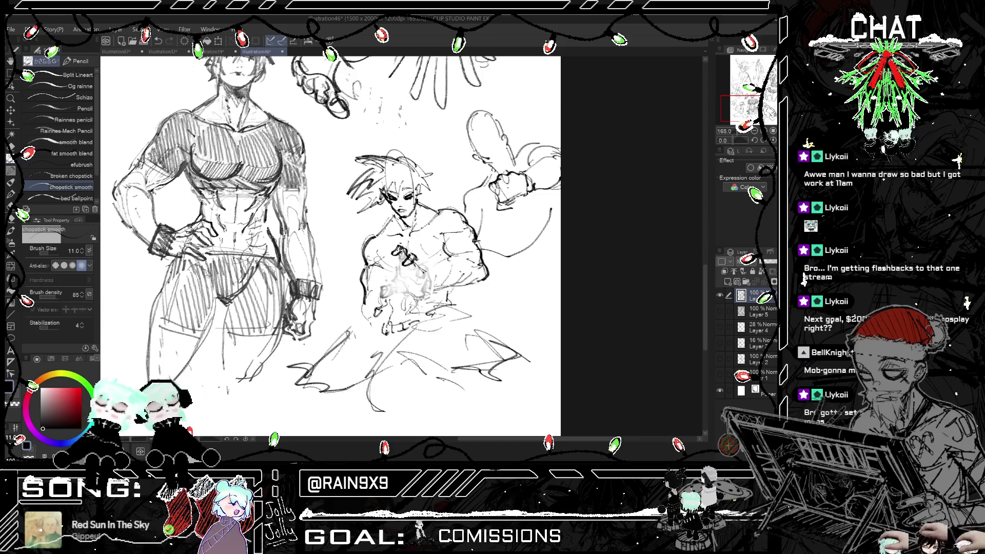
key("ctrl+z")
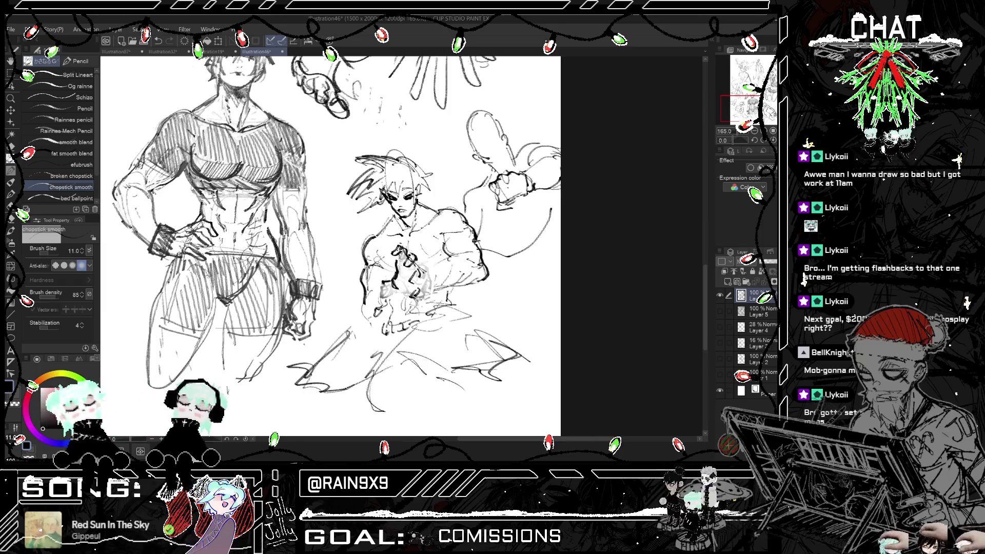
scroll(384, 290, "down", 1)
mouse_move(422, 276)
left_mouse_down()
mouse_move(422, 294)
mouse_move(421, 278)
left_mouse_up()
key("ctrl+z")
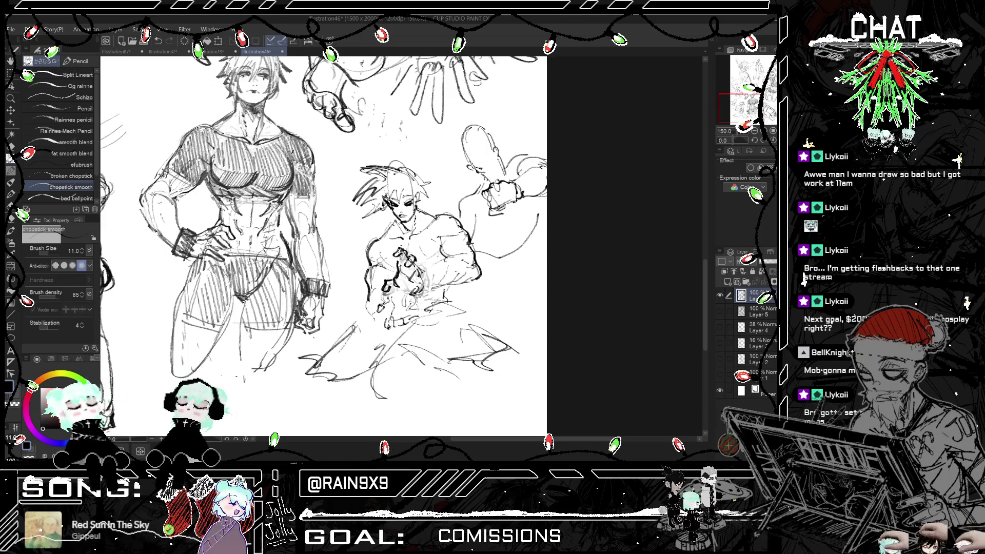
- Check the fighter mirrored and add bold pencil strokes along his clenched hand
key("ctrl+h")
key("ctrl+h")
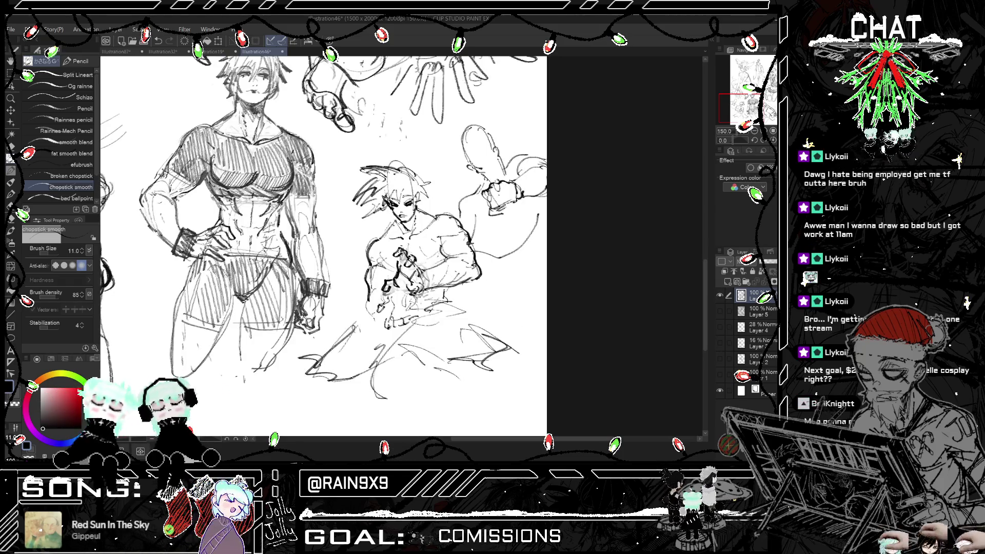
key("ctrl+h")
key("ctrl+h")
key("ctrl+plus")
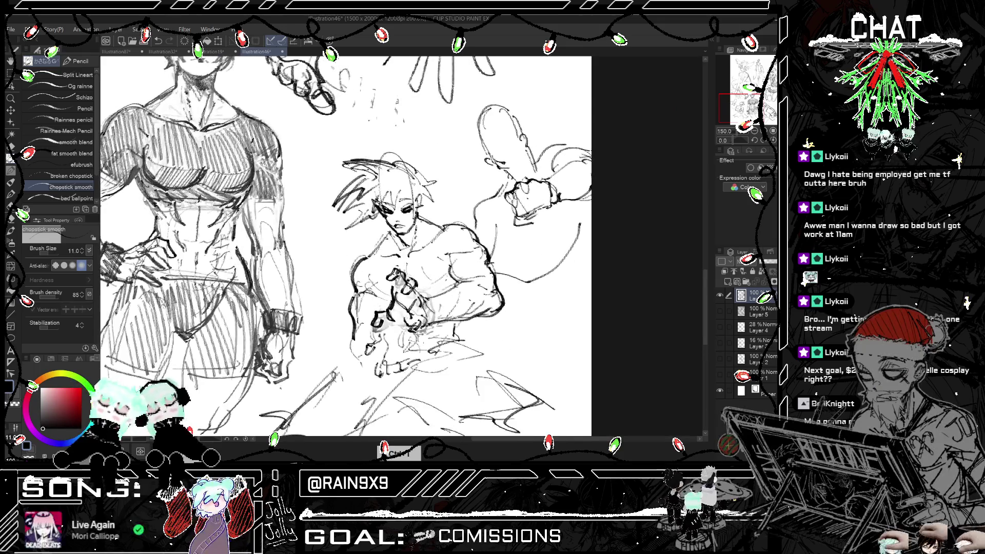
key("ctrl+minus")
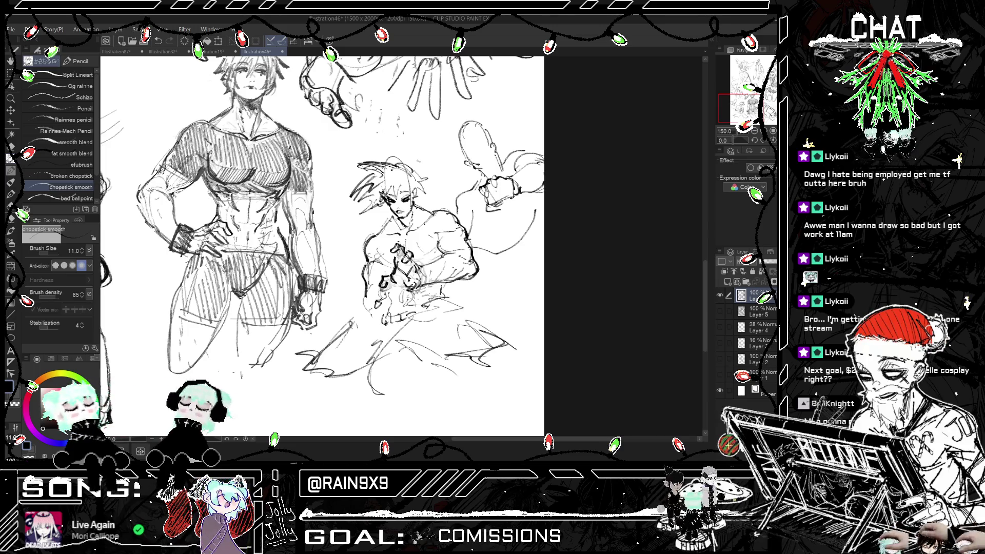
key("ctrl+z")
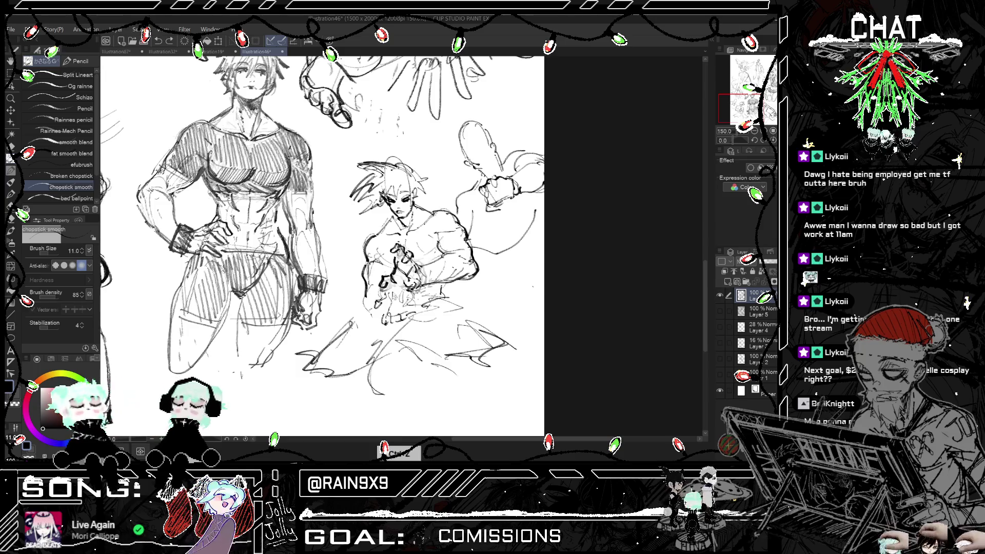
key("ctrl+z")
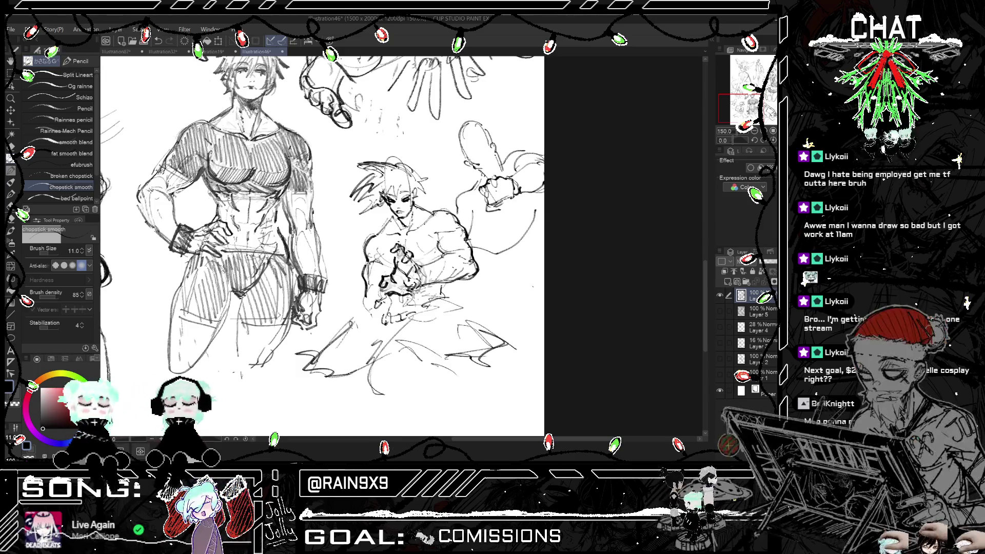
key("h")
key("h")
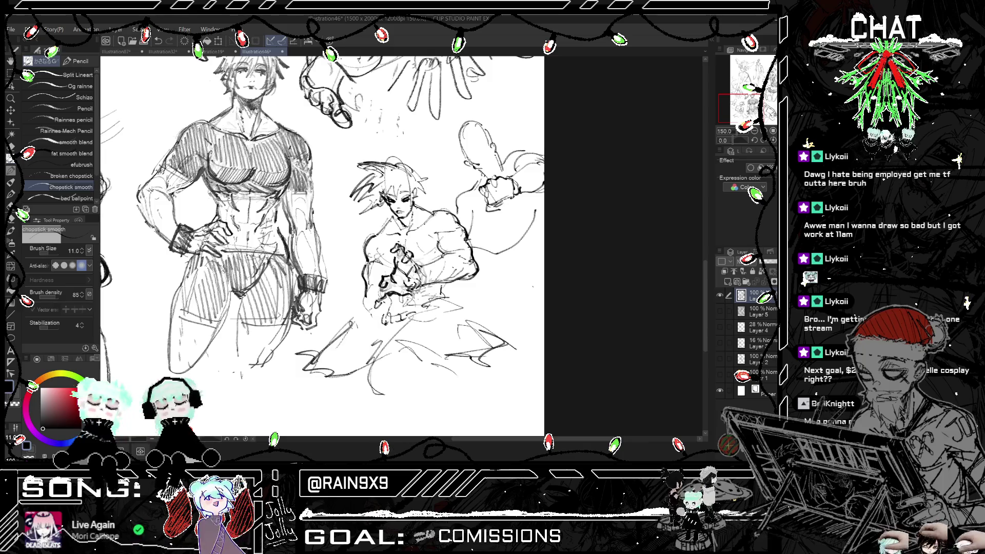
mouse_move(384, 313)
left_mouse_down()
mouse_move(388, 328)
mouse_move(406, 317)
left_mouse_up()
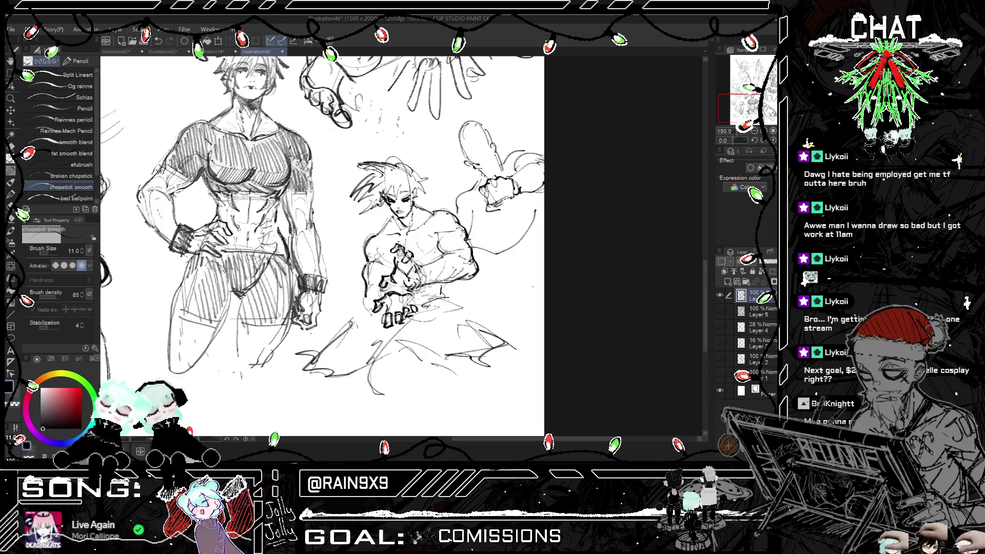
key("ctrl+minus")
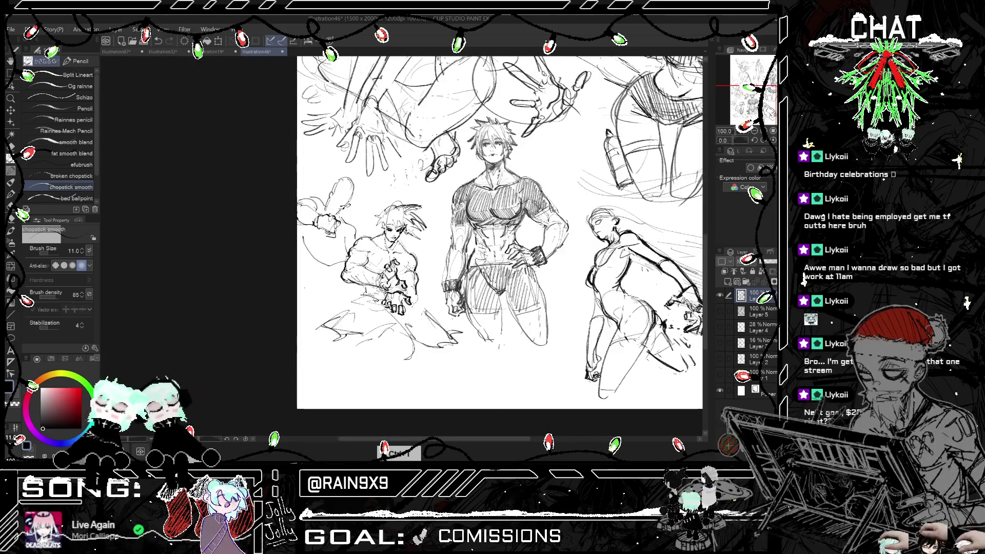
- Review the sketch in mirrored and normal views, undoing the latest stroke, and zoom in on the face
key("h")
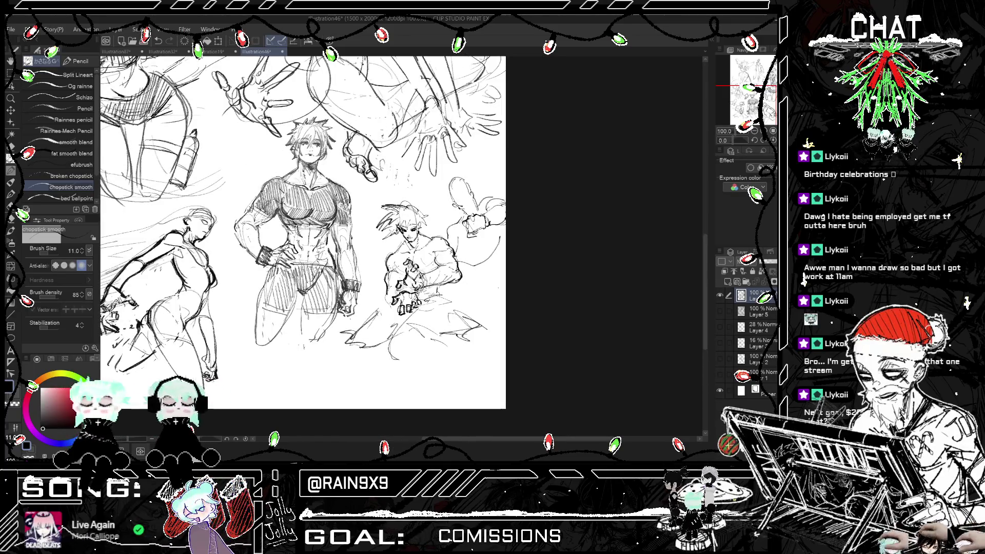
scroll(436, 267, "up", 1)
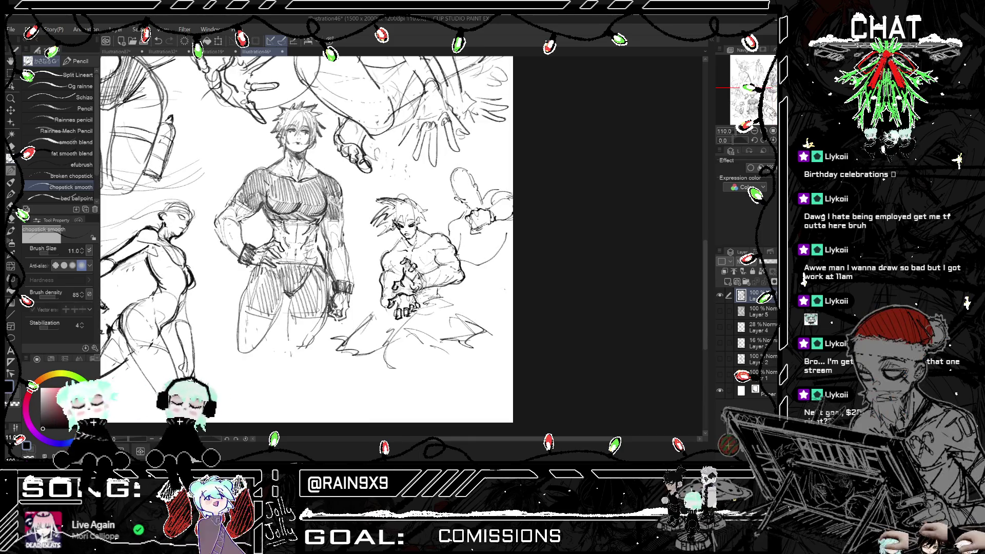
key("h")
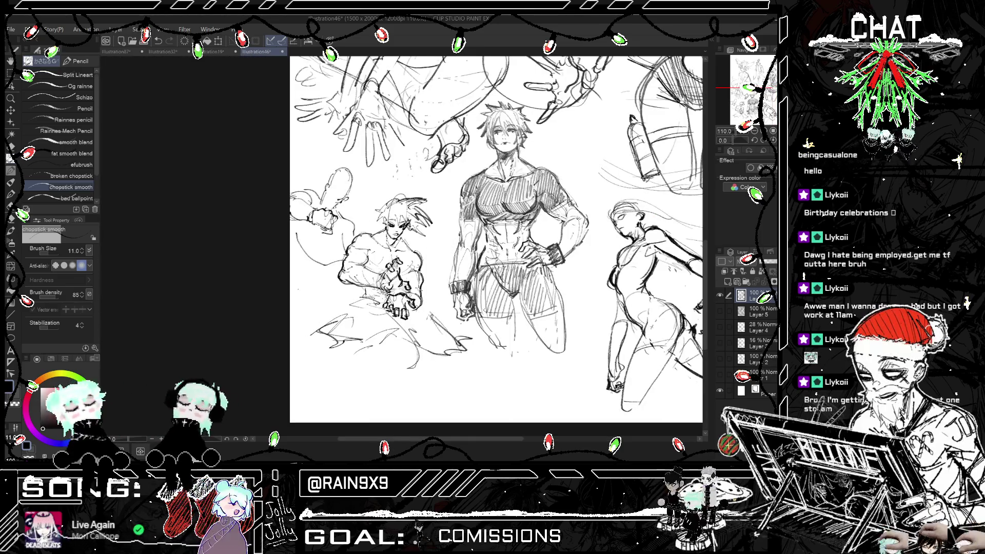
key("h")
scroll(318, 247, "up", 2)
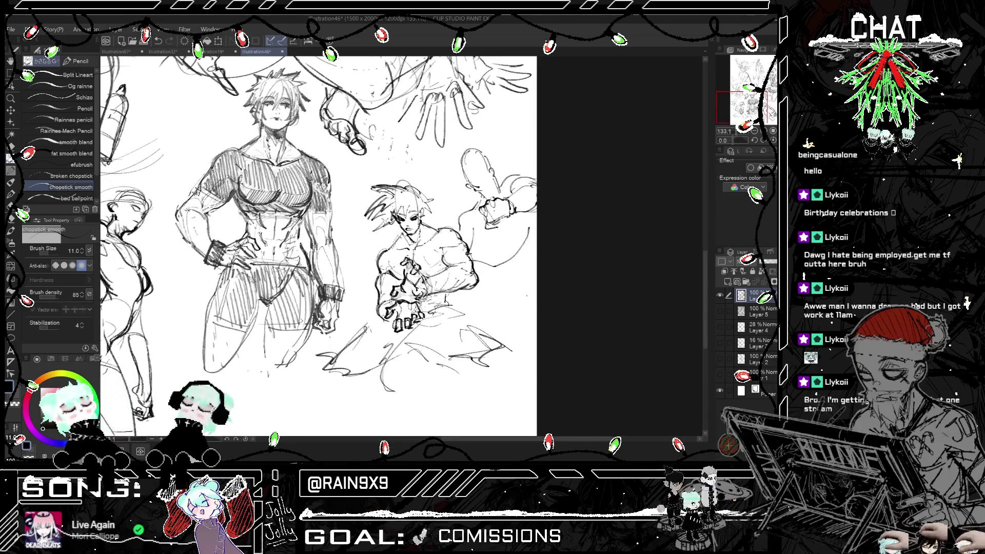
key("ctrl+z")
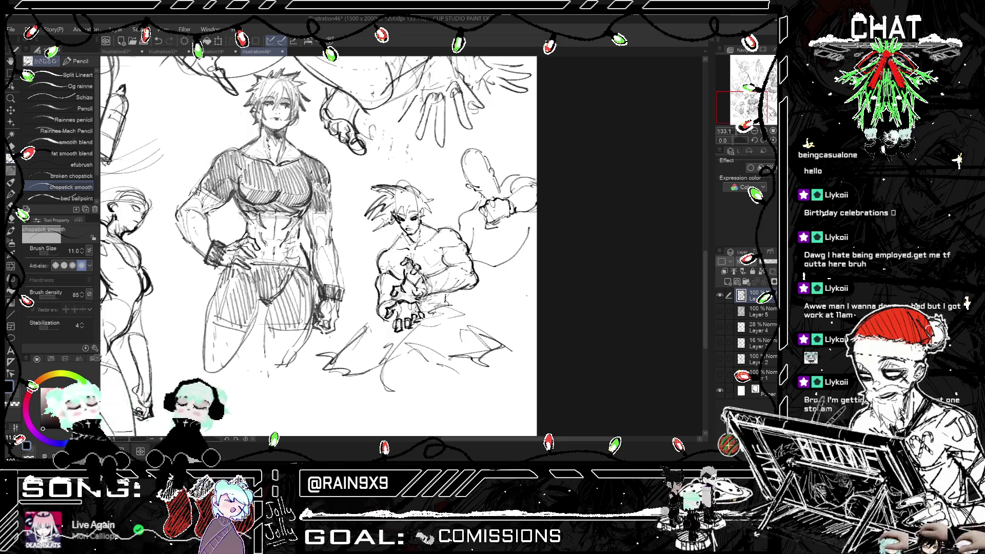
mouse_move(317, 246)
left_mouse_down()
mouse_move(303, 246)
mouse_move(302, 280)
left_mouse_up()
key("ctrl+minus")
key("h")
scroll(333, 246, "up", 3)
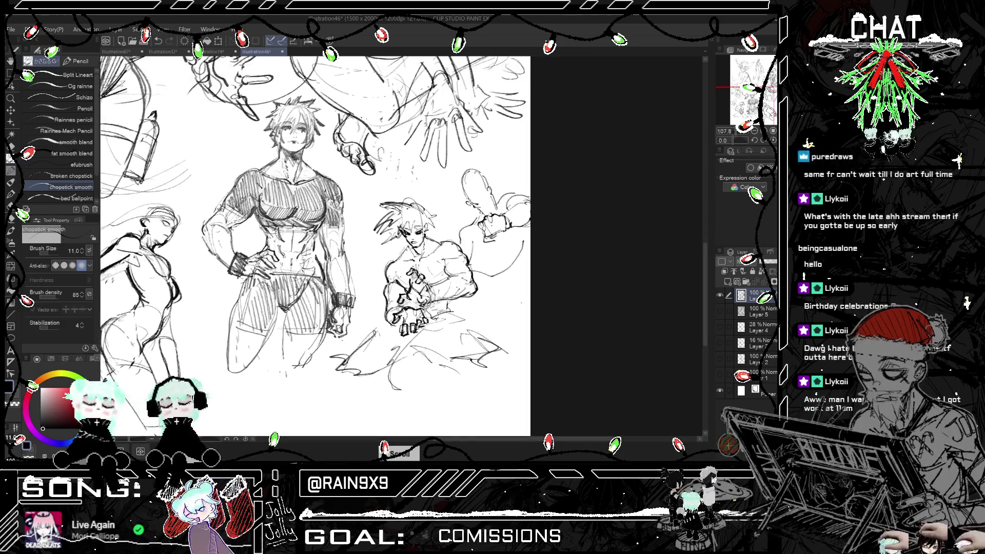
scroll(431, 236, "up", 6)
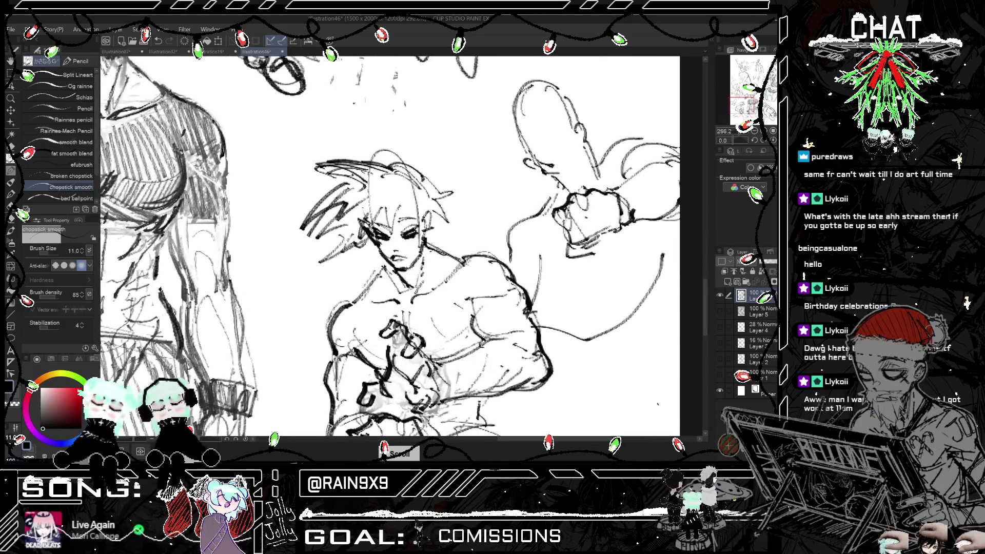
scroll(410, 241, "up", 2)
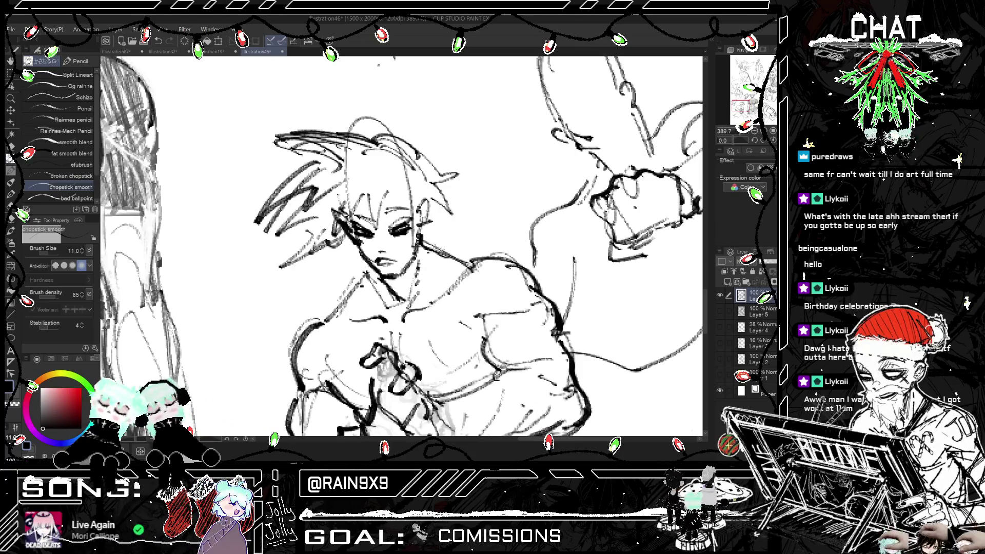
- Erase the fighter's old mouth marks with the Hard eraser at size 12
key("e")
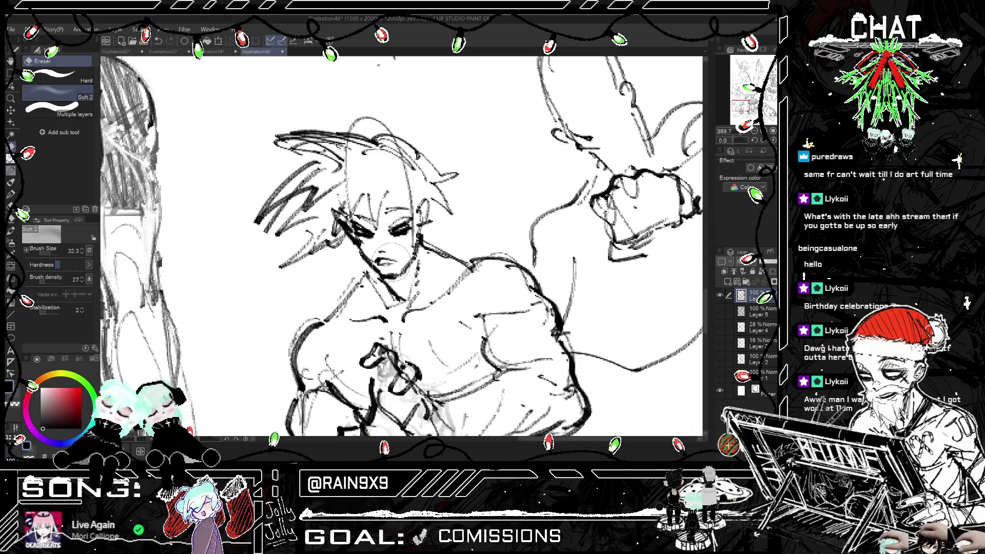
left_click(57, 77)
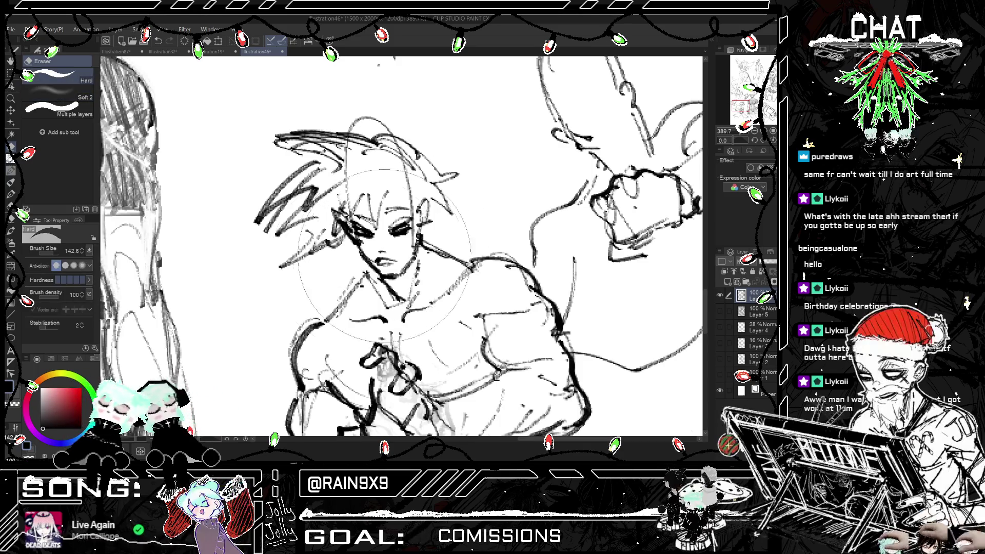
left_click(49, 250)
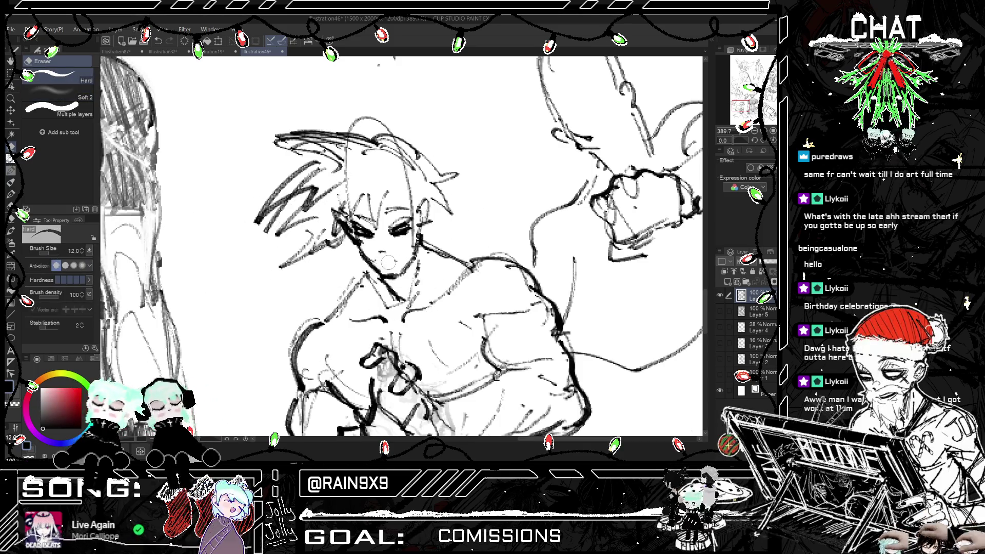
left_click_drag(390, 259, 376, 260)
- Redraw the fighter's nose and mouth with the Pencil, checking the face mirrored and zoomed out
key("p")
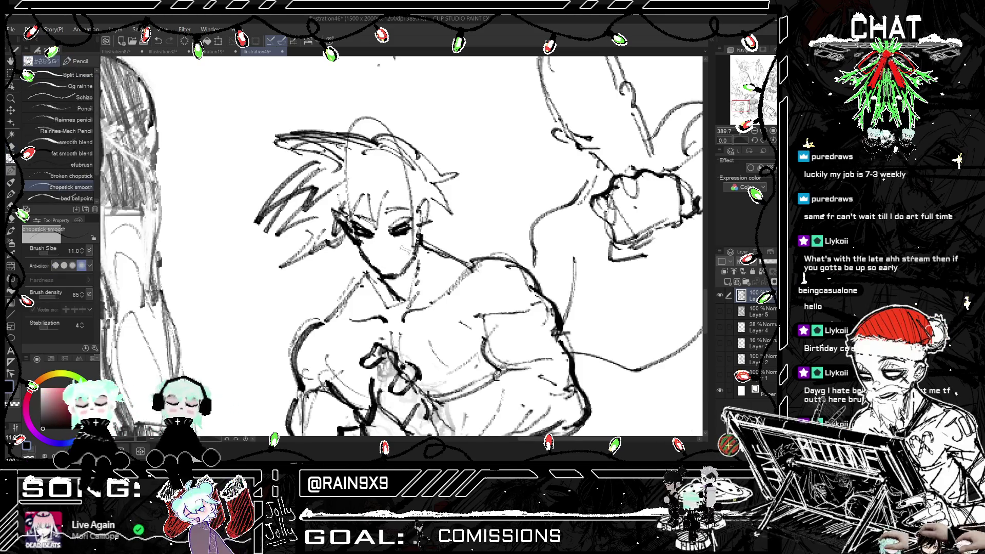
scroll(381, 258, "up", 1)
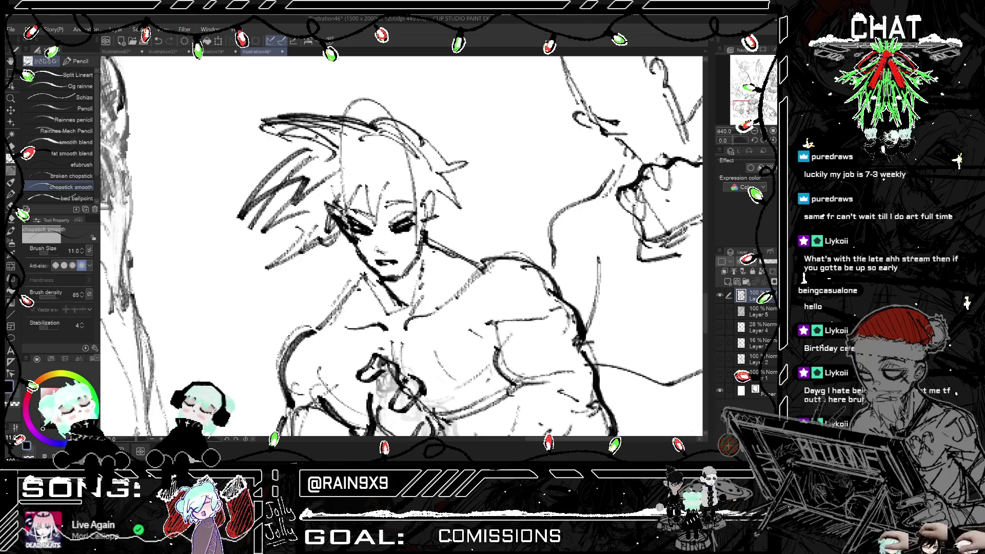
key("ctrl+z")
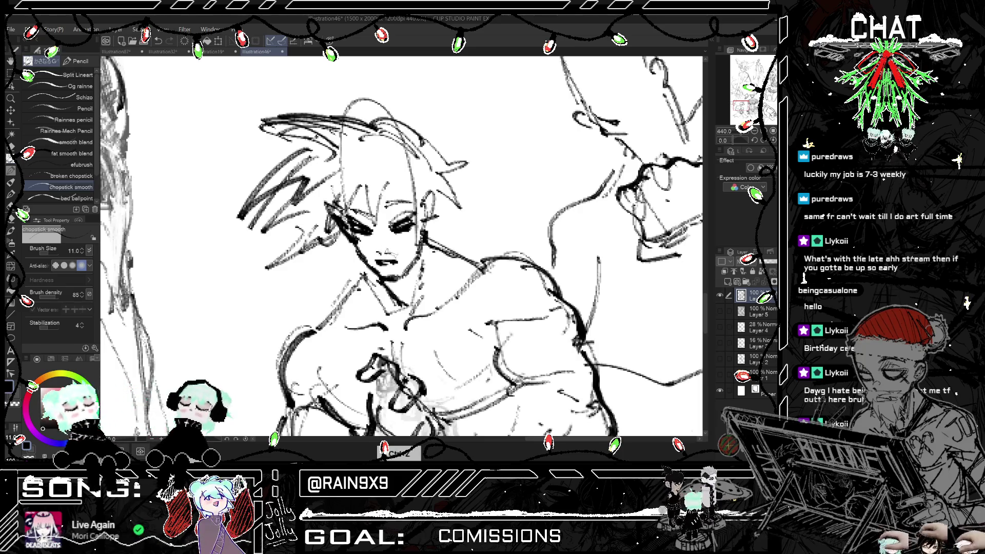
key("h")
mouse_move(375, 240)
left_mouse_down()
mouse_move(383, 246)
mouse_move(397, 231)
left_mouse_up()
key("h")
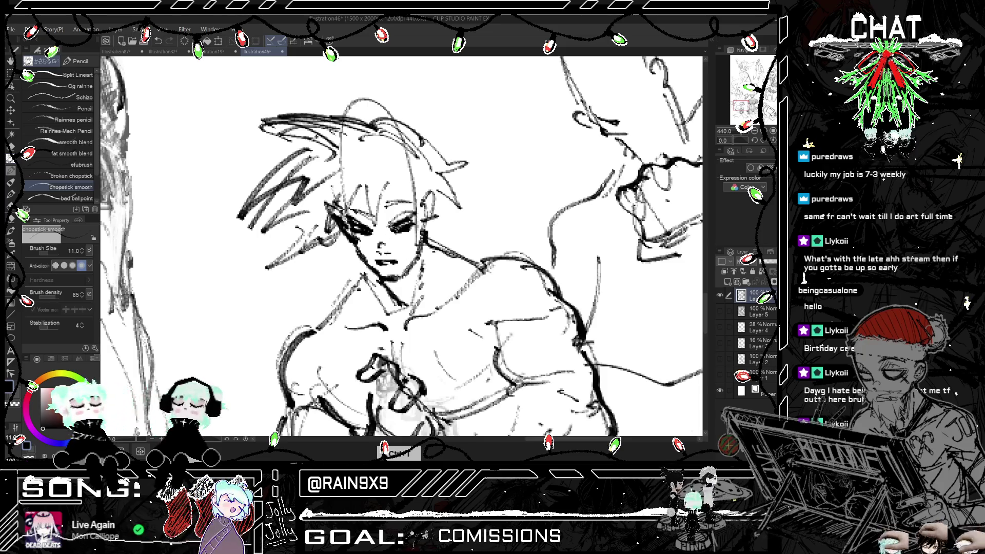
key("ctrl+minus")
key("ctrl+minus")
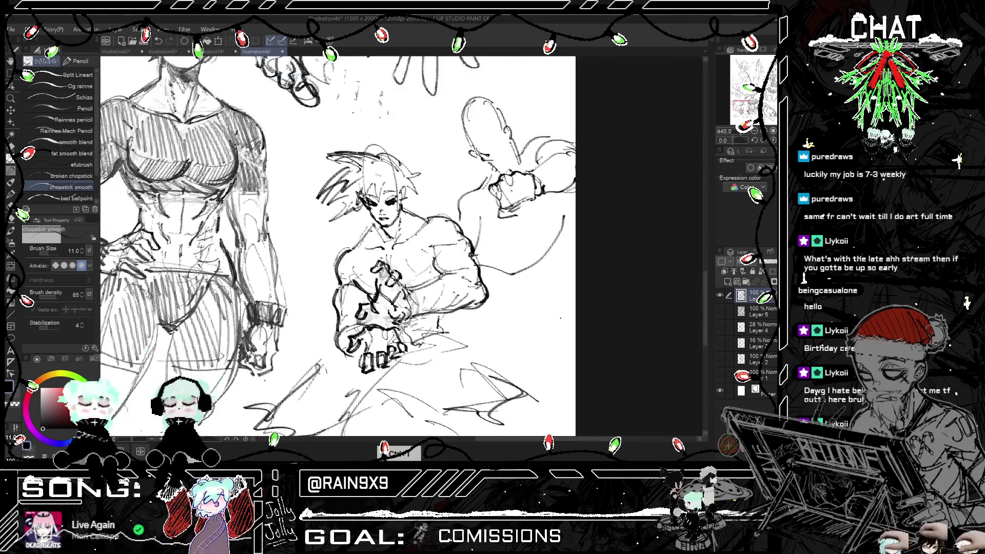
key("ctrl+minus")
key("h")
key("h")
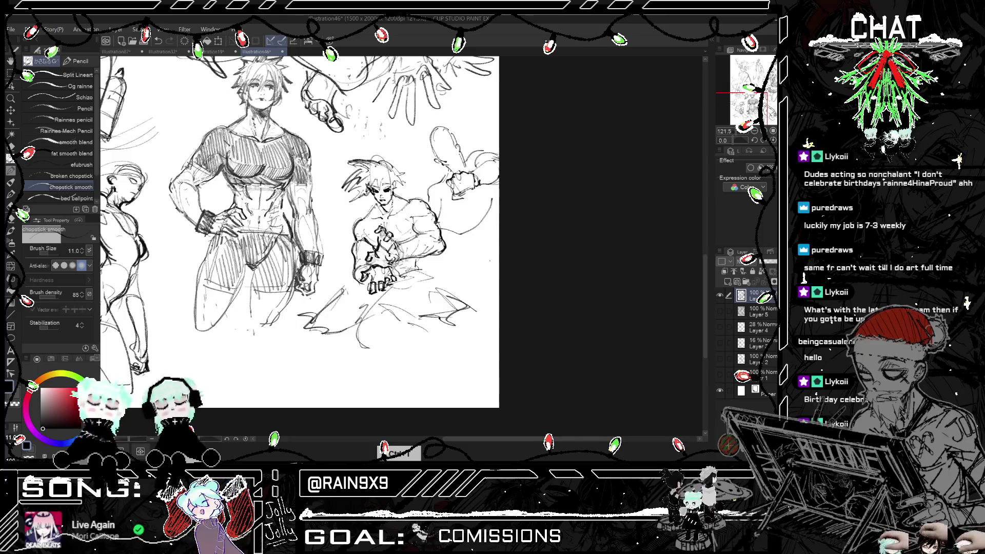
key("ctrl+minus")
key("h")
key("h")
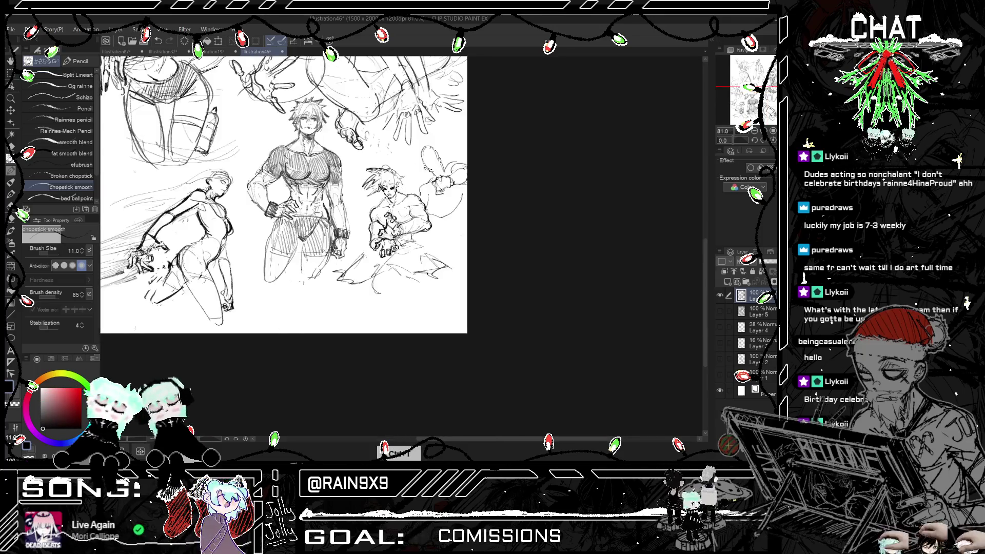
key("ctrl+plus")
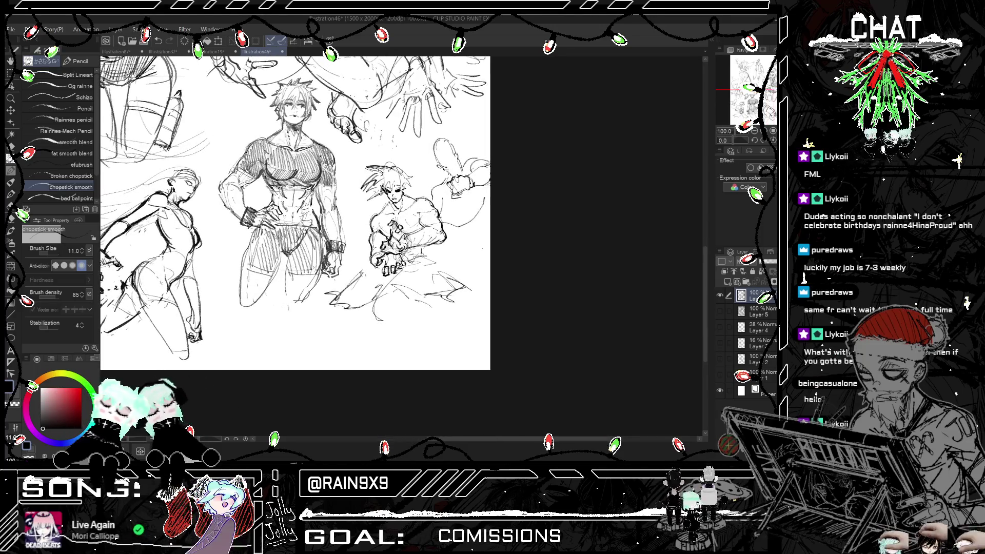
- Draw long diagonal and vertical guide lines through the right-hand fighter
key("ctrl+z")
key("ctrl+z")
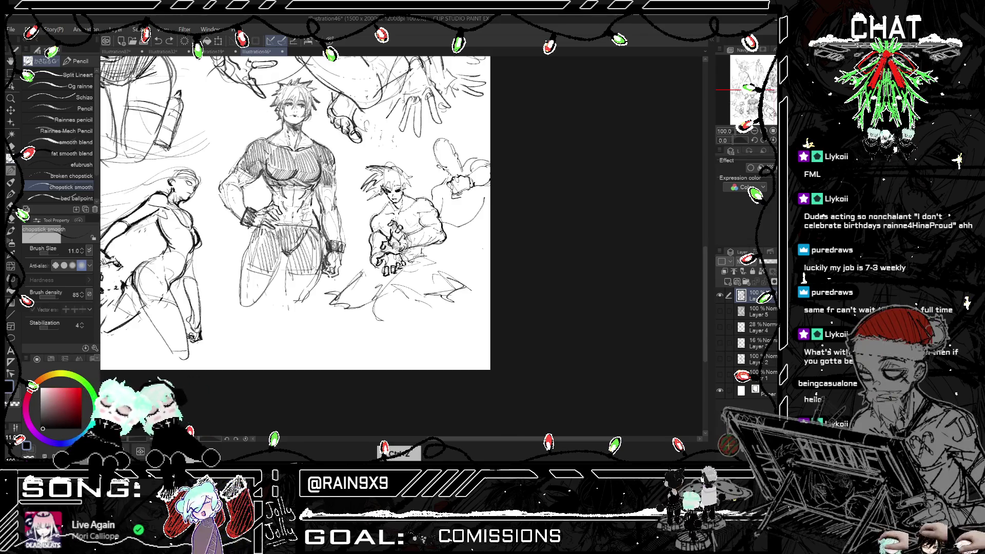
left_click_drag(436, 180, 409, 227)
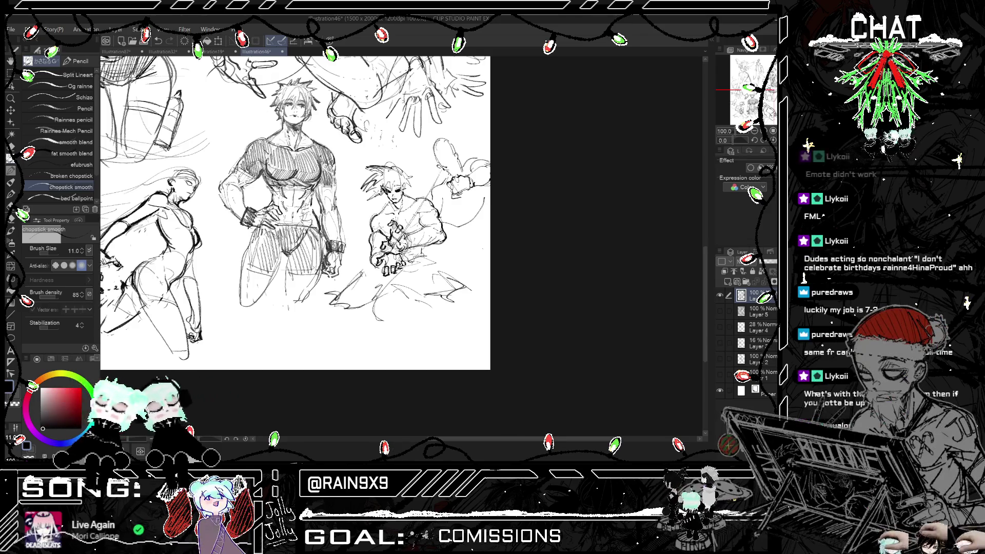
mouse_move(383, 194)
left_mouse_down()
mouse_move(362, 228)
mouse_move(373, 248)
mouse_move(329, 334)
left_mouse_up()
left_click_drag(376, 262, 348, 305)
left_click_drag(393, 243, 391, 312)
left_click_drag(397, 118, 392, 318)
key("h")
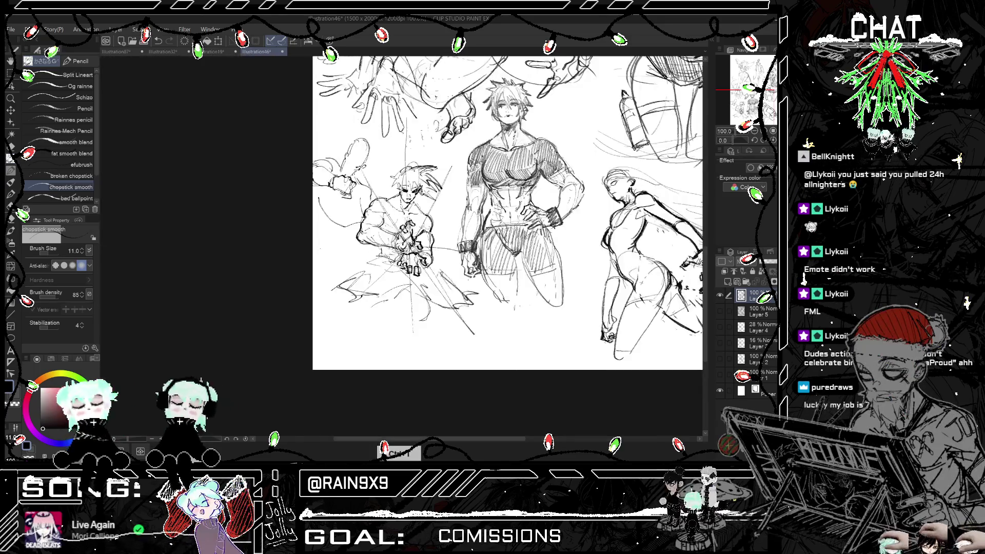
key("h")
- Sketch large curved arcs and an ellipse around the fighter's lower body
left_click_drag(360, 154, 308, 368)
left_click_drag(446, 235, 390, 368)
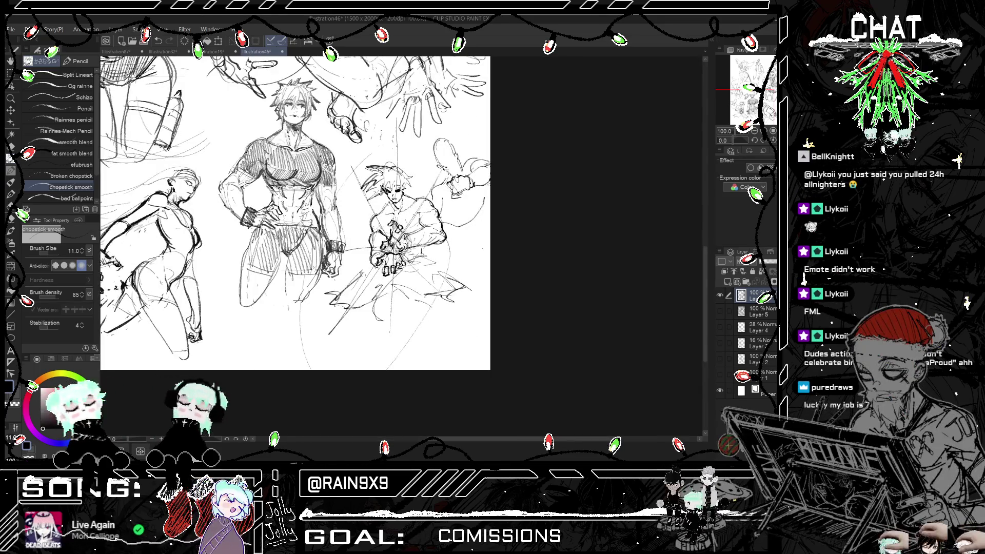
mouse_move(405, 150)
left_mouse_down()
mouse_move(433, 272)
mouse_move(353, 313)
left_mouse_up()
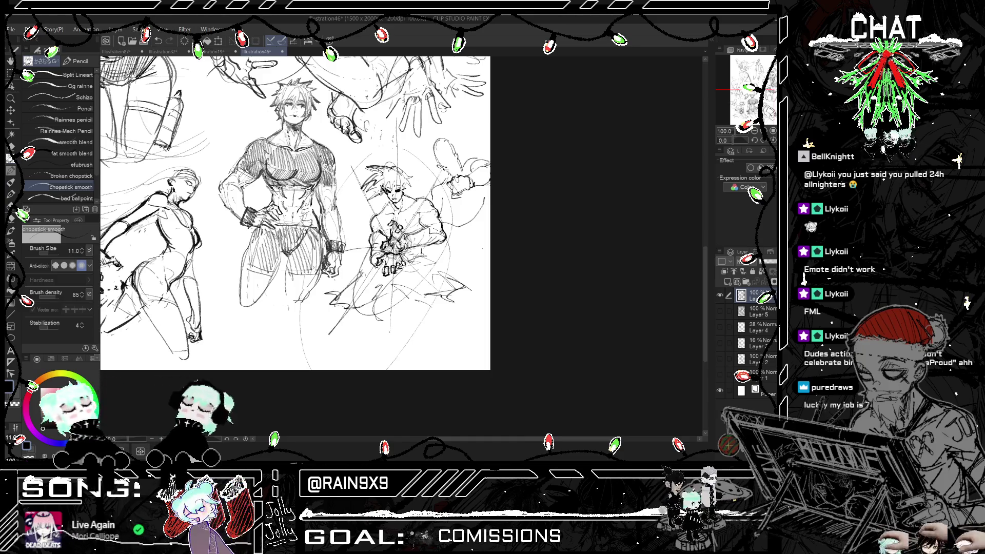
mouse_move(321, 279)
left_mouse_down()
mouse_move(376, 207)
mouse_move(397, 292)
left_mouse_up()
left_click_drag(365, 144, 439, 290)
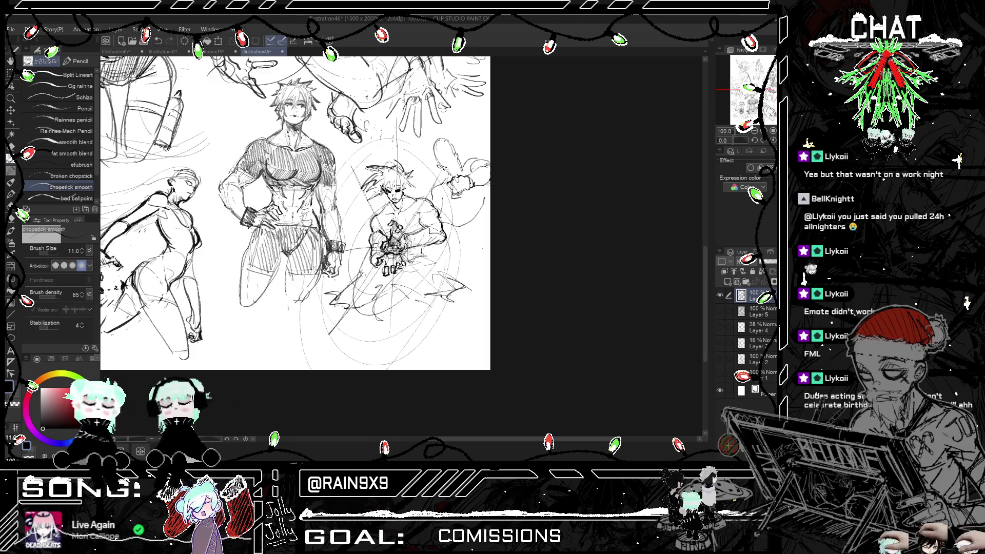
key("h")
key("h")
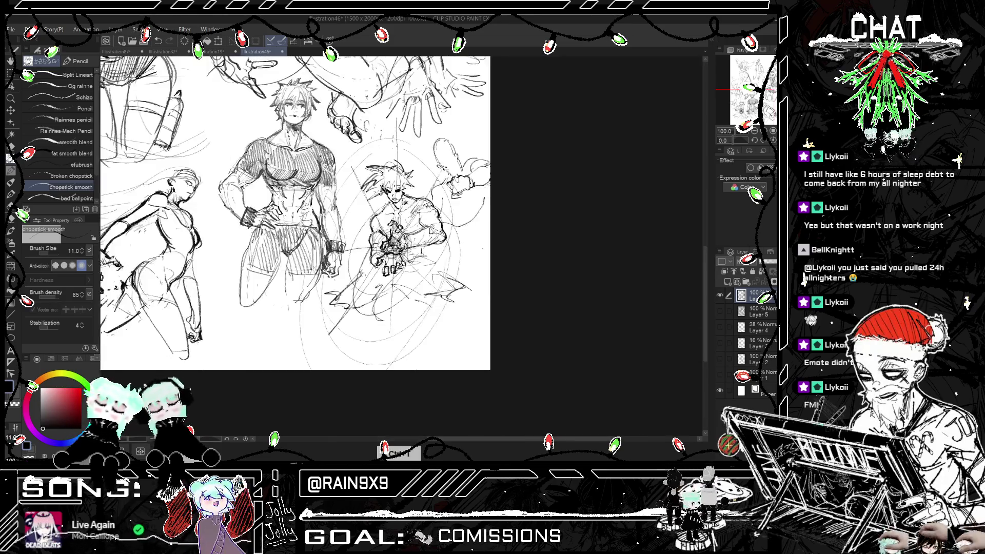
- Undo stray strokes near the small figure's head, checking the sketch mirrored
scroll(302, 231, "up", 2)
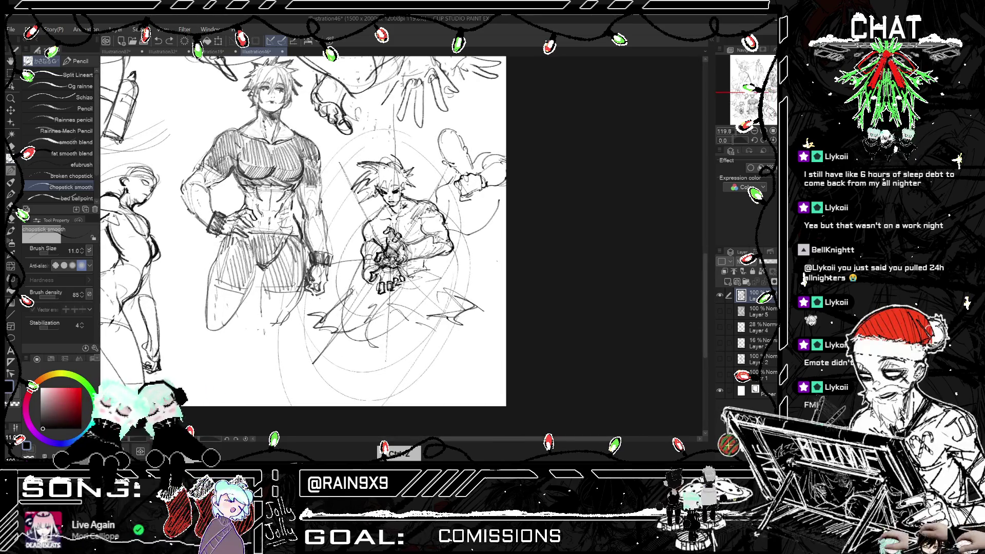
key("ctrl+z")
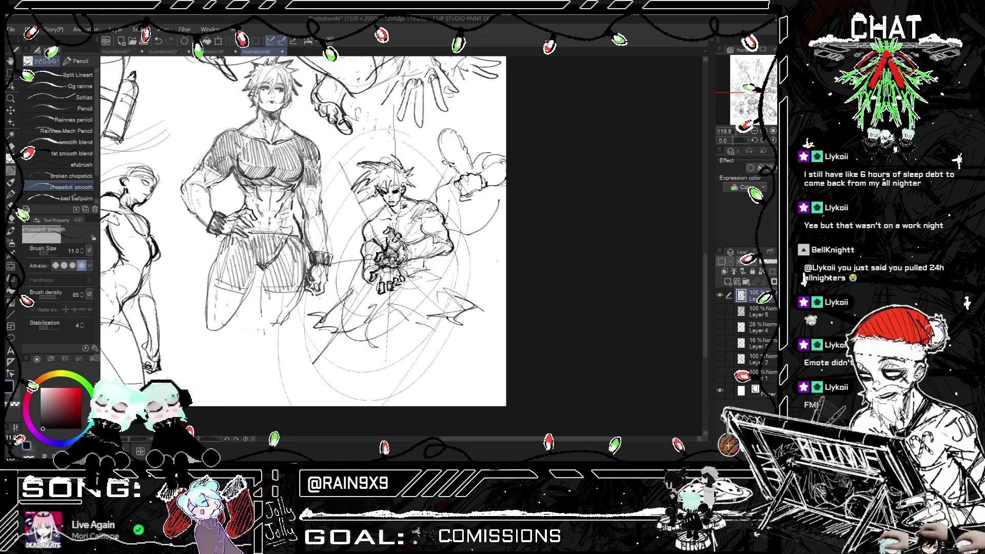
key("ctrl+z")
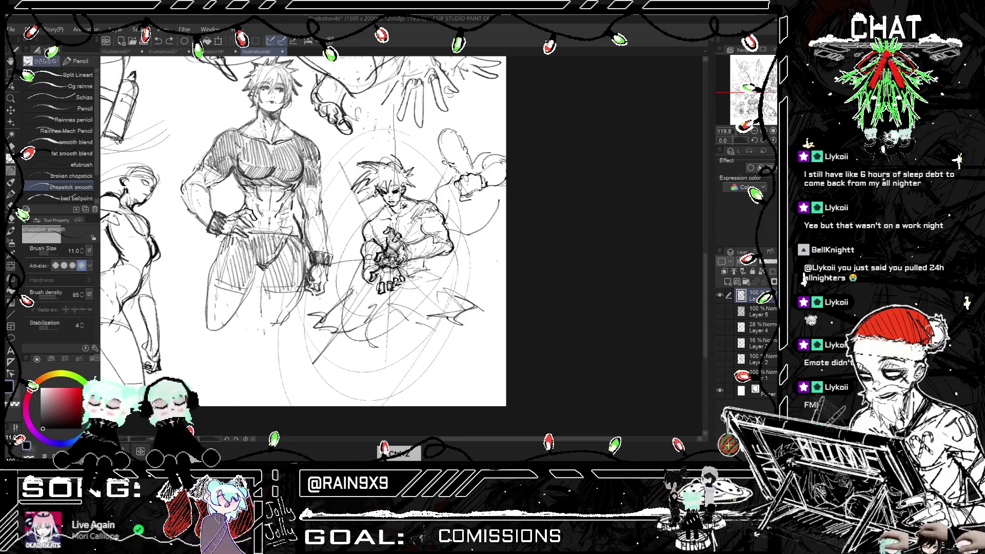
key("h")
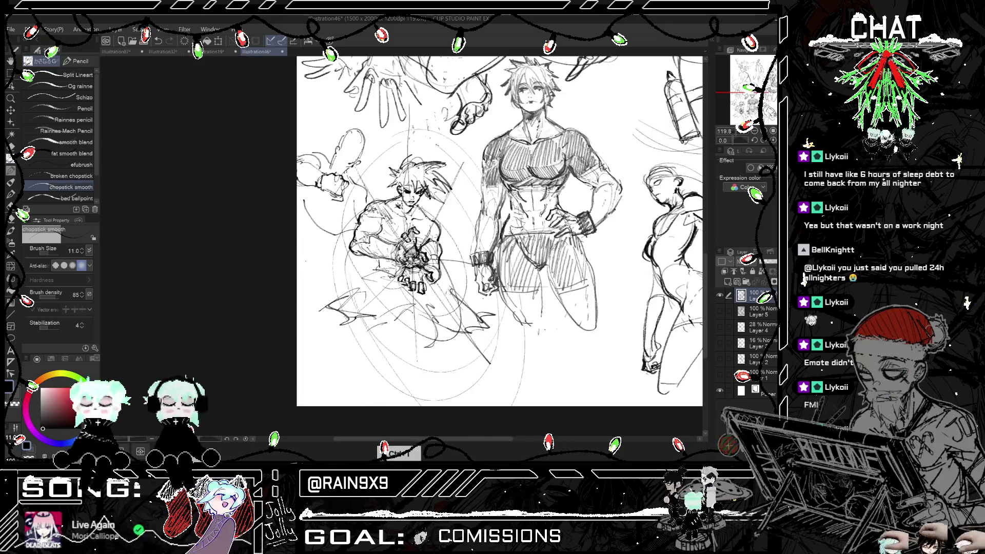
key("h")
key("ctrl+z")
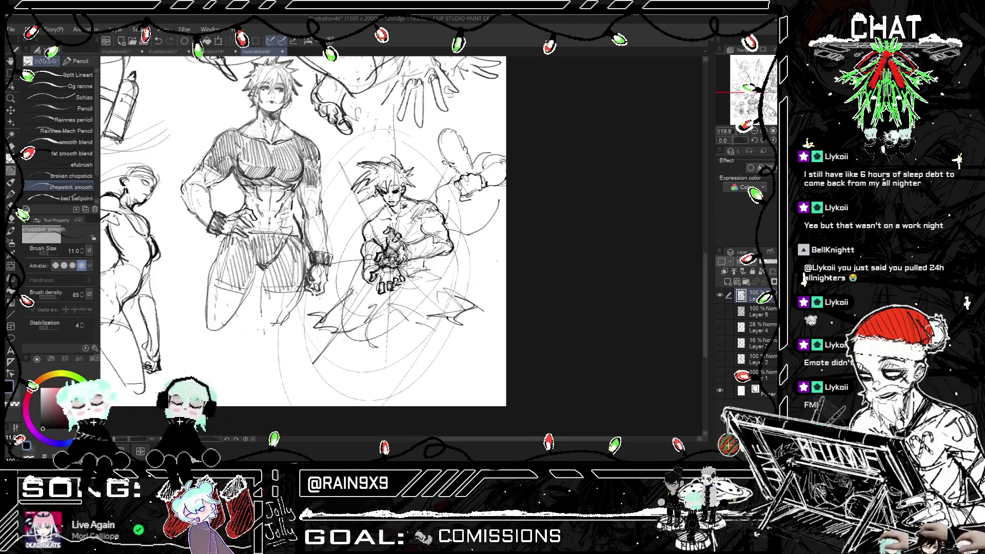
key("h")
key("h")
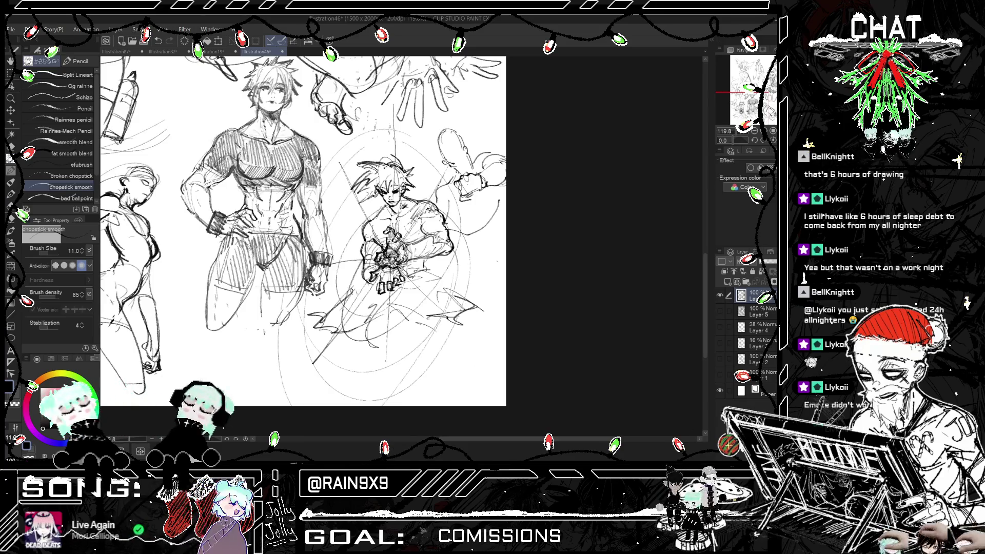
- Switch briefly to the hard eraser, then return to the smooth sketching pencil
key("e")
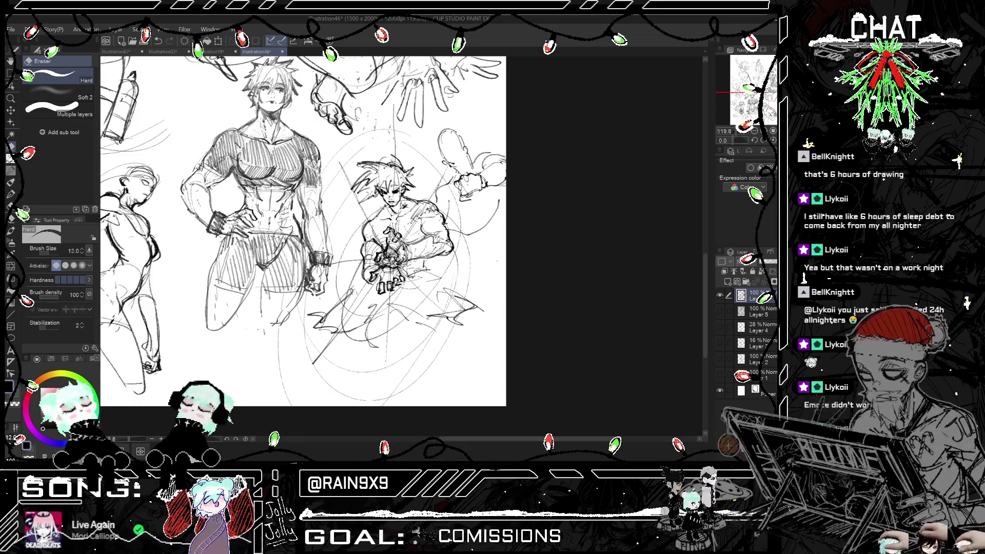
scroll(420, 175, "down", 2)
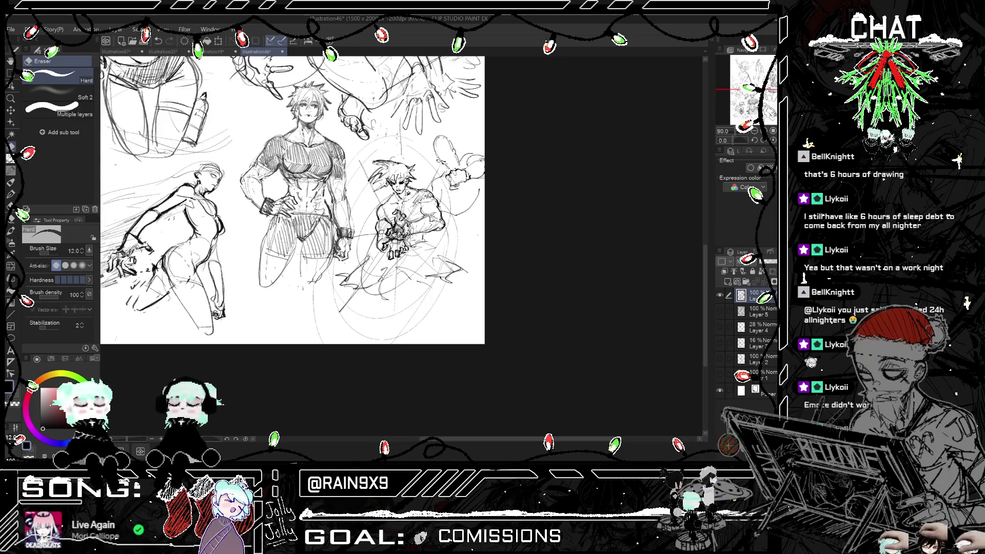
scroll(292, 200, "down", 1)
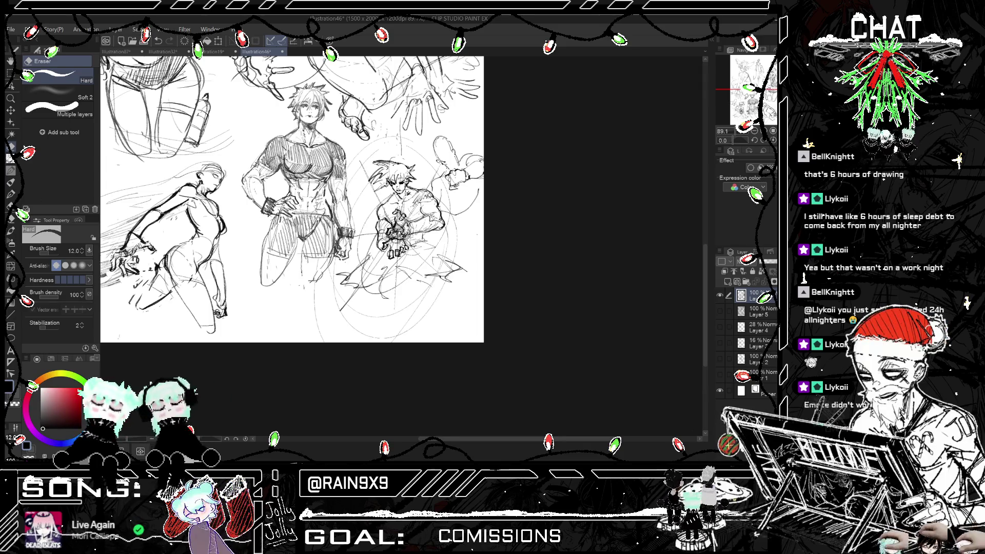
left_click(10, 170)
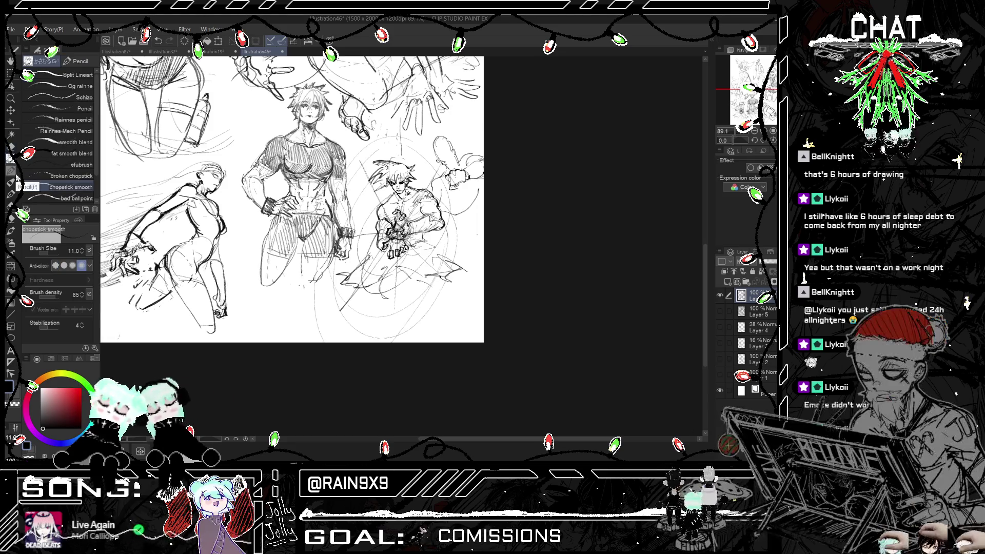
scroll(292, 199, "down", 1)
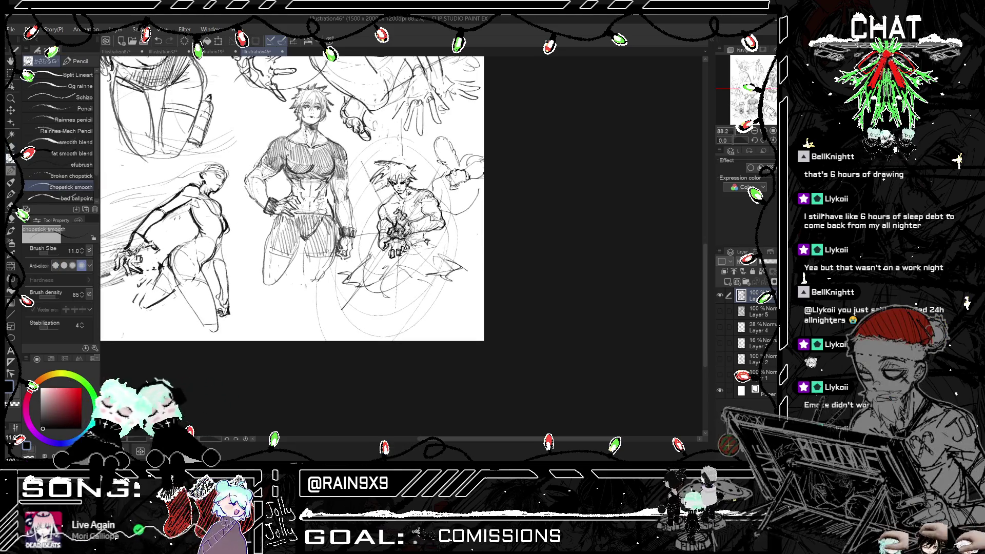
scroll(310, 200, "down", 3)
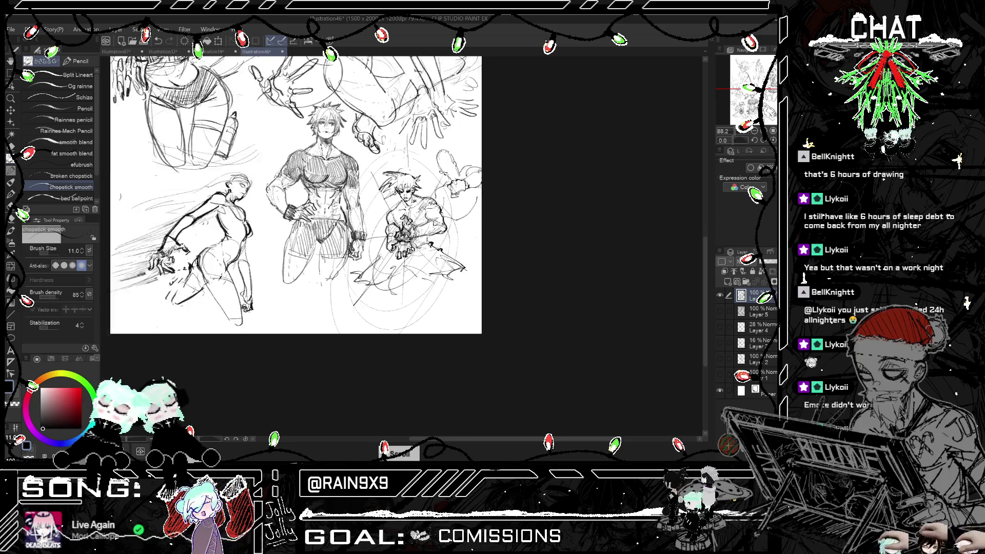
scroll(395, 173, "up", 2)
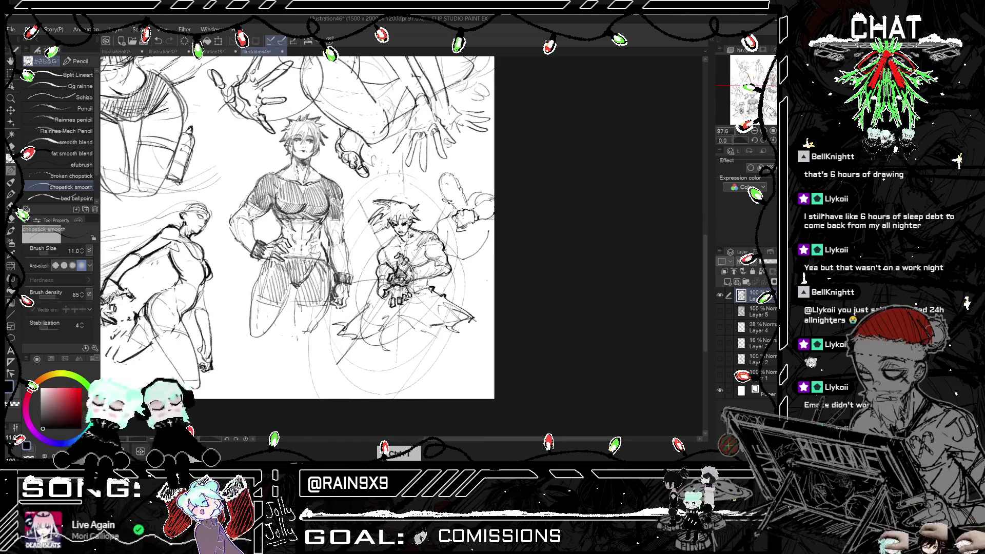
key("ctrl+h")
key("ctrl+h")
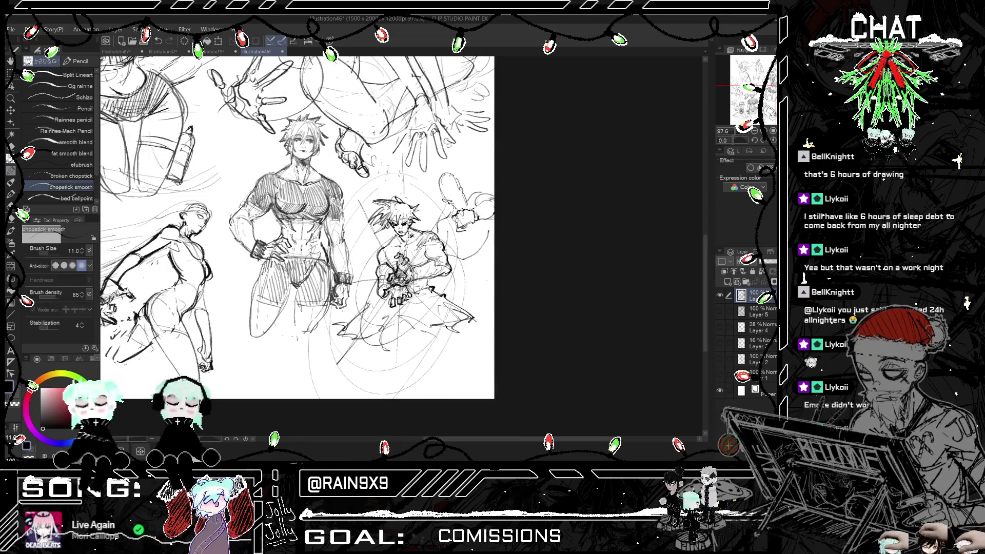
- Add spiky strands to the fighter's hair and check them mirrored
mouse_move(390, 203)
left_mouse_down()
mouse_move(399, 224)
mouse_move(412, 218)
left_mouse_up()
mouse_move(405, 198)
left_mouse_down()
mouse_move(395, 212)
mouse_move(388, 206)
left_mouse_up()
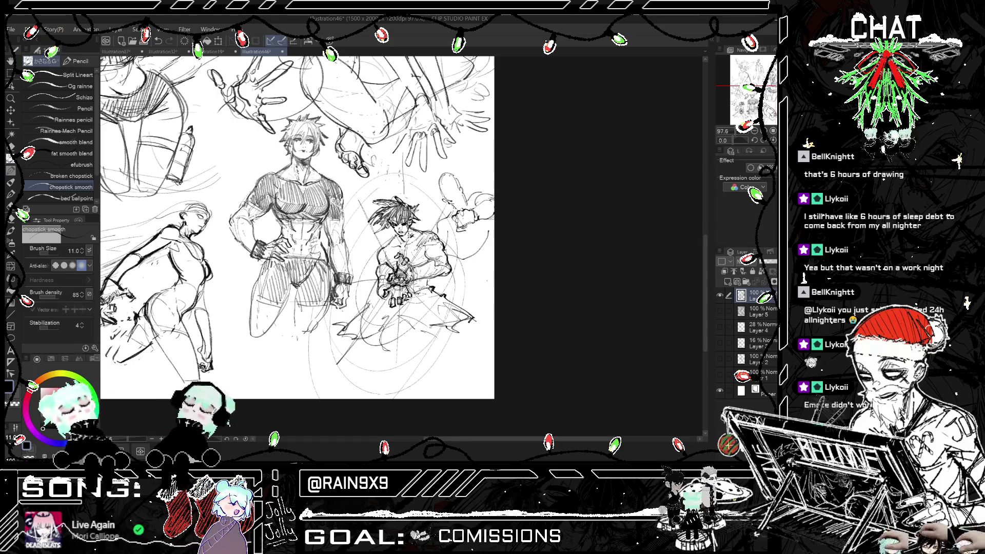
key("h")
key("h")
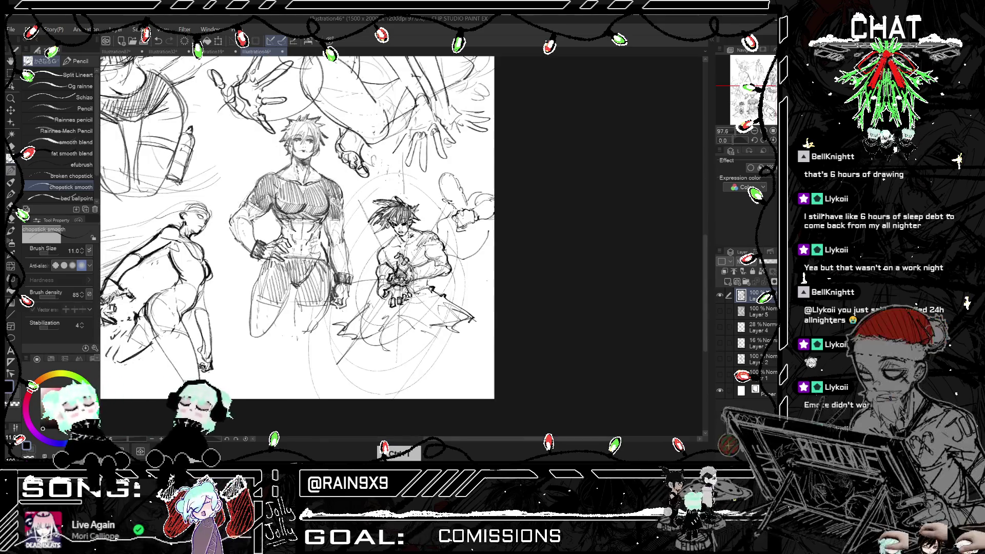
left_click(78, 99)
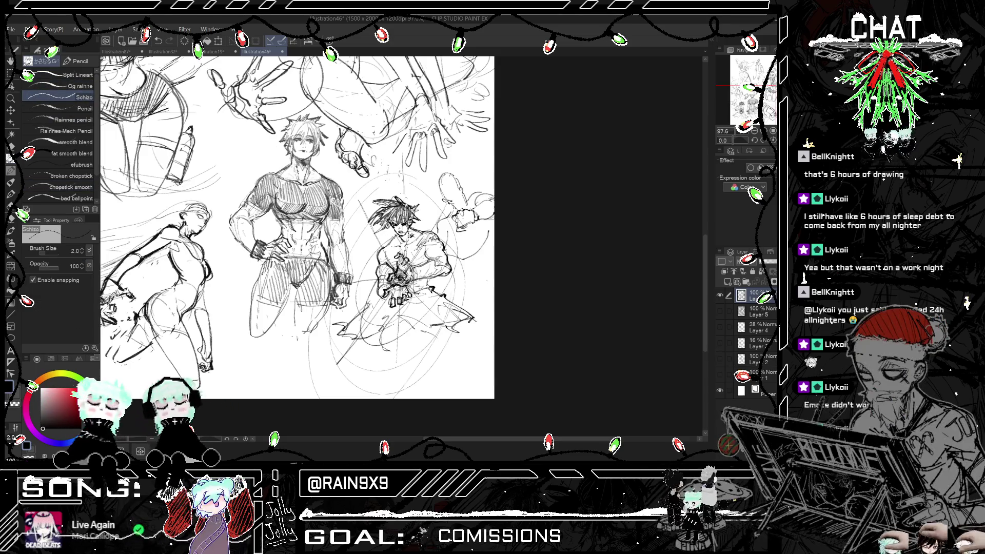
- Undo the recent strokes, set the brush size to 5.0, and review the page mirrored
key("ctrl+z")
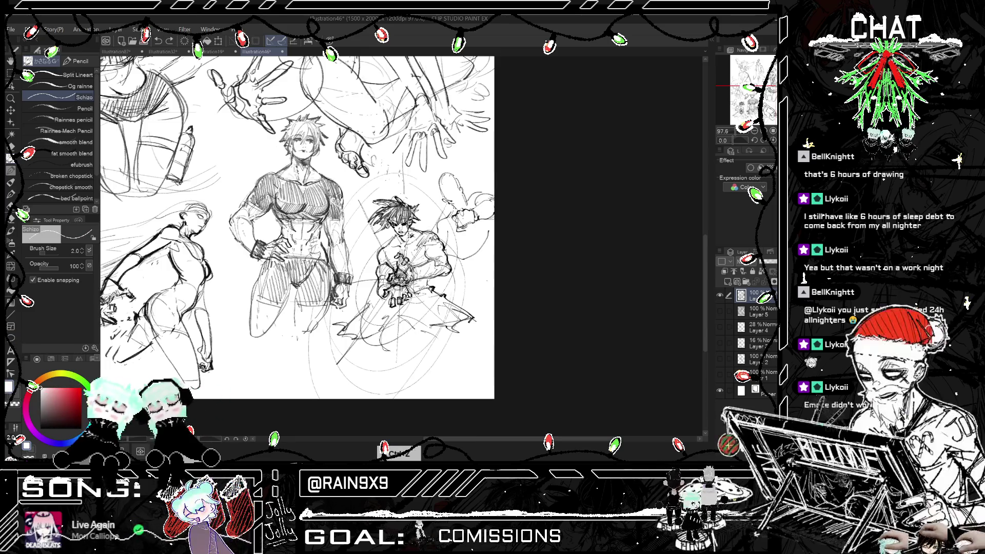
left_click(82, 249)
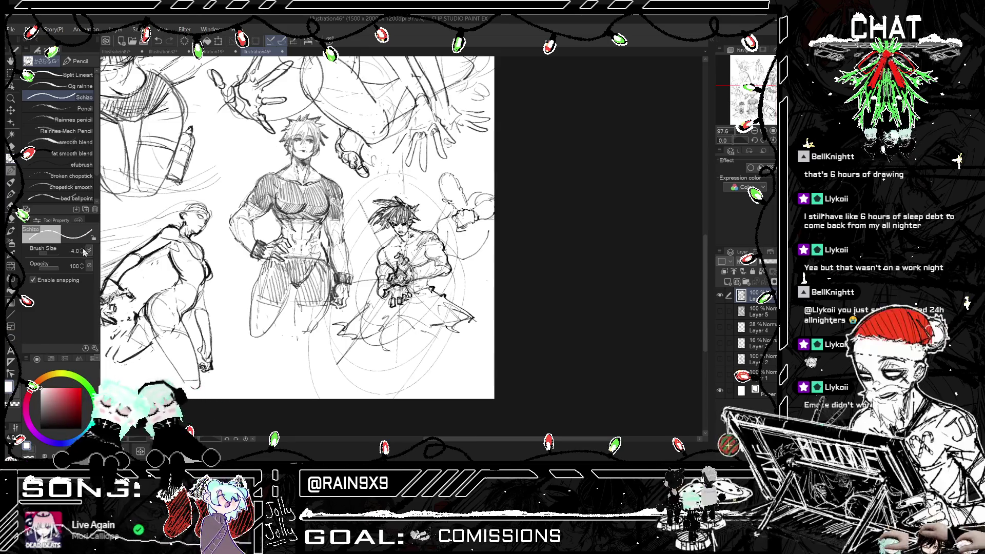
key("ctrl+z")
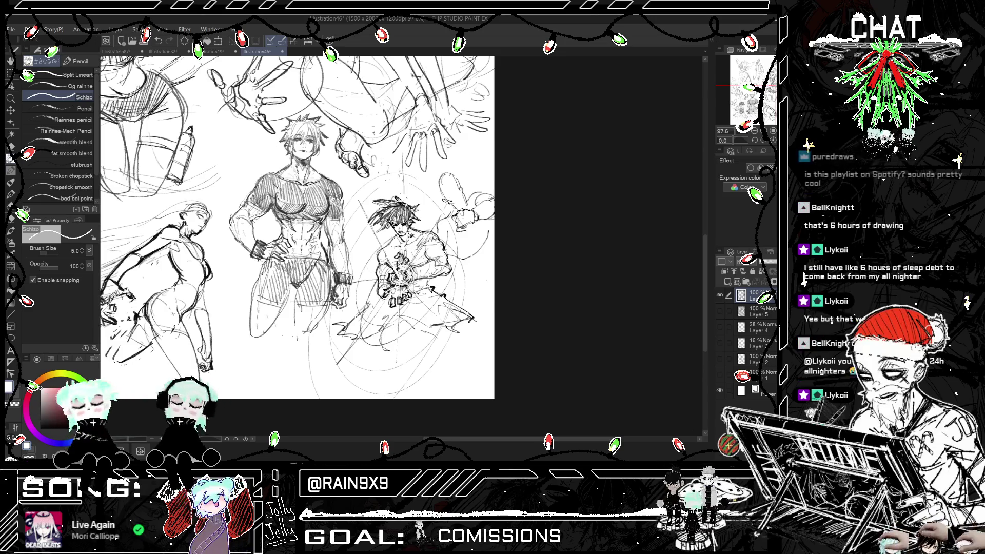
key("ctrl+minus")
key("h")
key("h")
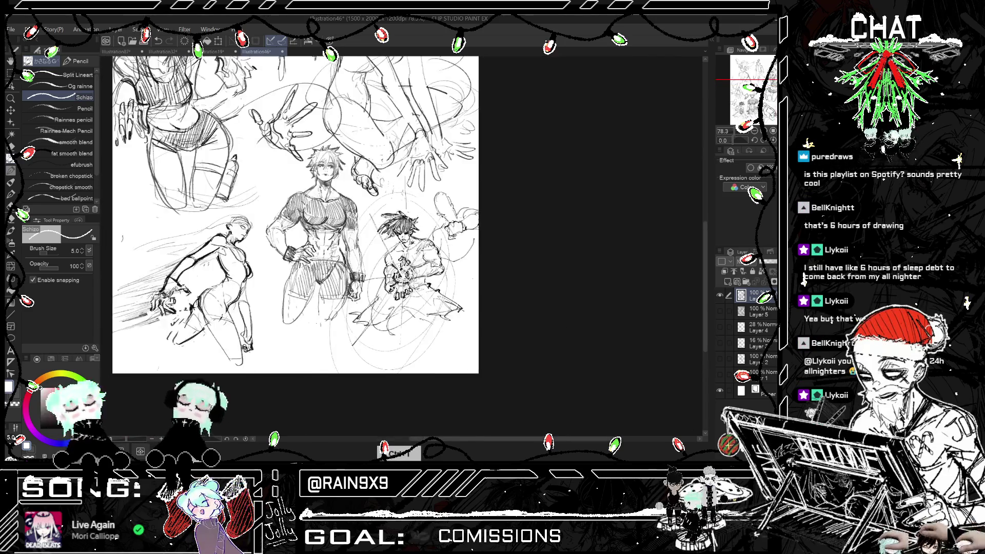
scroll(329, 293, "up", 5)
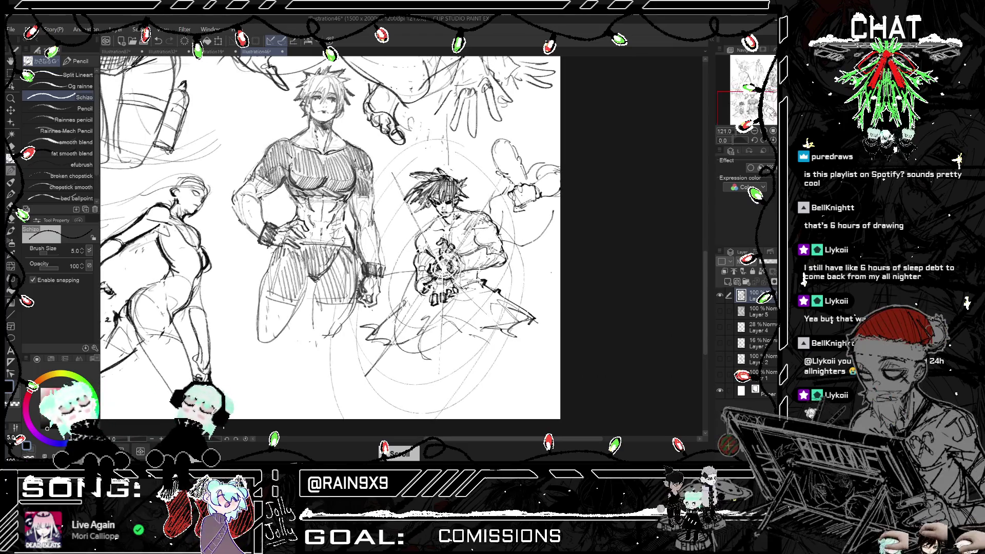
key("ctrl+minus")
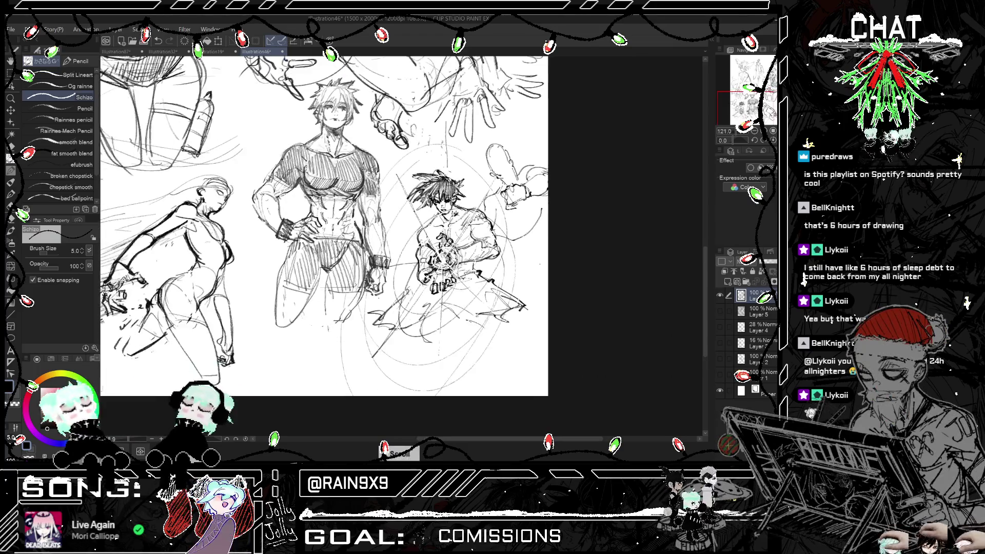
key("h")
- Sketch darker strokes over the small right-hand fighter's fist and chest
key("h")
key("ctrl+minus")
scroll(481, 195, "up", 4)
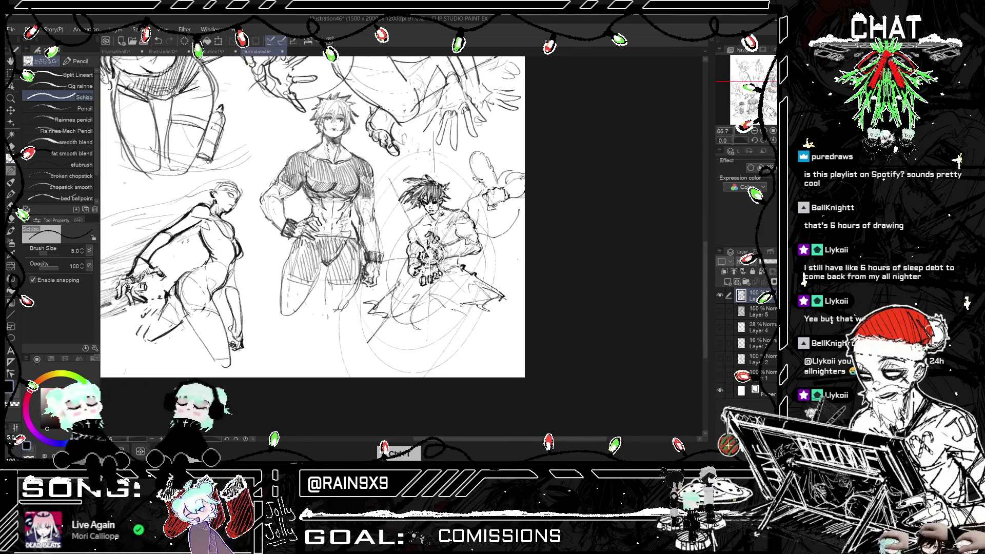
left_click_drag(433, 283, 472, 313)
left_click_drag(477, 276, 398, 339)
left_click_drag(421, 295, 403, 336)
left_click_drag(455, 287, 440, 311)
left_click_drag(402, 280, 379, 310)
key("h")
key("h")
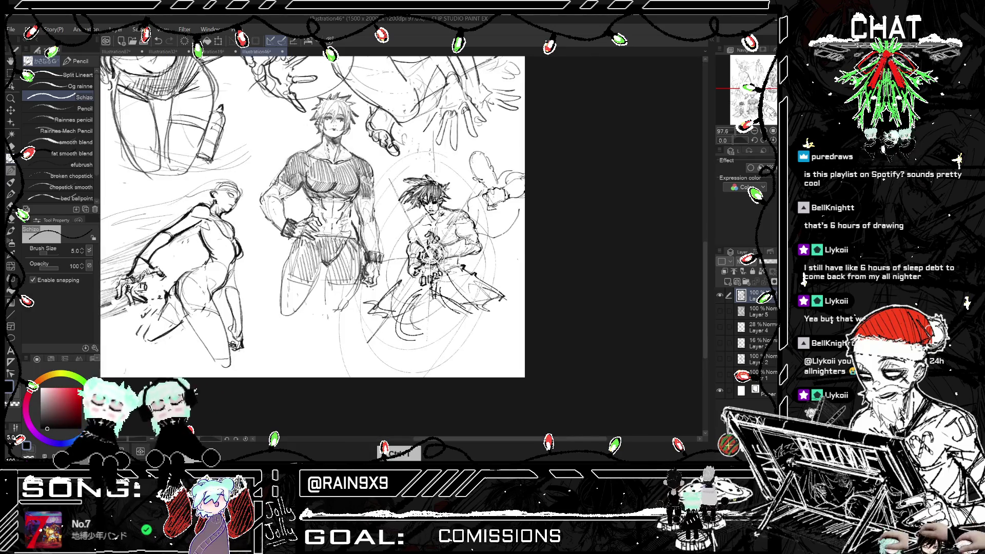
left_click_drag(464, 236, 470, 241)
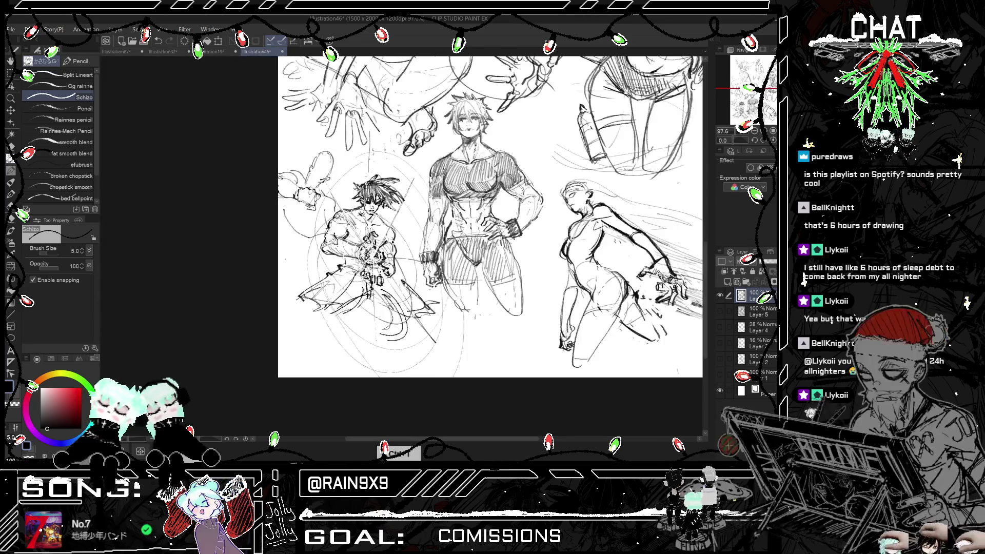
key("h")
key("h")
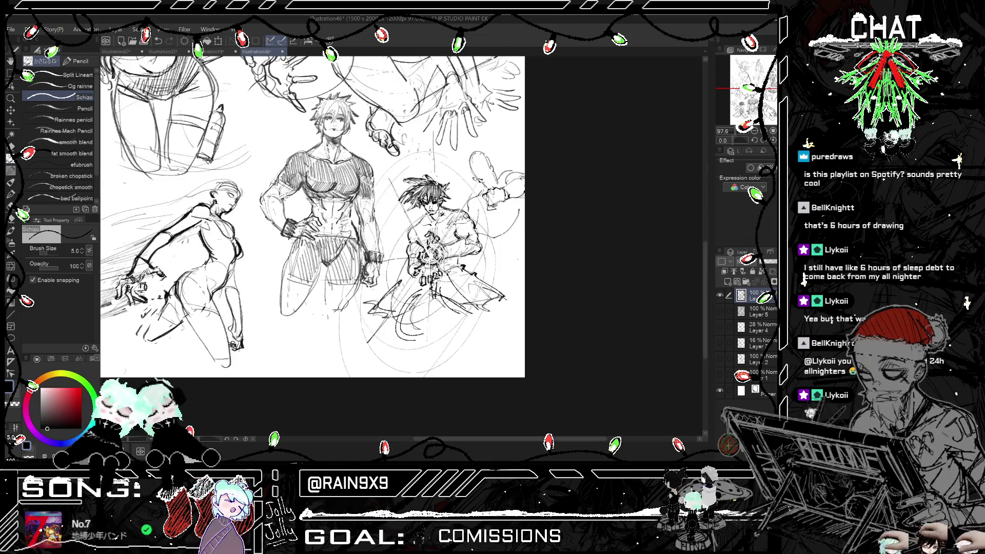
- Try a diagonal line across the fighter several times, then discard it
left_click_drag(430, 255, 472, 195)
key("ctrl+z")
left_click_drag(430, 254, 484, 178)
left_click_drag(392, 185, 415, 230)
key("ctrl+z")
key("ctrl+z")
mouse_move(390, 186)
left_mouse_down()
mouse_move(422, 249)
mouse_move(495, 160)
left_mouse_up()
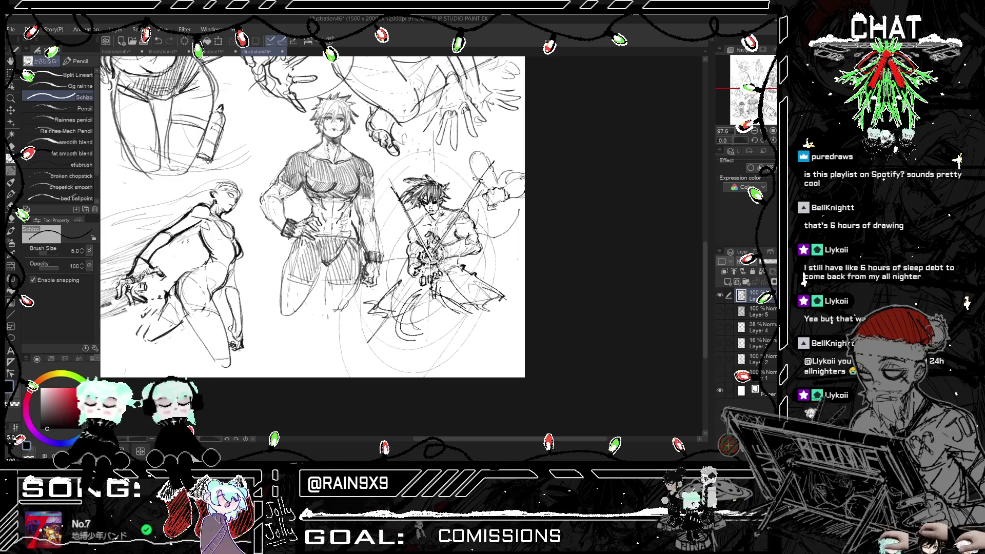
key("ctrl+z")
key("ctrl+z")
key("ctrl+minus")
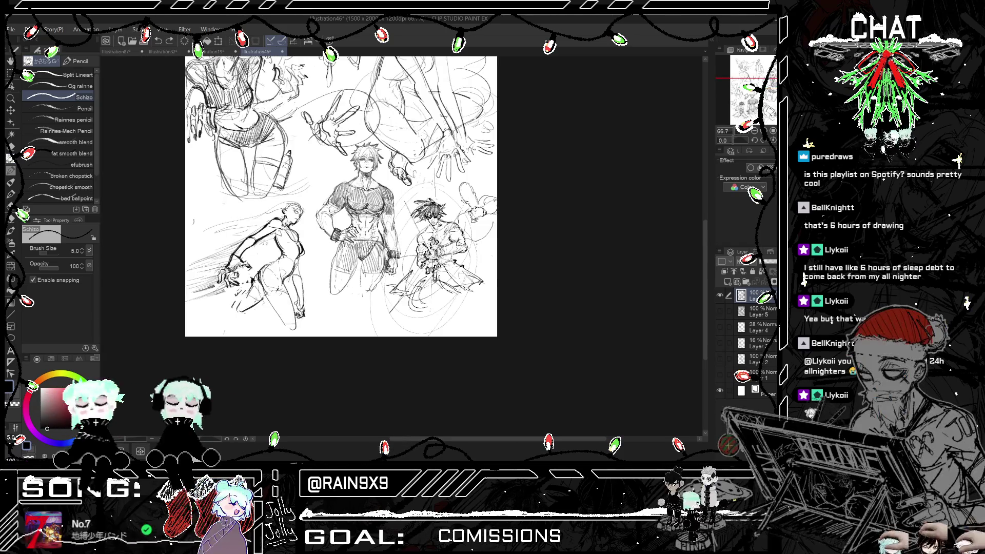
- Add a small stroke near the muscular man's chin, checking it mirrored
key("h")
key("h")
key("ctrl+plus")
key("ctrl+plus")
key("ctrl+plus")
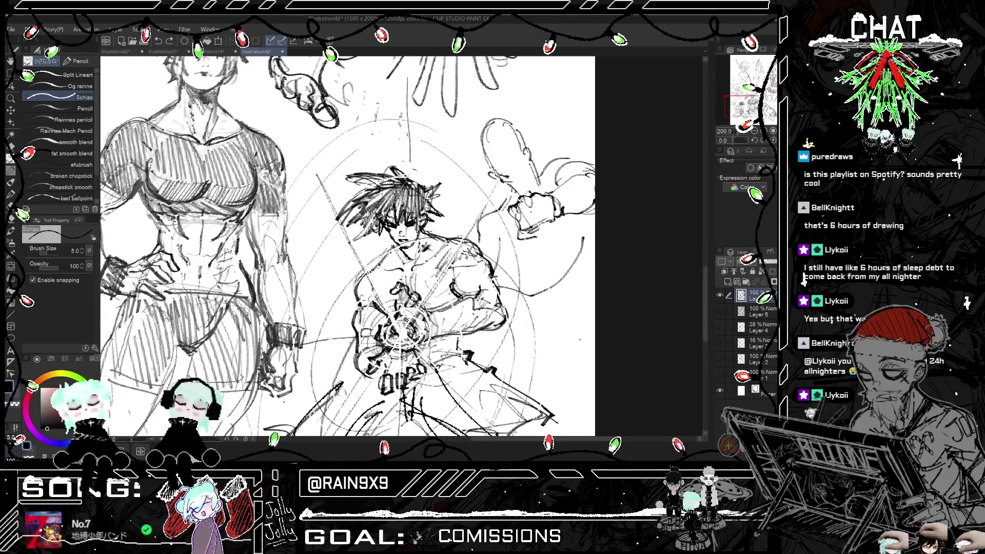
left_click_drag(407, 235, 419, 252)
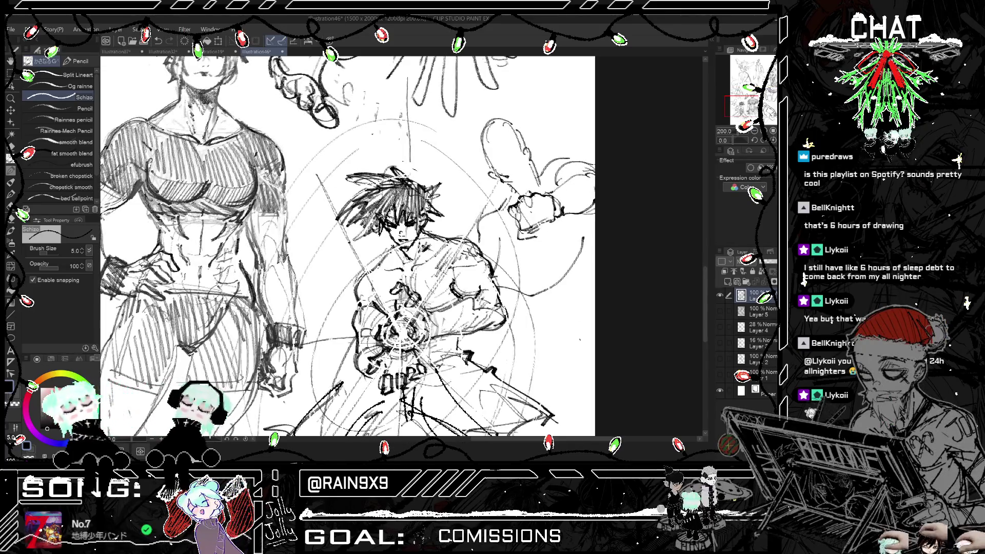
key("h")
key("ctrl+minus")
key("ctrl+minus")
key("ctrl+minus")
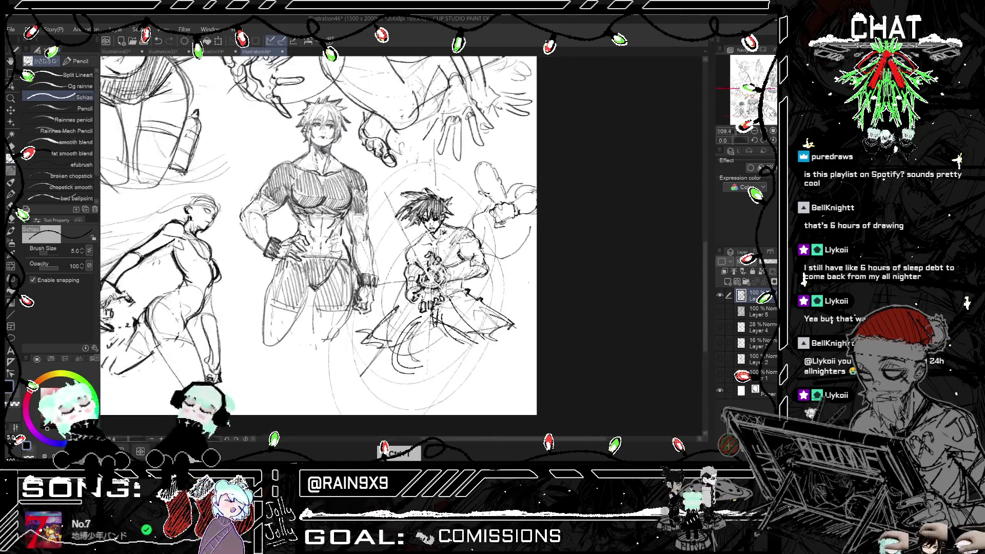
- Fit the whole page in view, check it mirrored, then zoom back in on the lower figures
key("ctrl+0")
key("ctrl+minus")
key("ctrl+minus")
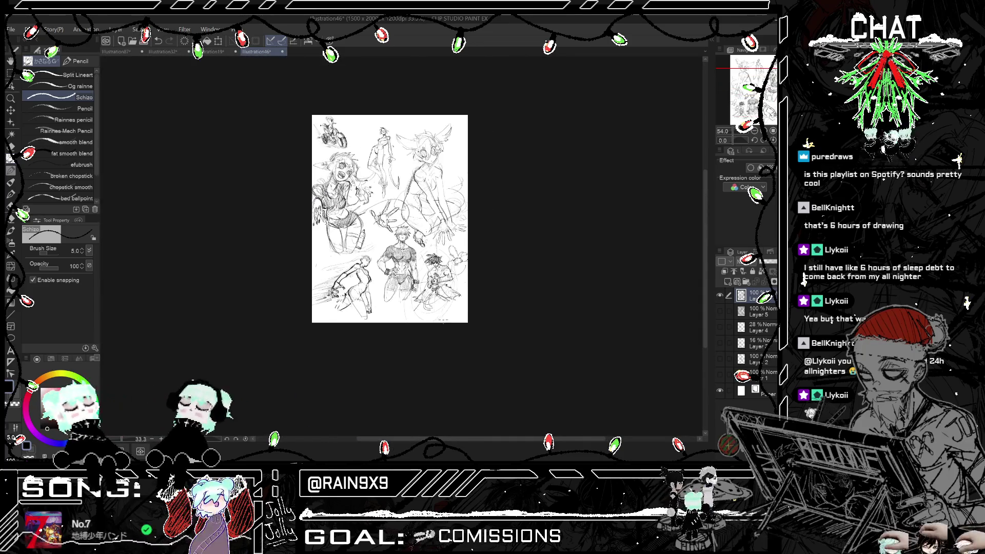
key("ctrl+plus")
key("ctrl+plus")
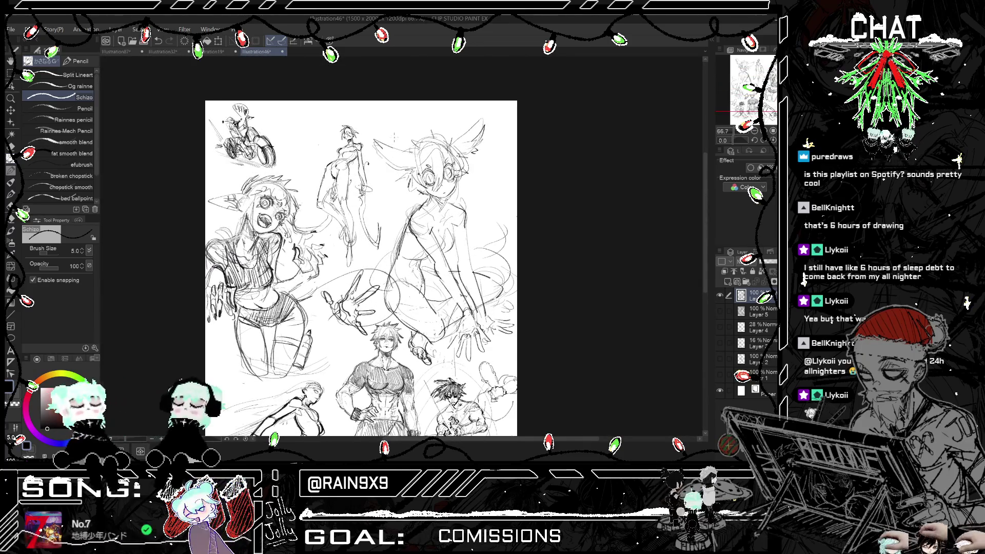
key("h")
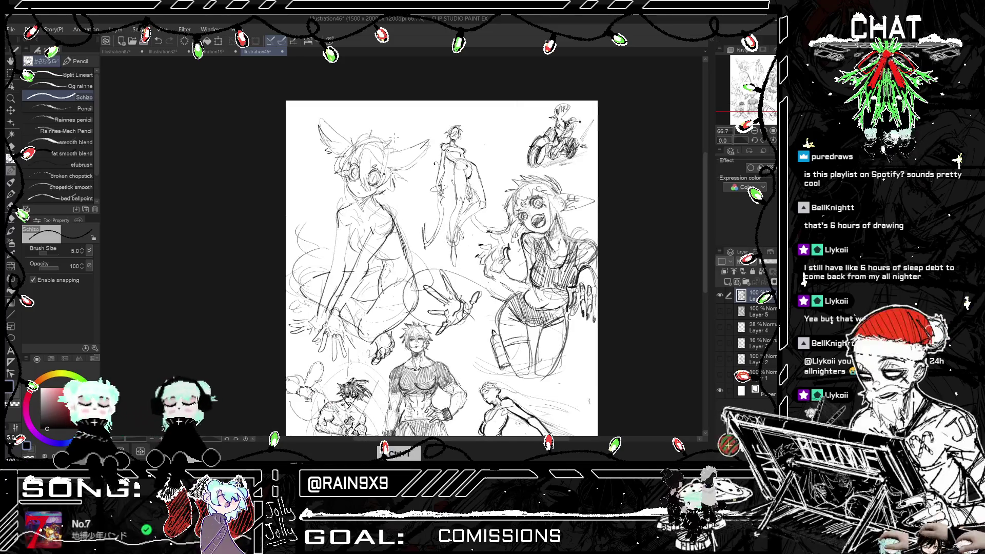
key("ctrl+minus")
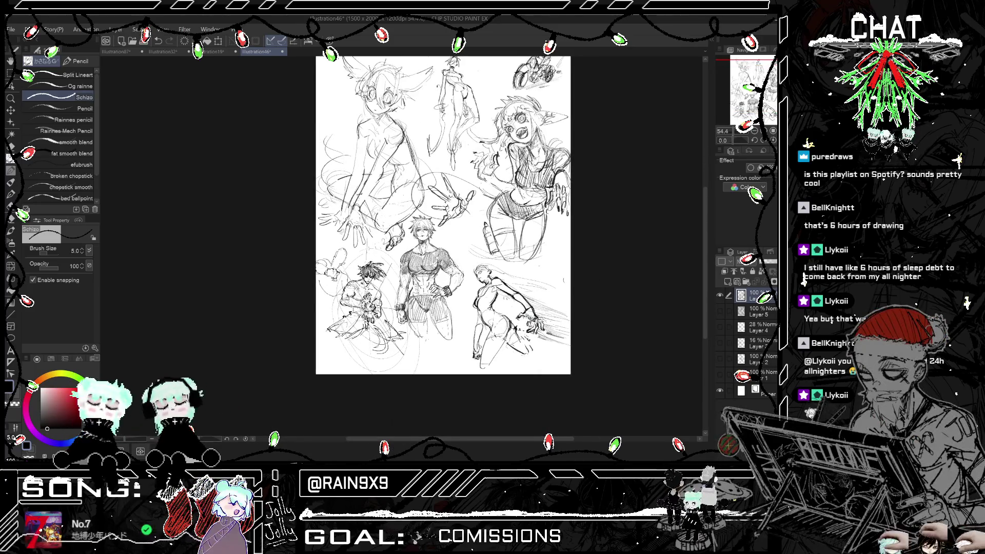
scroll(446, 373, "up", 3)
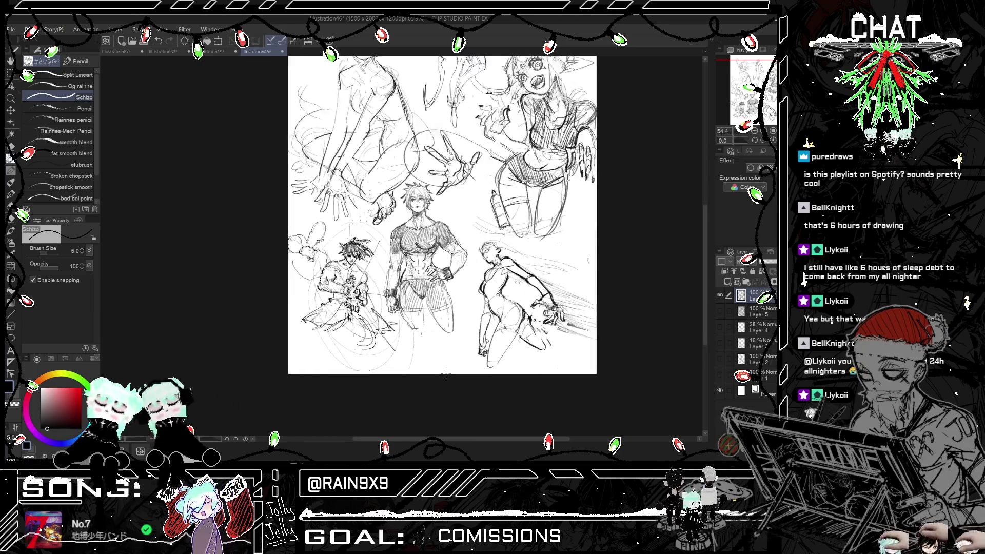
scroll(446, 373, "up", 2)
- Sketch the fighter's front lower leg, shaping part of it in the mirrored view
mouse_move(261, 301)
left_mouse_down()
mouse_move(235, 341)
mouse_move(247, 351)
left_mouse_up()
left_click_drag(283, 326, 268, 338)
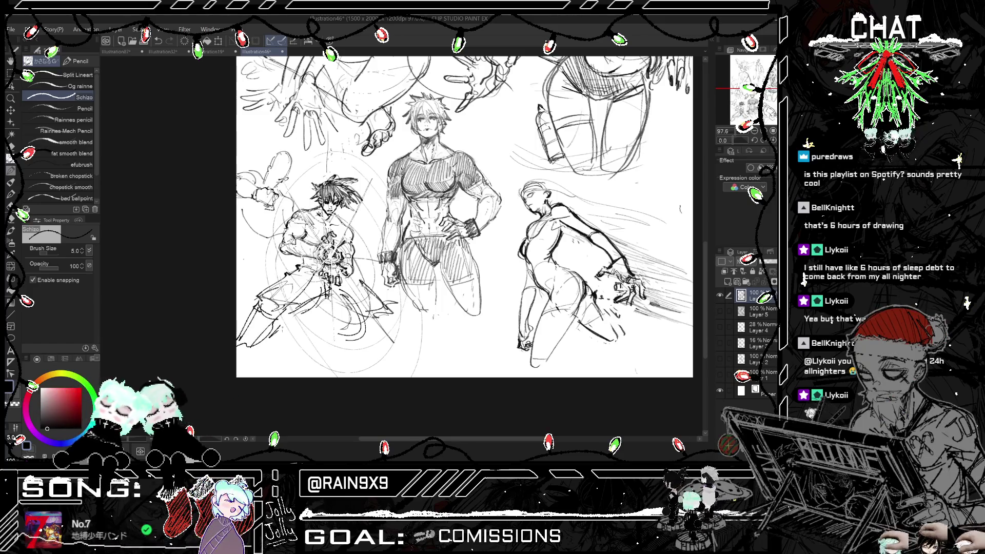
mouse_move(367, 311)
left_mouse_down()
mouse_move(359, 343)
mouse_move(377, 340)
left_mouse_up()
mouse_move(369, 343)
left_mouse_down()
mouse_move(395, 334)
mouse_move(411, 349)
left_mouse_up()
key("h")
left_click_drag(420, 339, 413, 359)
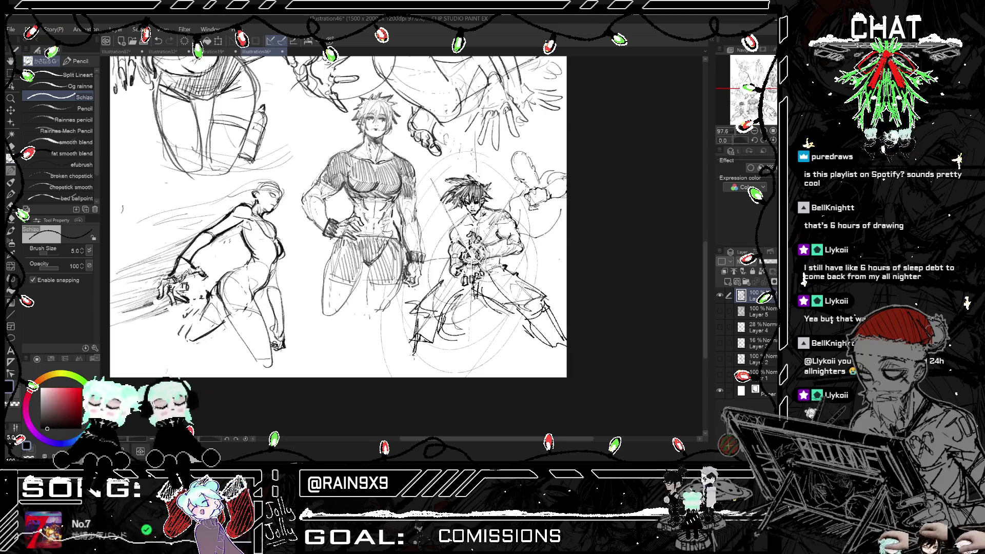
mouse_move(439, 315)
left_mouse_down()
mouse_move(431, 356)
mouse_move(412, 353)
mouse_move(399, 365)
left_mouse_up()
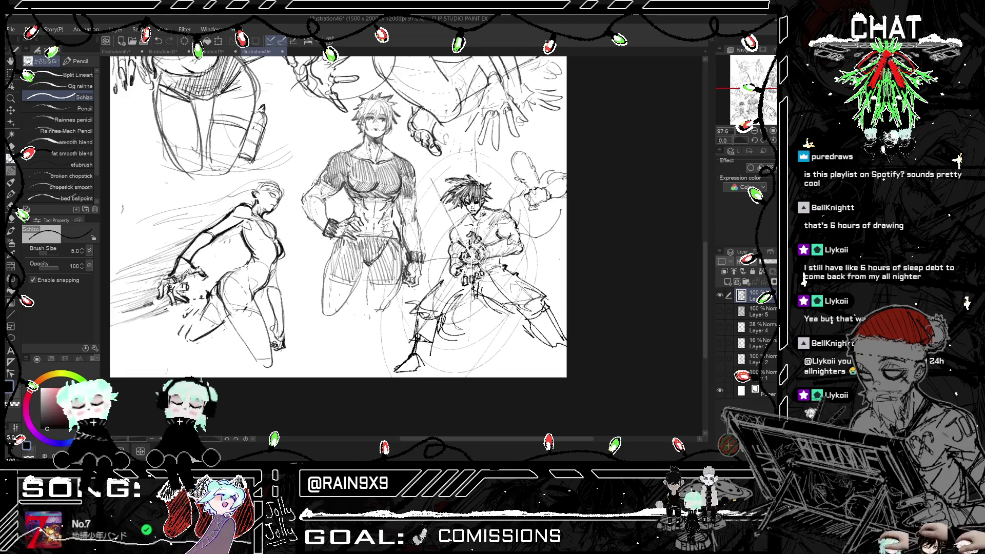
key("h")
- Draw the fighter's feet and back leg, then flip back and zoom out to 60%
mouse_move(373, 351)
left_mouse_down()
mouse_move(365, 367)
mouse_move(377, 367)
left_mouse_up()
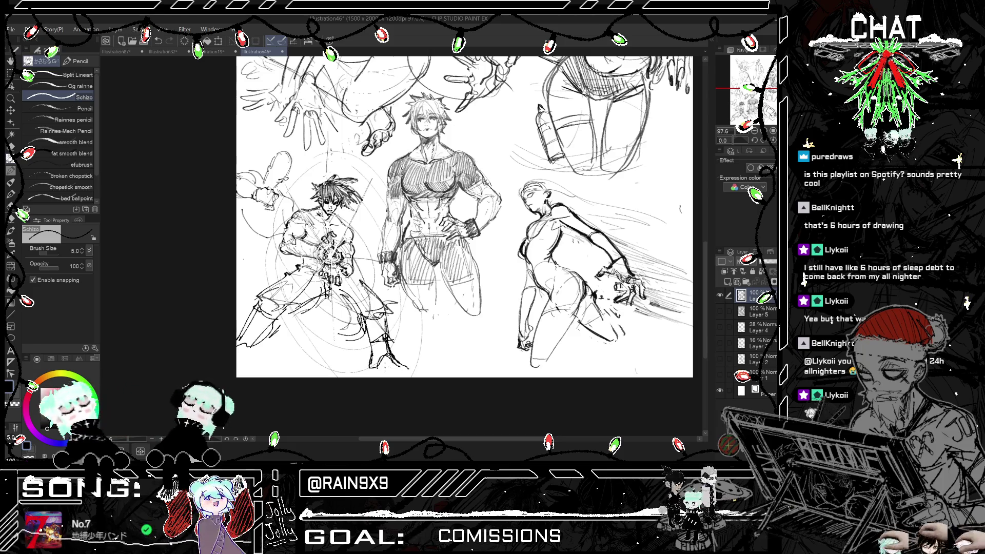
key("h")
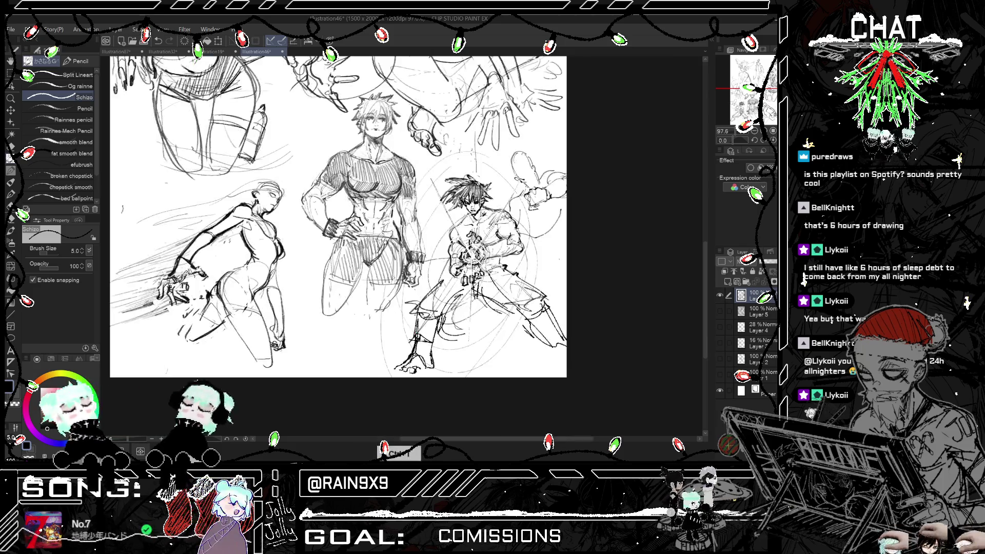
left_click_drag(550, 345, 564, 365)
left_click_drag(568, 355, 558, 374)
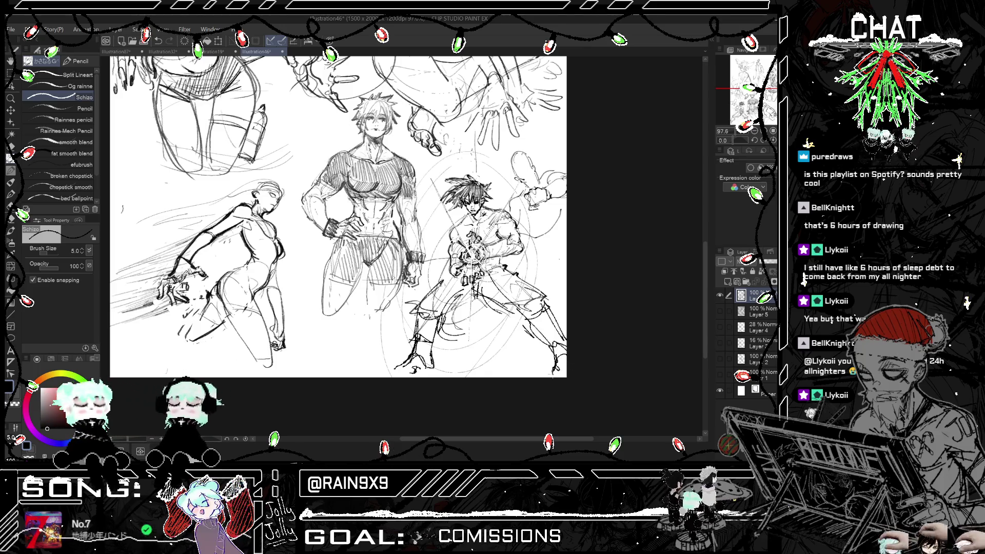
key("h")
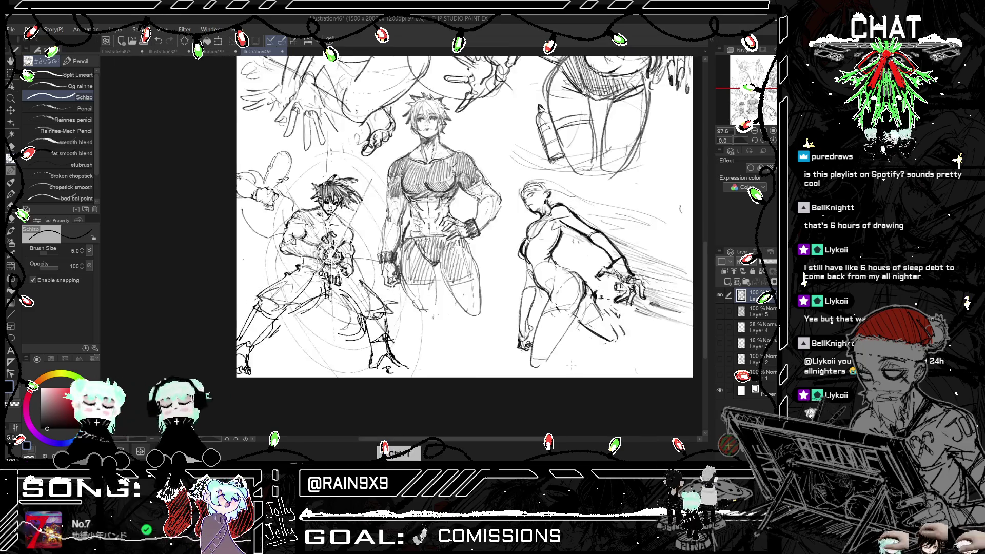
mouse_move(376, 344)
left_mouse_down()
mouse_move(384, 359)
mouse_move(370, 359)
mouse_move(402, 341)
left_mouse_up()
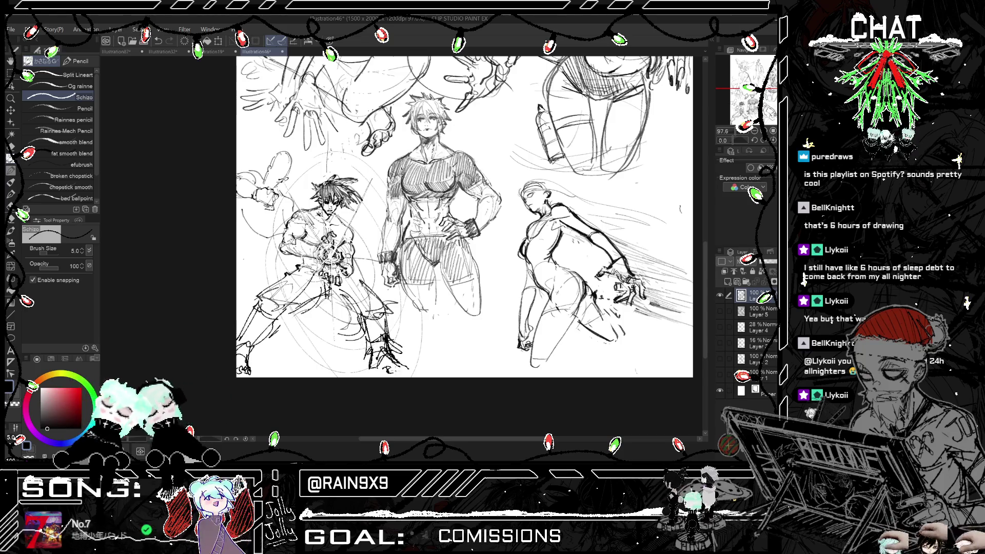
key("h")
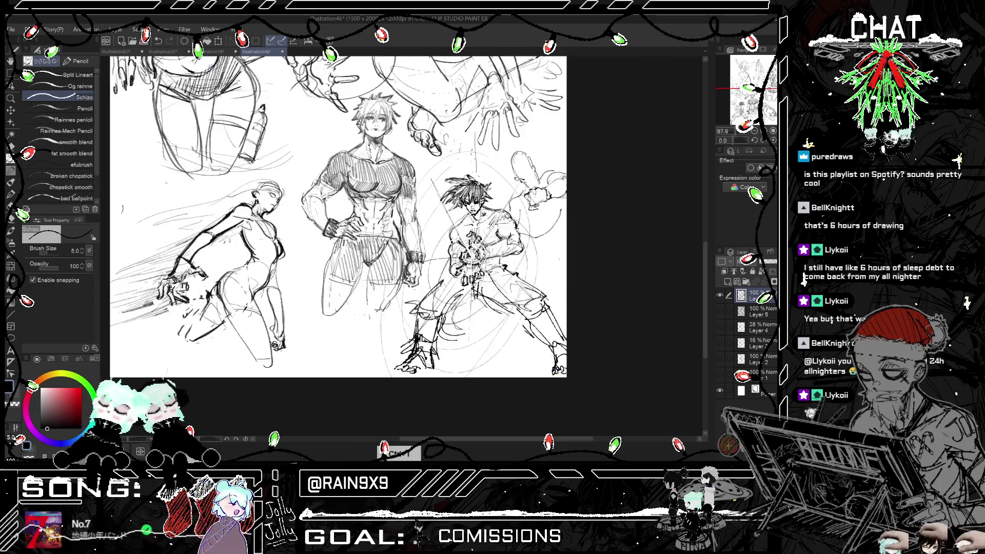
key("h")
key("ctrl+minus")
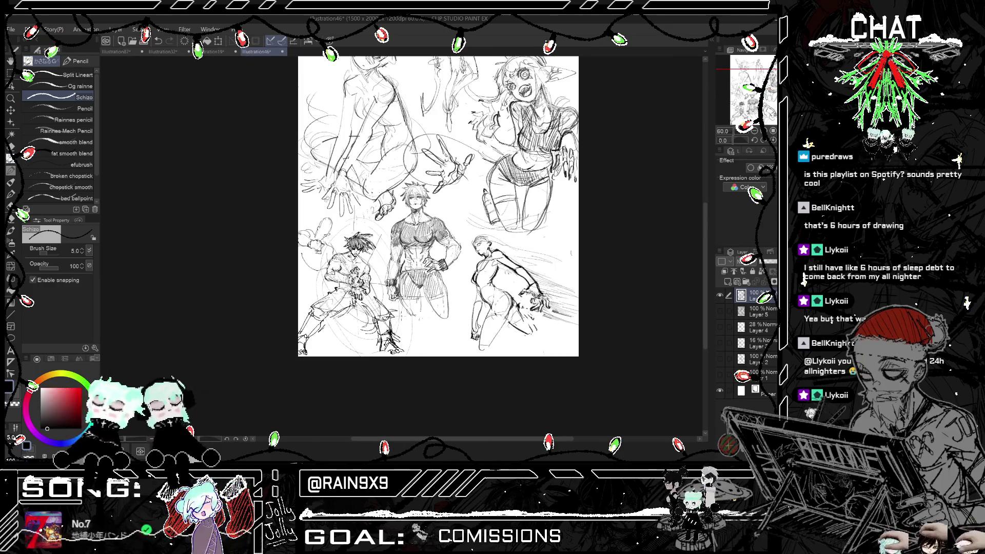
- Erase stray lines by the lower figures, then sketch extra strokes down the fighter's leg, checking it mirrored
left_click(15, 147)
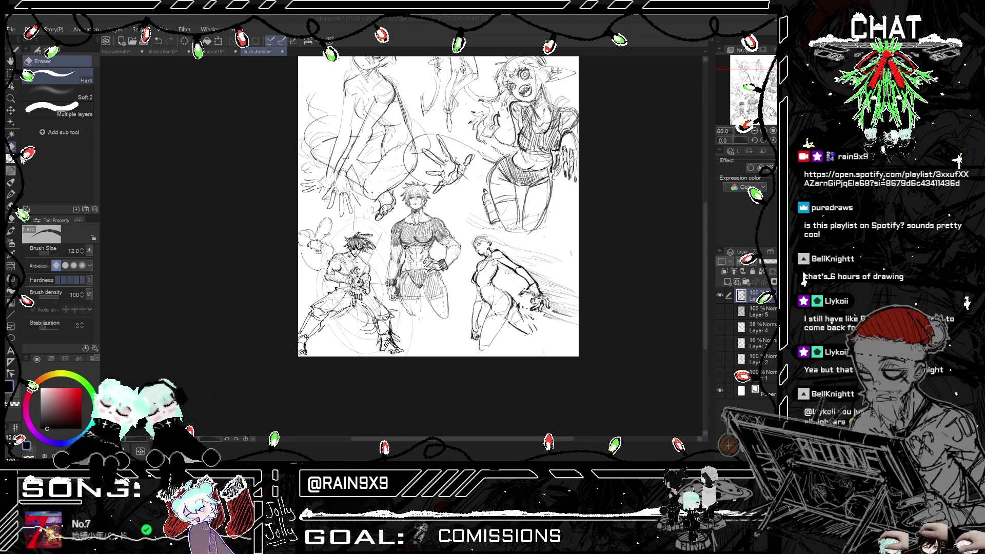
mouse_move(296, 322)
left_mouse_down()
mouse_move(303, 343)
mouse_move(308, 323)
mouse_move(318, 331)
left_mouse_up()
key("p")
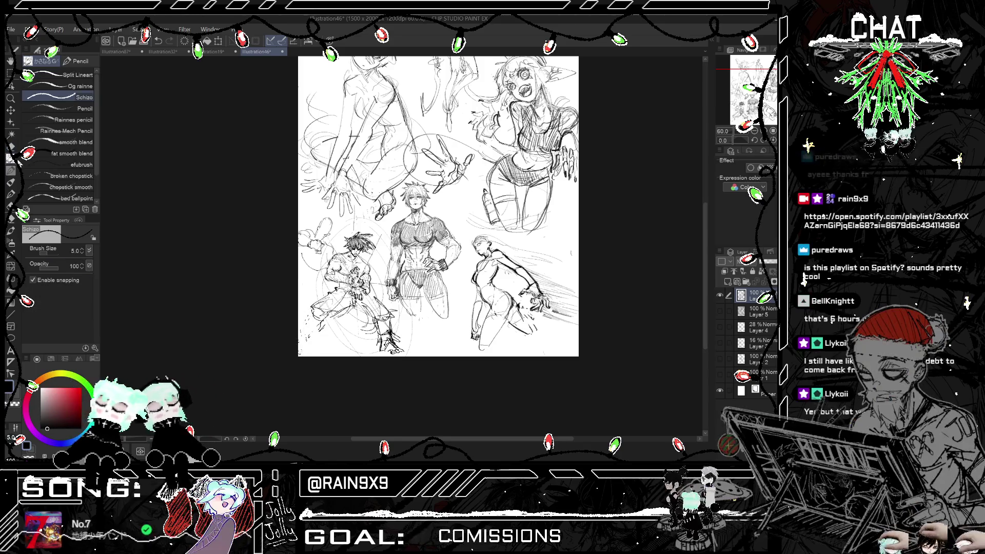
key("h")
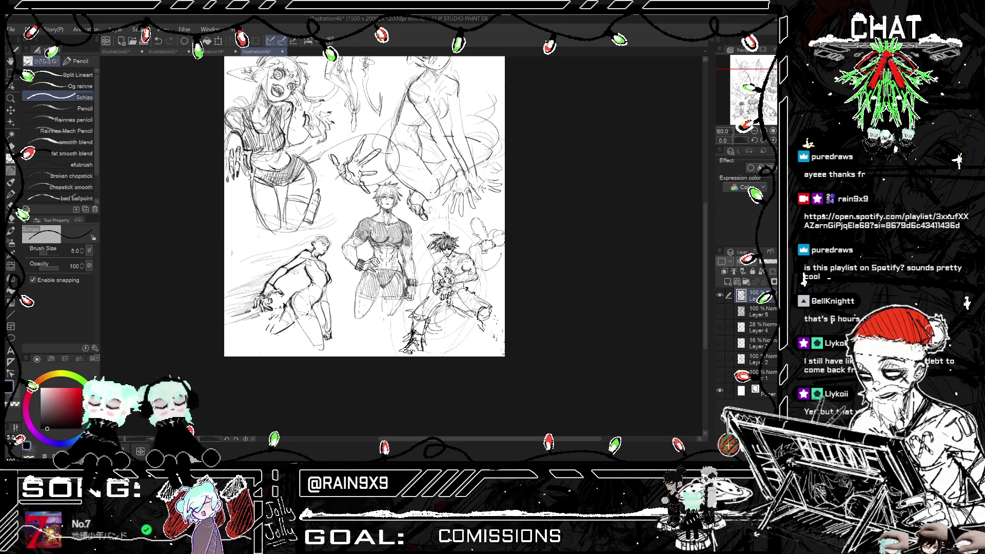
mouse_move(475, 323)
left_mouse_down()
mouse_move(482, 342)
mouse_move(495, 344)
mouse_move(486, 357)
left_mouse_up()
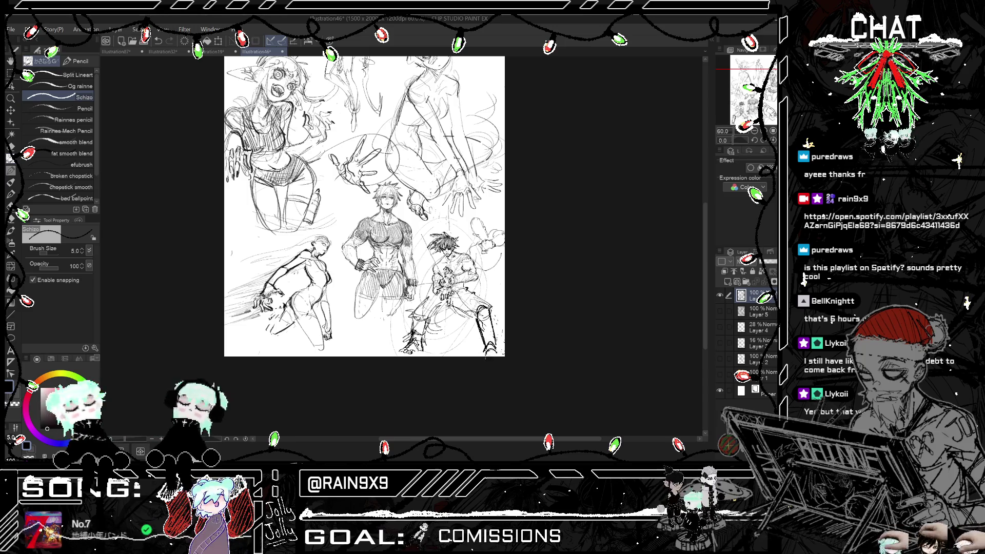
key("h")
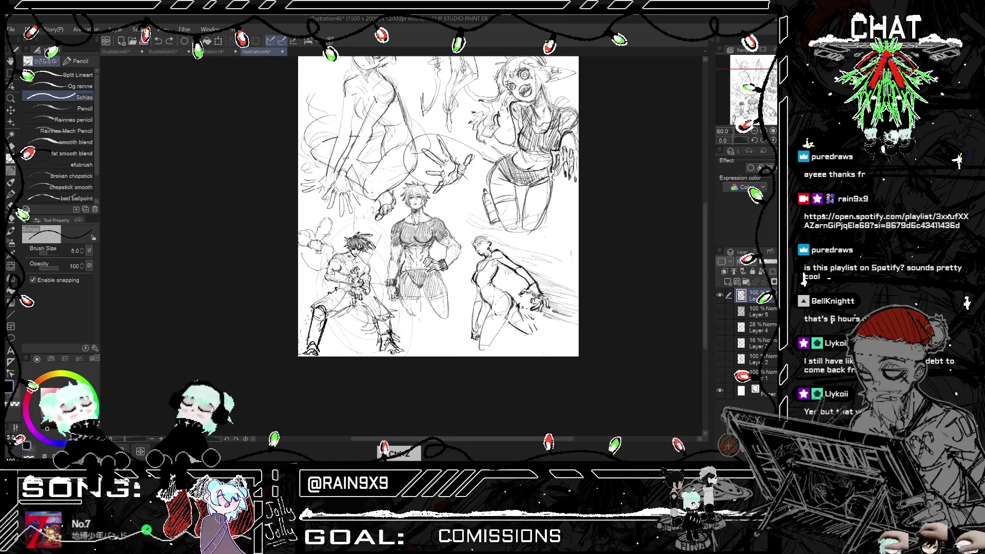
key("h")
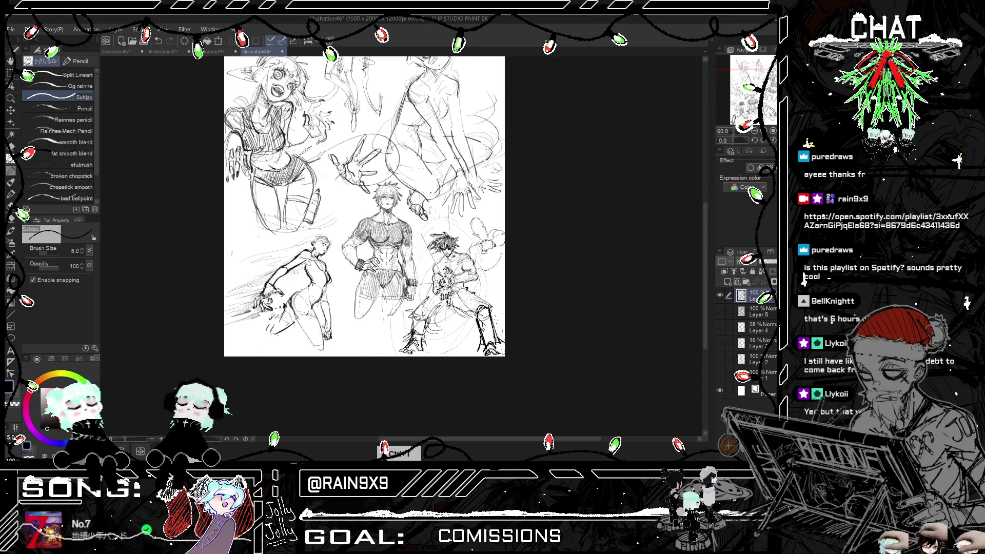
key("h")
key("h")
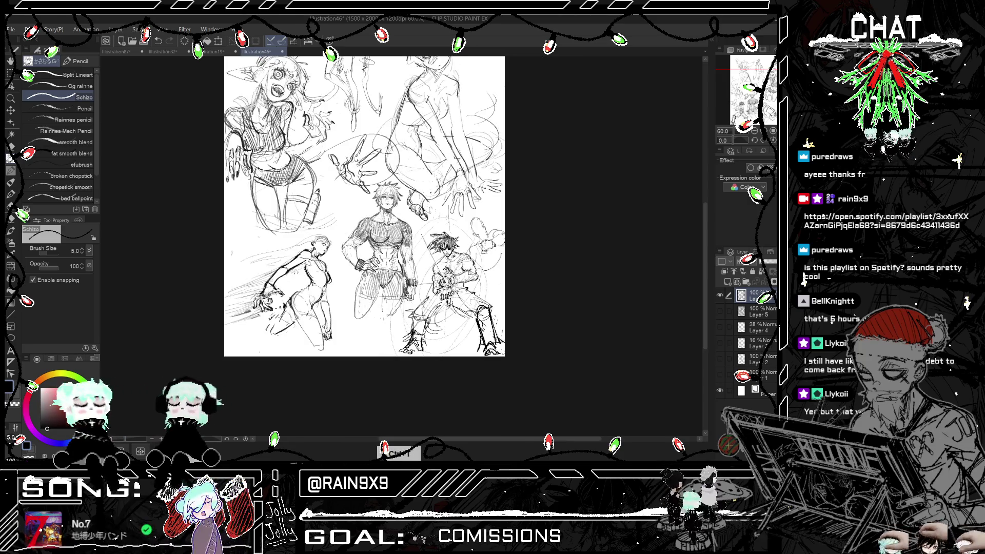
key("ctrl+minus")
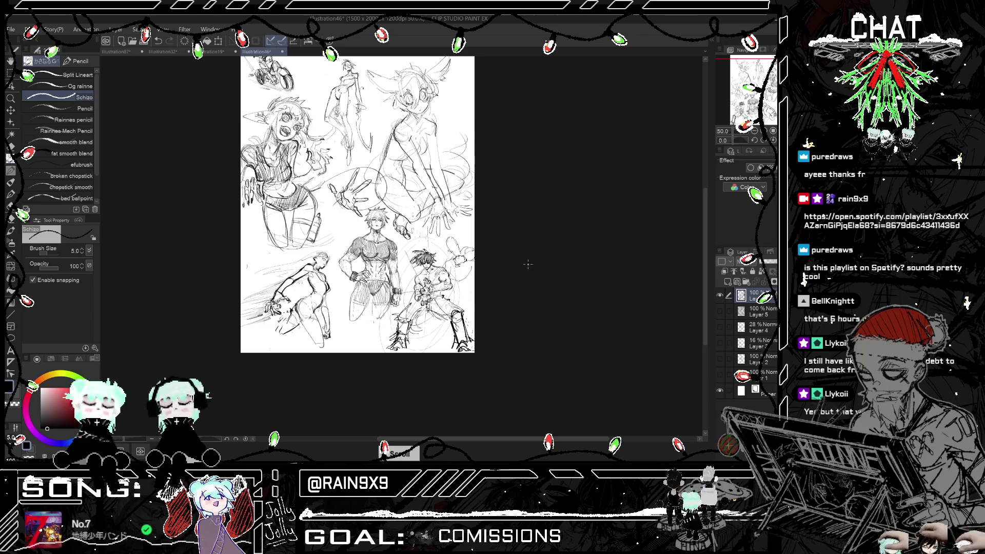
- Lasso the lower-right fighter's legs and apply a quick Transform to adjust them
left_click(12, 74)
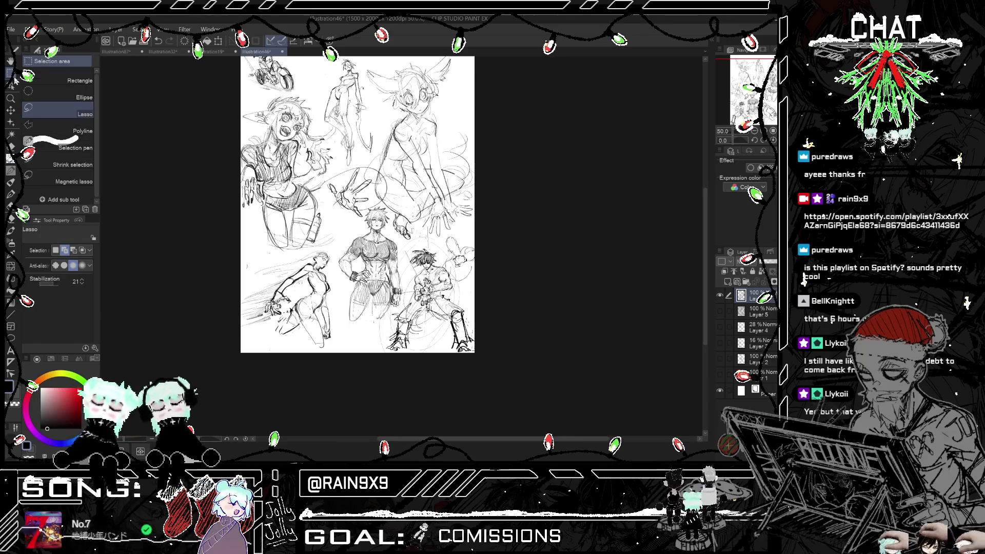
scroll(454, 297, "up", 2)
left_click_drag(458, 301, 451, 359)
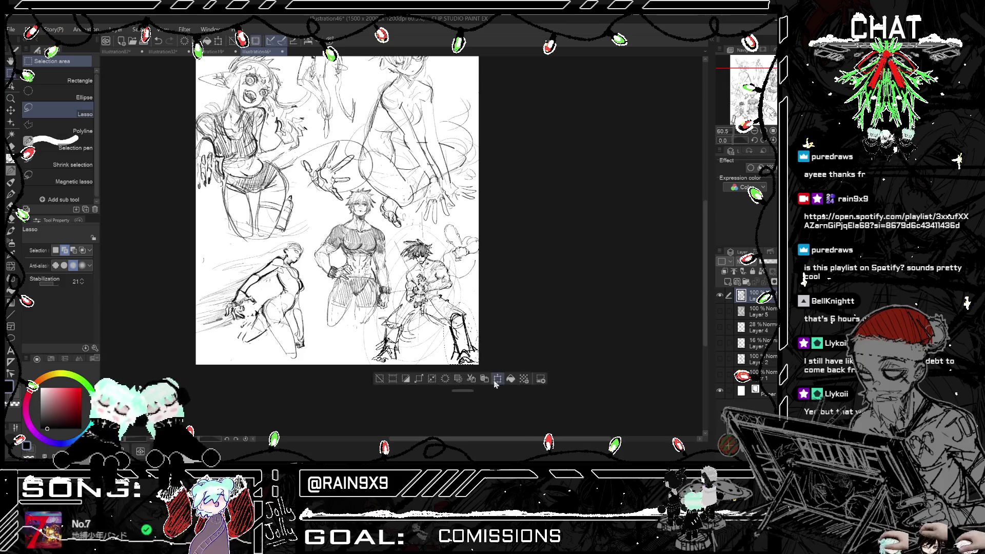
left_click(497, 378)
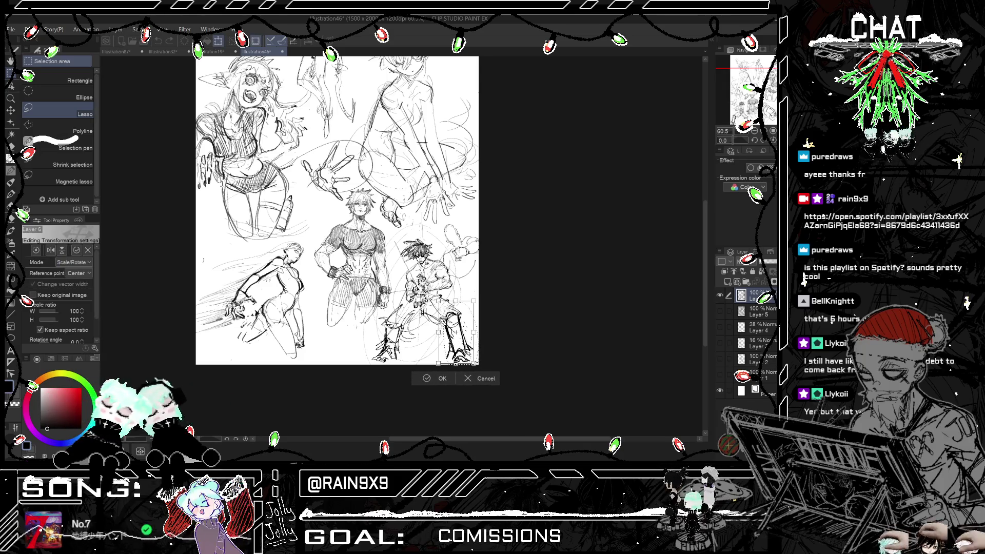
left_click(427, 378)
- Check the page mirrored and at several zoom levels, finishing close on the lower figures
key("h")
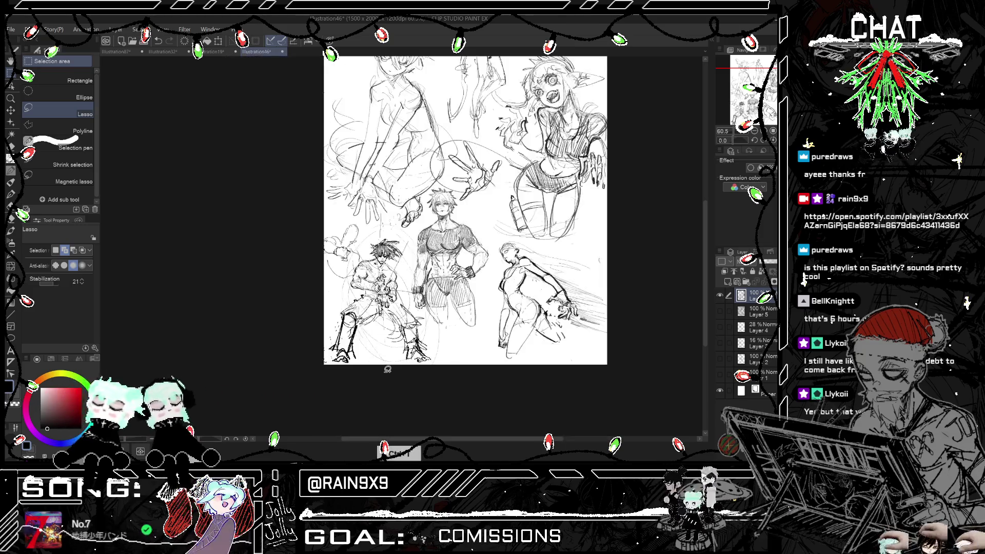
key("h")
key("ctrl+minus")
key("ctrl+minus")
key("ctrl+plus")
key("ctrl+plus")
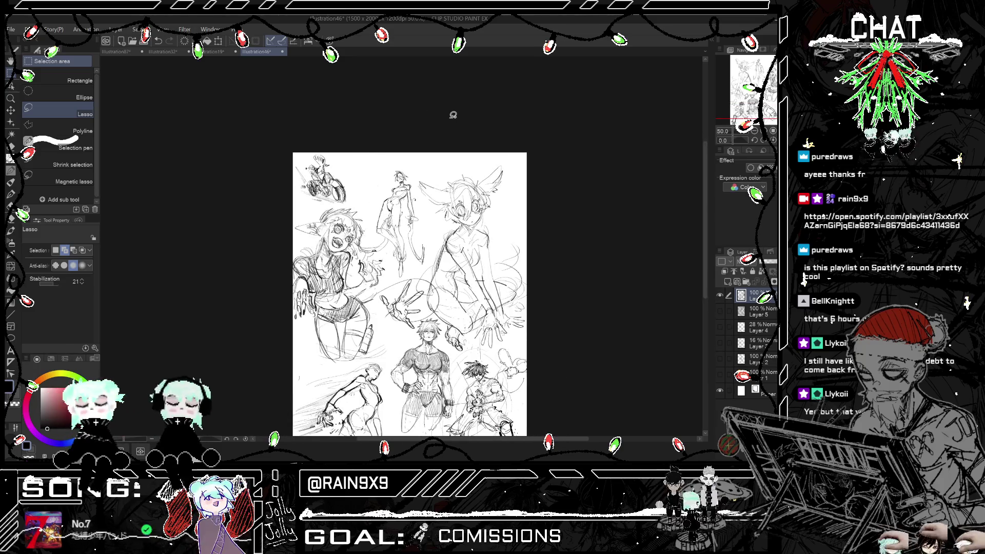
key("h")
key("ctrl+minus")
key("ctrl+plus")
key("ctrl+plus")
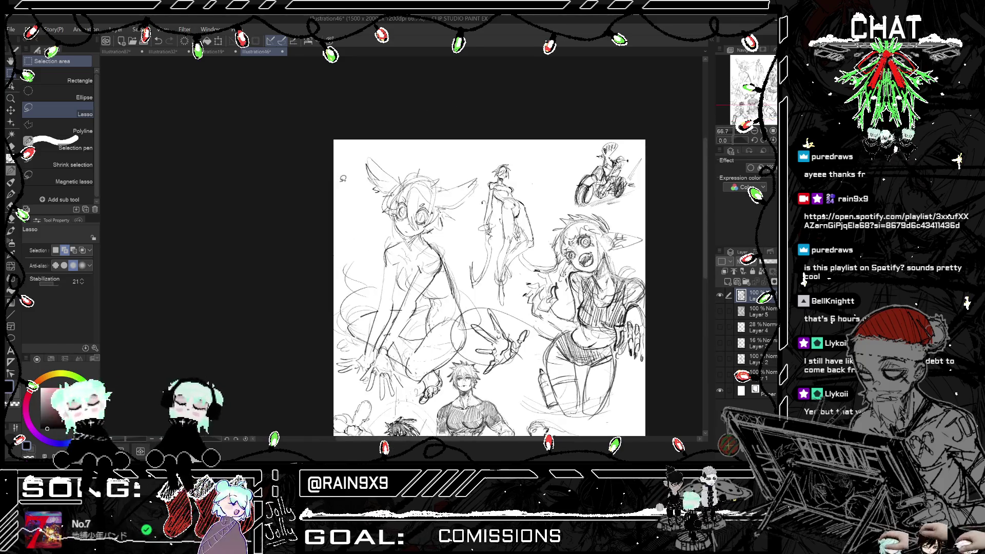
key("ctrl+minus")
key("ctrl+plus")
key("ctrl+plus")
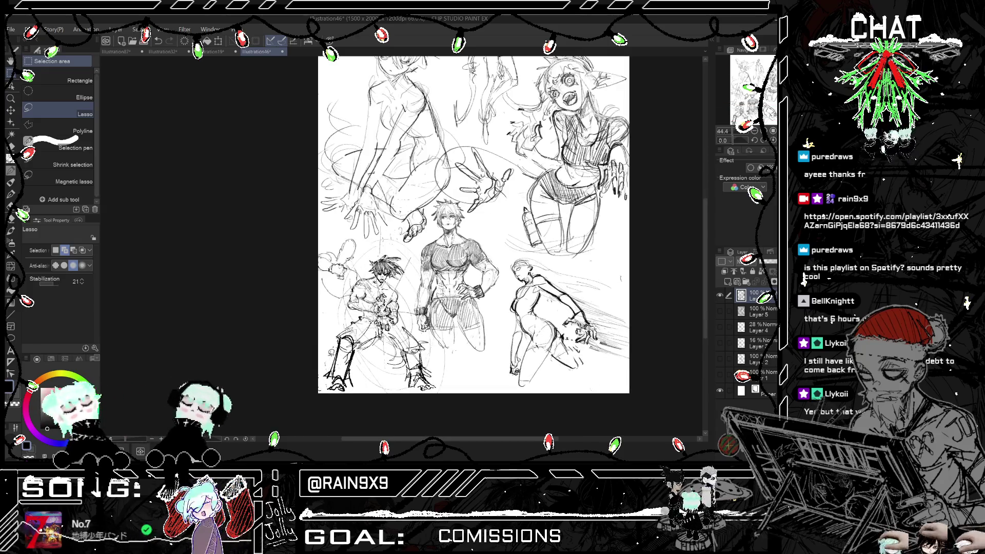
key("ctrl+plus")
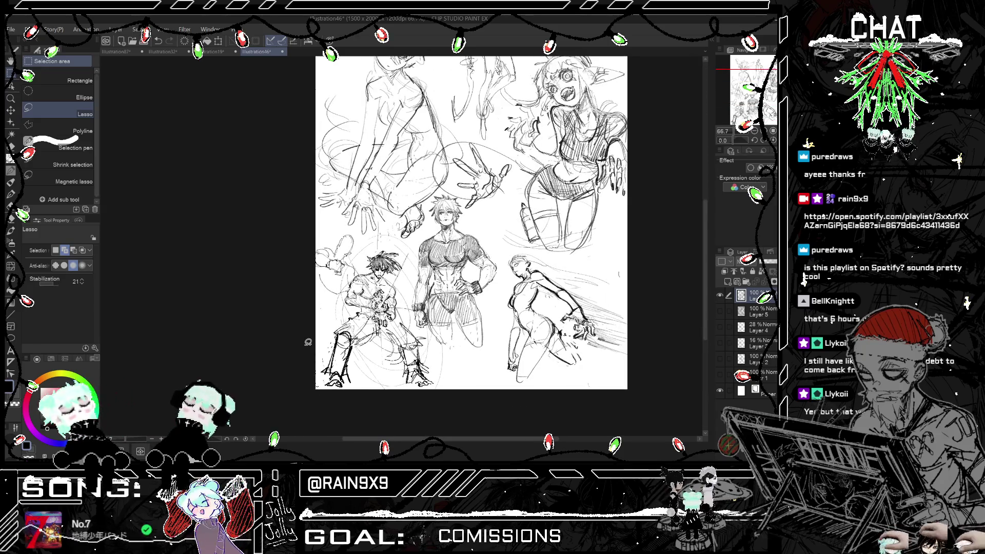
left_click(12, 148)
- Erase old lines on the fighter's legs and sketch new leg lines, checking in mirrored view
mouse_move(331, 359)
left_mouse_down()
mouse_move(341, 333)
mouse_move(331, 375)
mouse_move(351, 339)
mouse_move(338, 382)
left_mouse_up()
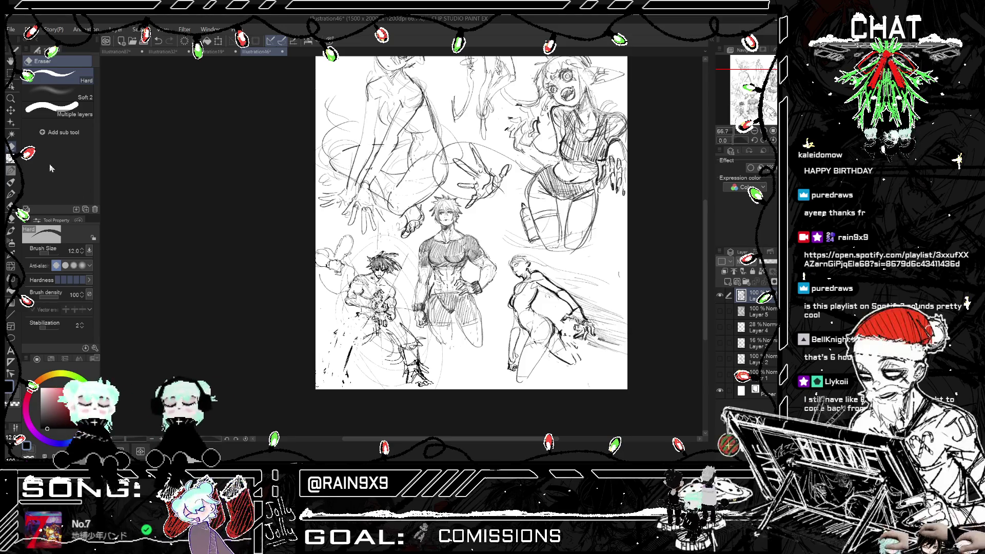
key("p")
key("h")
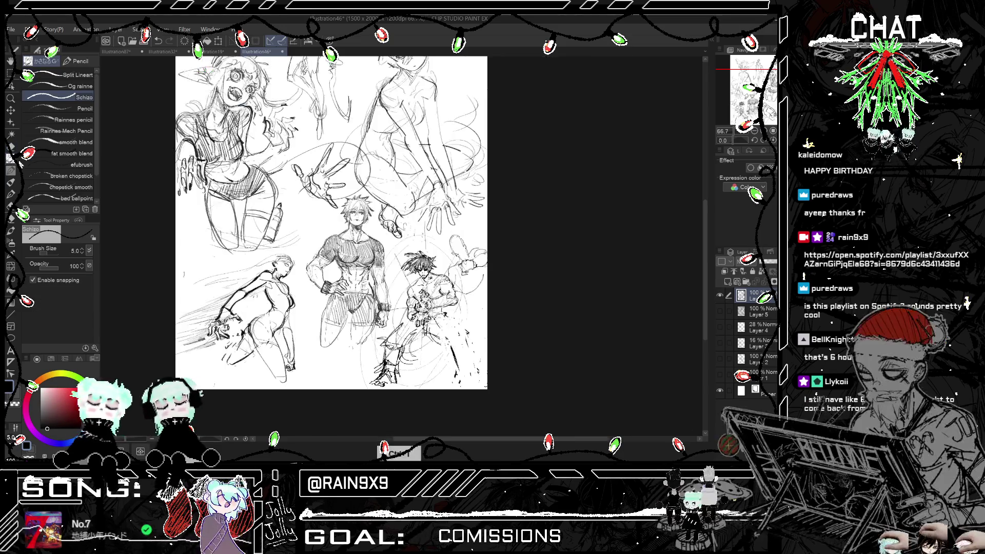
left_click_drag(433, 329, 460, 353)
left_click_drag(446, 312, 470, 338)
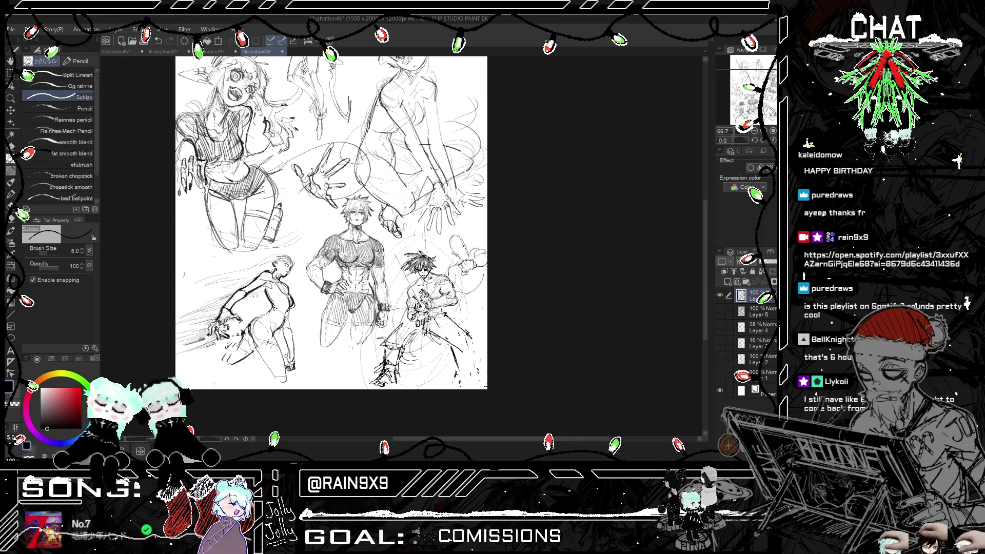
key("h")
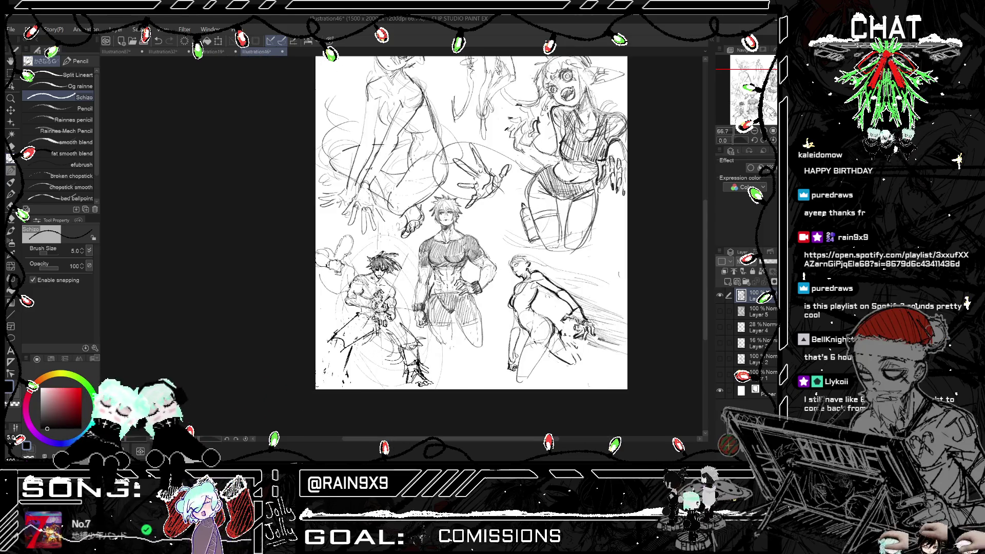
mouse_move(334, 337)
left_mouse_down()
mouse_move(344, 346)
mouse_move(328, 371)
mouse_move(341, 353)
left_mouse_up()
key("h")
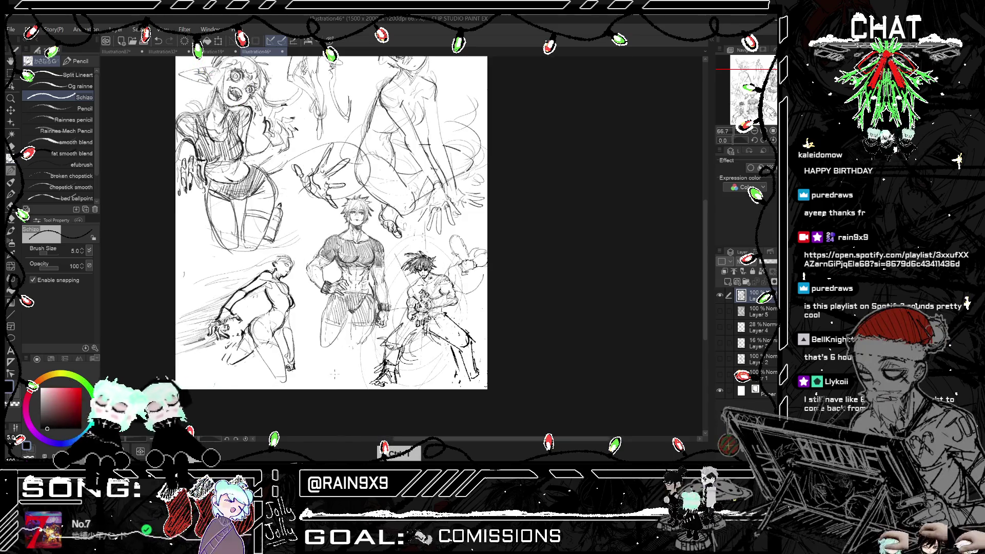
key("h")
key("h")
- Erase stray lines near the figure's hand and along the fighter's lower body
key("e")
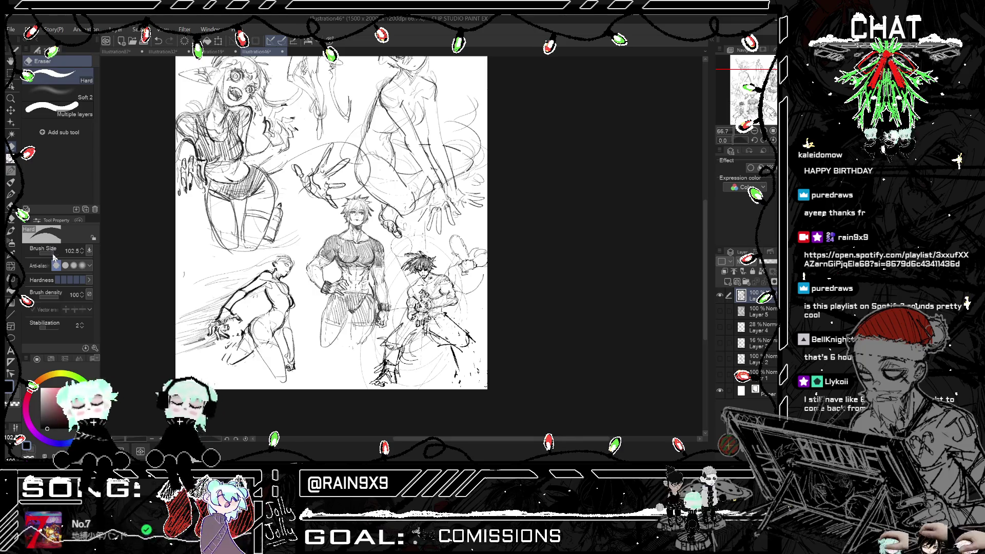
left_click_drag(410, 237, 398, 256)
mouse_move(480, 354)
left_mouse_down()
mouse_move(449, 379)
mouse_move(366, 382)
mouse_move(403, 354)
mouse_move(415, 367)
left_mouse_up()
key("h")
key("h")
- Pencil hatching onto the crouching fighter's legs and ground lines beneath him
key("p")
left_click_drag(431, 318, 470, 344)
left_click_drag(405, 333, 392, 342)
left_click_drag(392, 344, 413, 347)
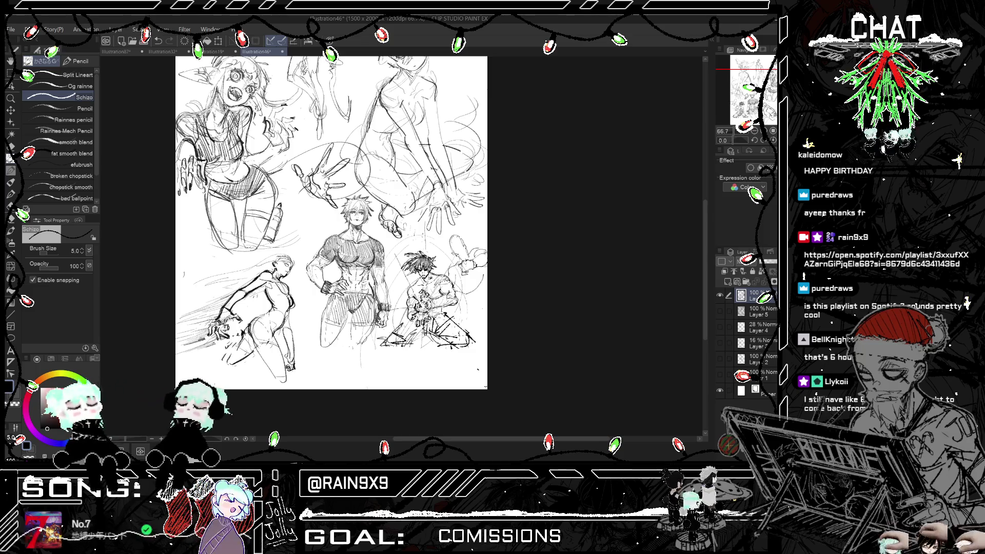
key("h")
key("h")
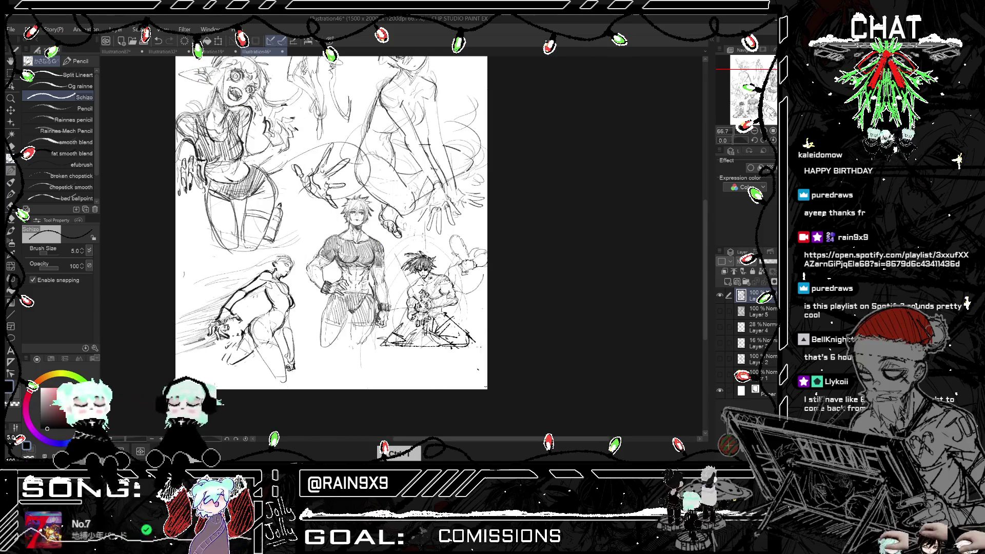
key("h")
scroll(562, 223, "up", 1)
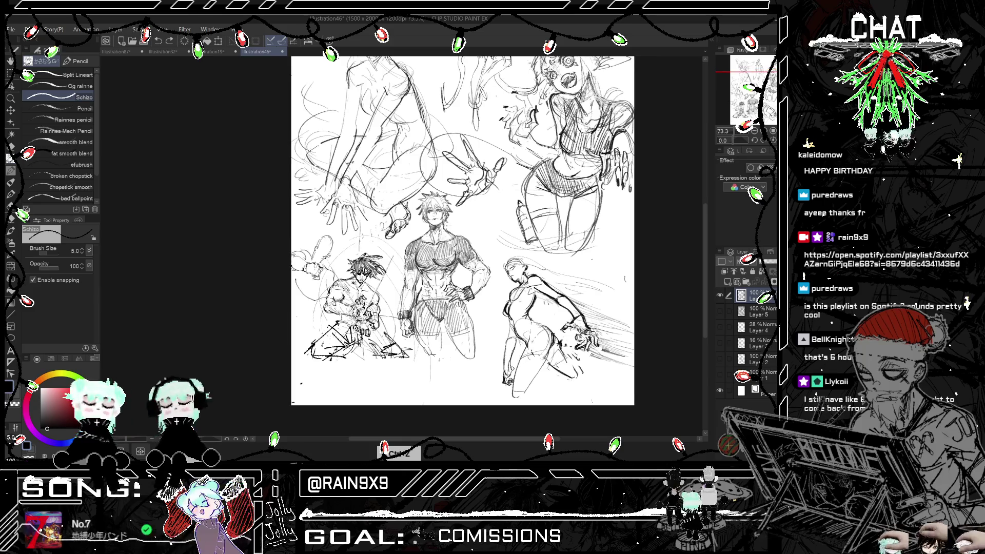
key("h")
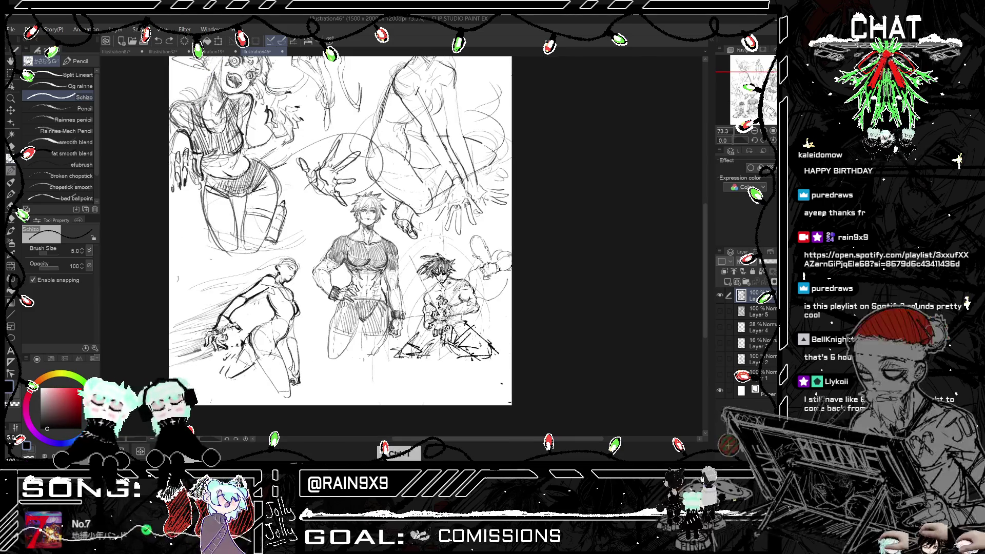
scroll(355, 200, "down", 2)
scroll(405, 79, "down", 2)
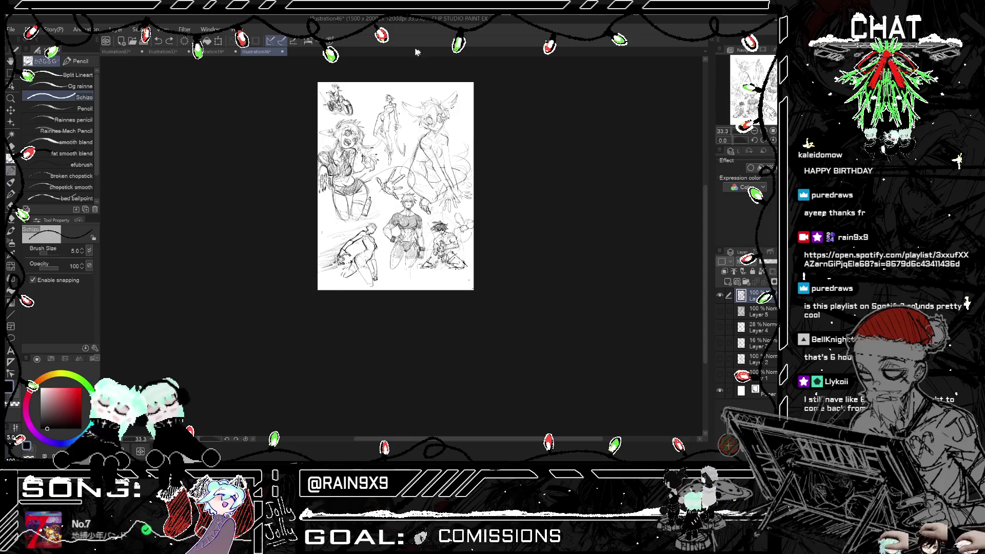
- Add short pencil strokes near the middle figure's arm, then check the page mirrored
key("h")
scroll(405, 80, "up", 1)
scroll(404, 80, "down", 2)
scroll(417, 113, "up", 1)
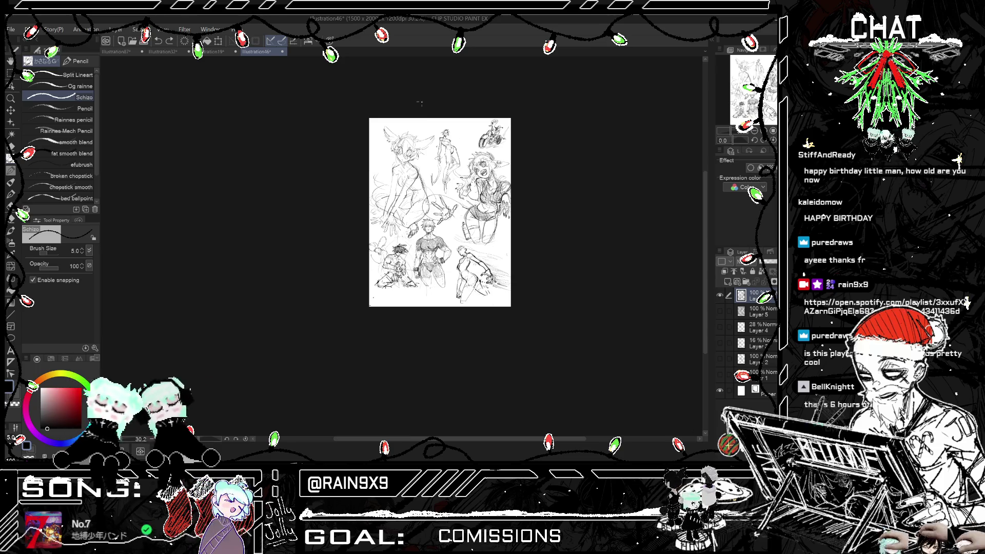
scroll(418, 130, "up", 5)
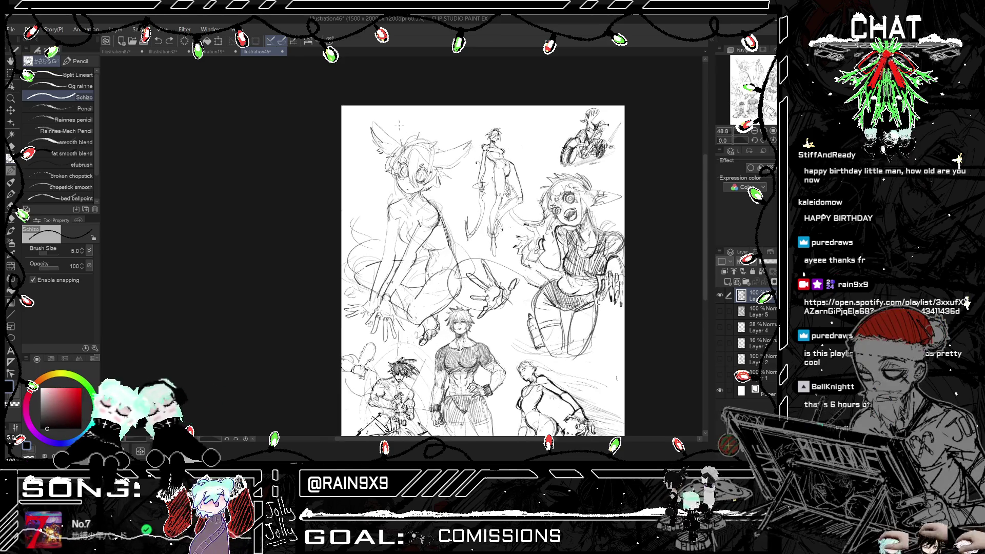
left_click_drag(480, 228, 484, 264)
scroll(478, 262, "down", 5)
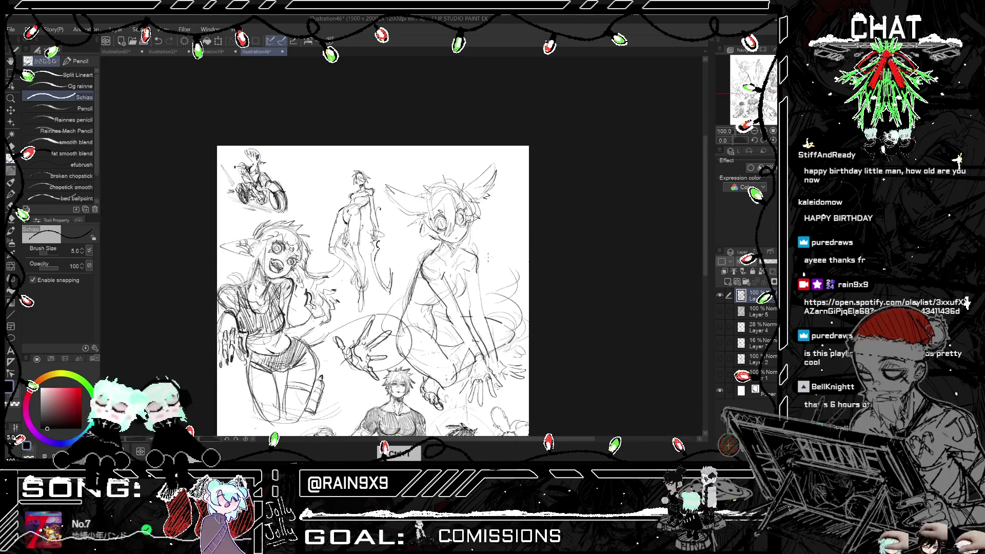
scroll(472, 406, "up", 4)
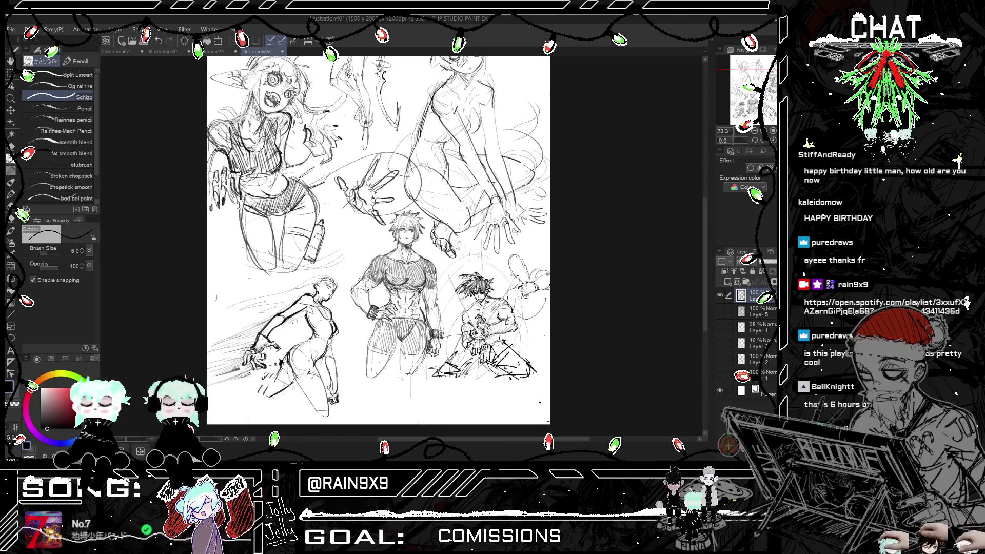
key("h")
scroll(553, 299, "down", 2)
scroll(548, 290, "down", 1)
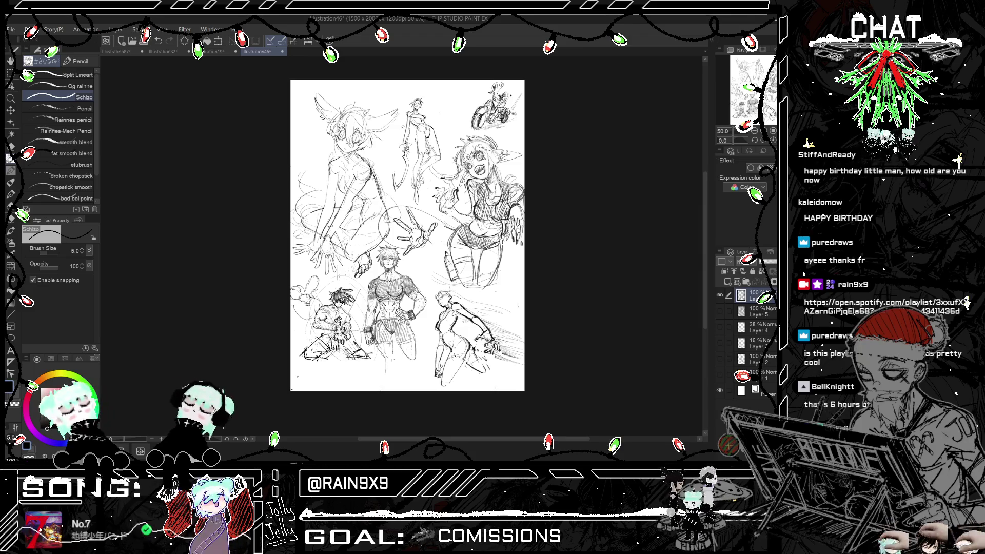
- With the eraser reduced to size 73.7, erase stray lines below the small top-centre figure
key("e")
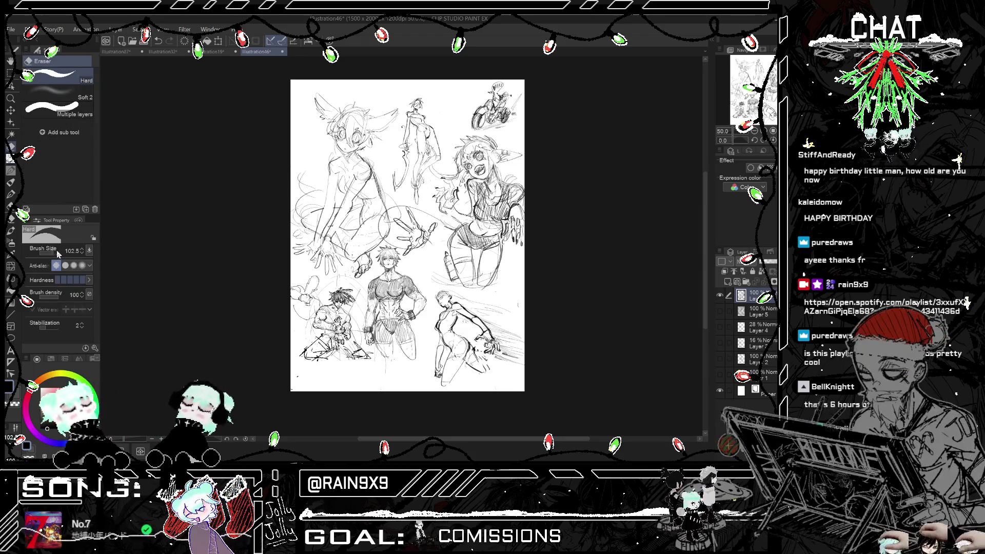
left_click_drag(58, 257, 52, 252)
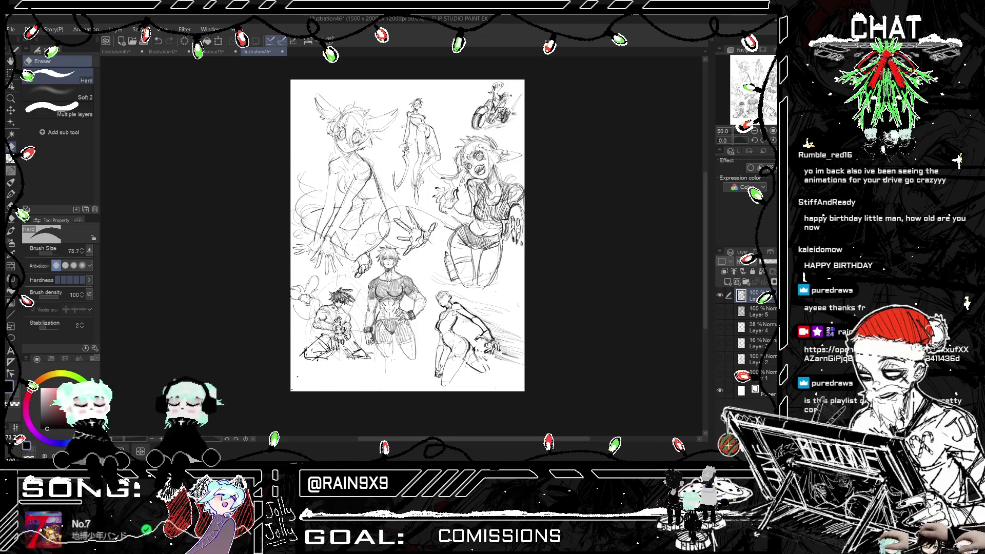
mouse_move(417, 183)
left_mouse_down()
mouse_move(423, 246)
mouse_move(410, 210)
left_mouse_up()
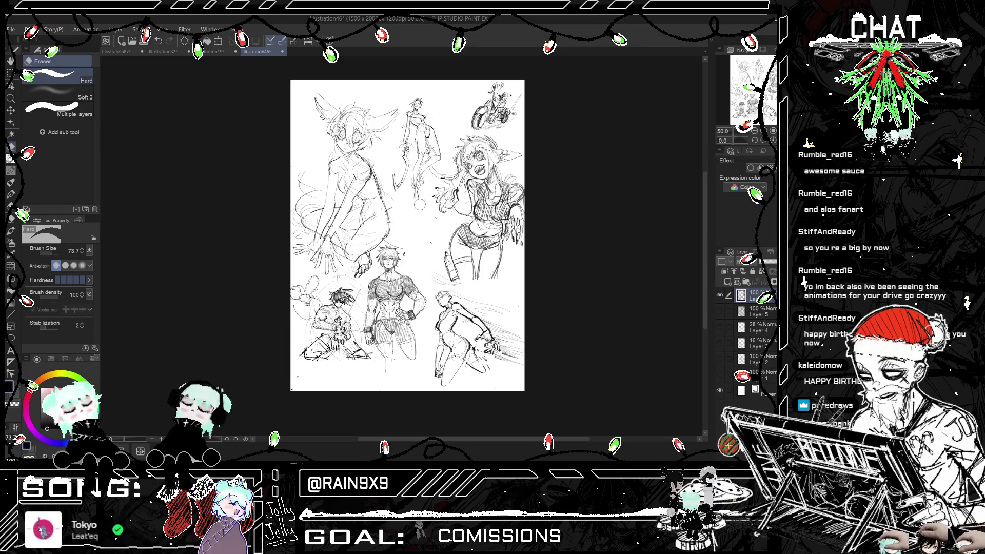
left_click(11, 169)
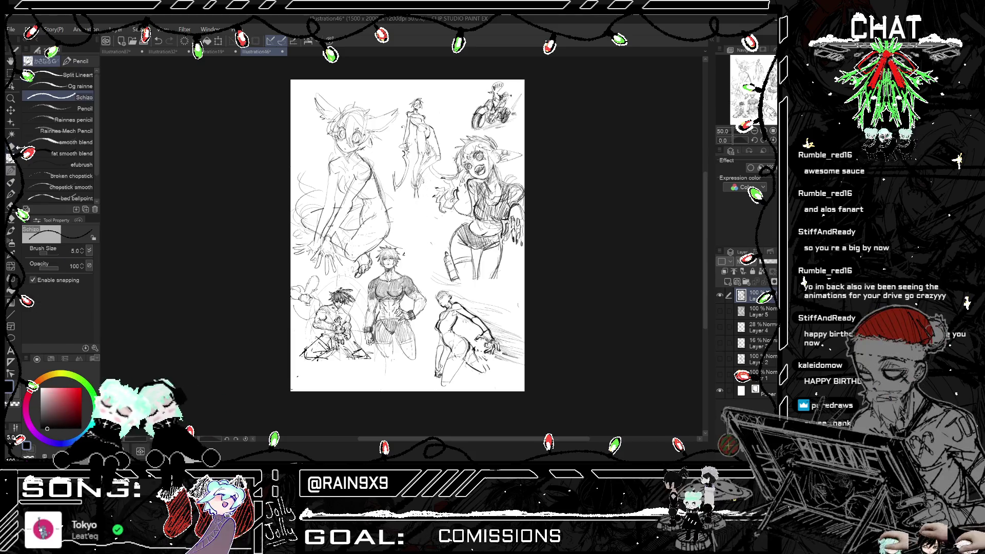
- Sketch over the fighter's raised hand and add strokes along his arm
left_click(77, 142)
scroll(408, 240, "up", 1)
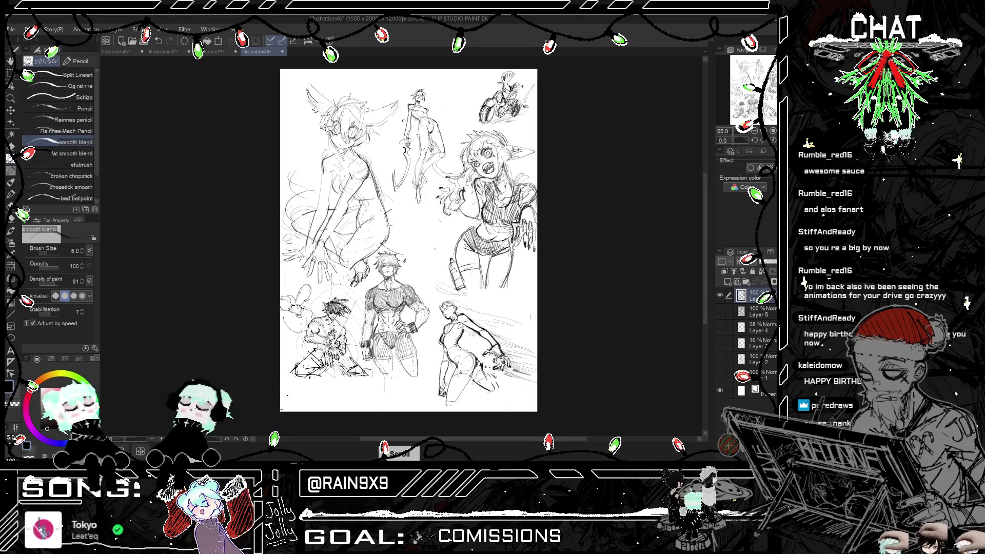
key("h")
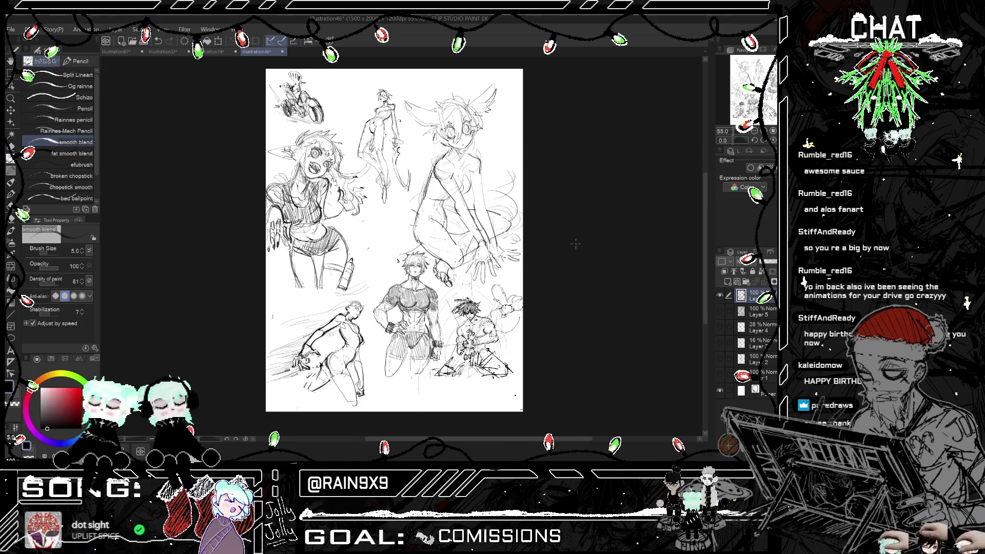
scroll(579, 225, "down", 2)
key("h")
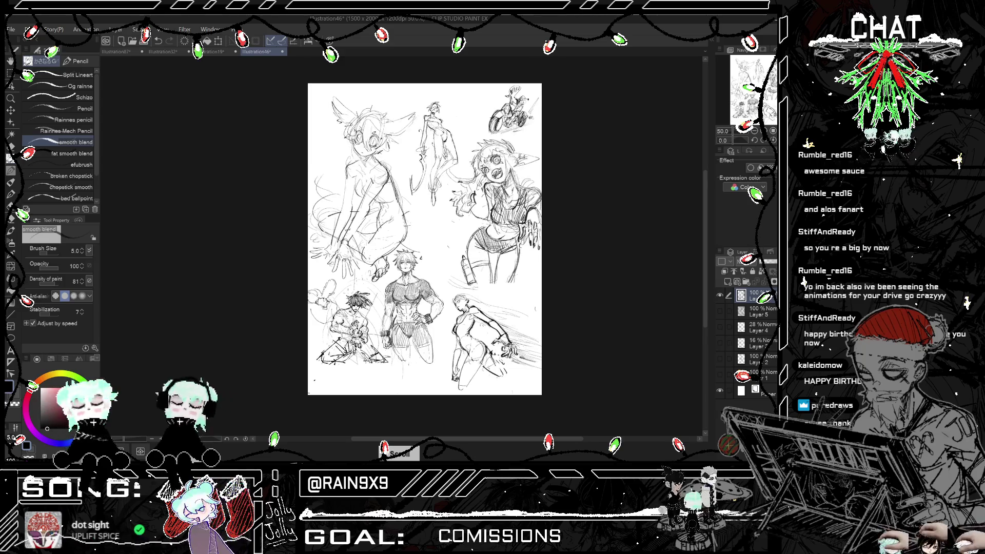
scroll(507, 365, "up", 3)
key("h")
scroll(507, 365, "up", 5)
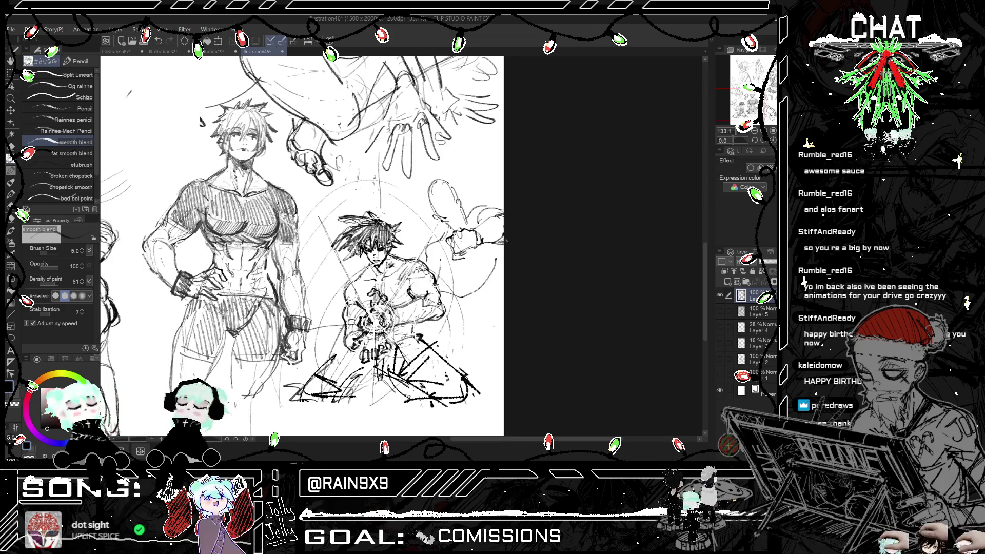
left_click_drag(474, 230, 502, 210)
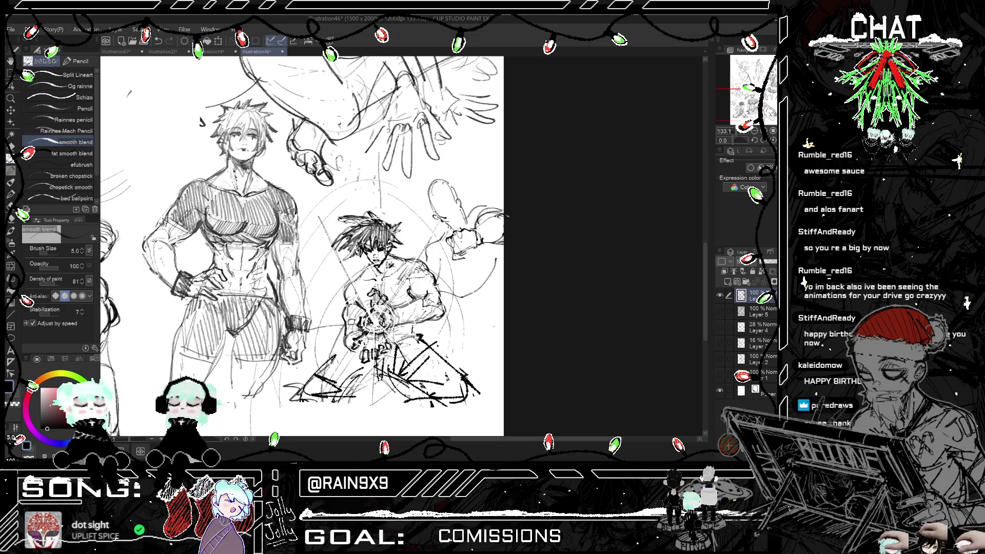
mouse_move(442, 247)
left_mouse_down()
mouse_move(437, 270)
mouse_move(492, 245)
left_mouse_up()
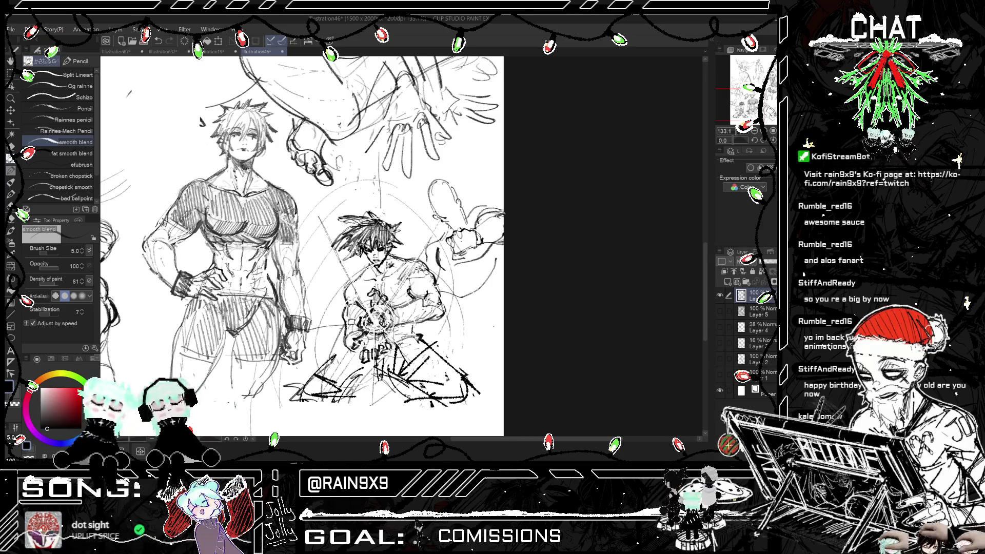
key("ctrl+h")
key("ctrl+h")
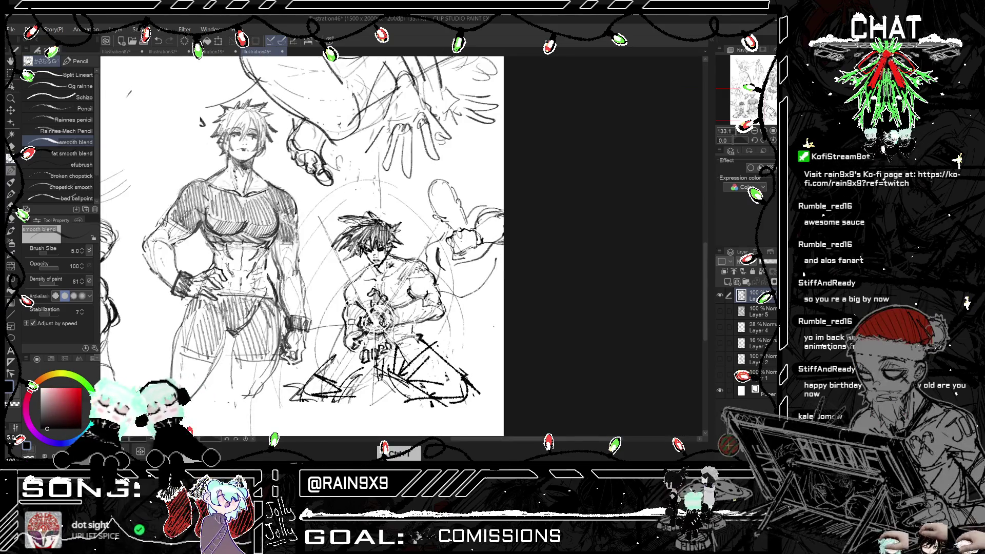
- Lasso the raised hand, reshape it with a Ctrl+T transform, and commit
left_click(13, 81)
mouse_move(474, 226)
left_mouse_down()
mouse_move(446, 234)
mouse_move(482, 247)
mouse_move(447, 232)
mouse_move(451, 259)
mouse_move(484, 253)
mouse_move(513, 212)
mouse_move(485, 215)
mouse_move(474, 221)
mouse_move(519, 210)
mouse_move(510, 236)
left_mouse_up()
key("ctrl+t")
key("Return")
key("ctrl+d")
- Redraw refined strokes on the hand with the Chopstick smooth brush at size 11.0
left_click(10, 159)
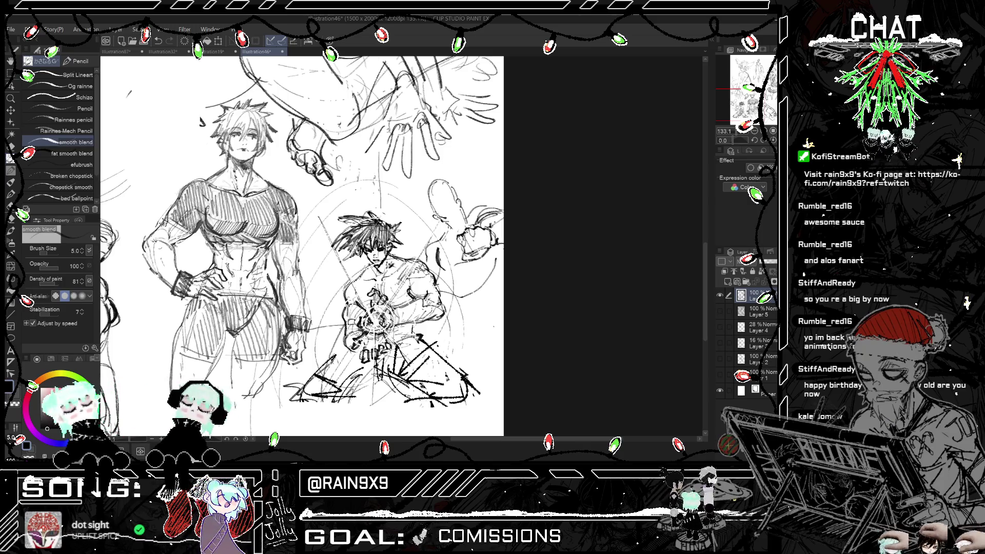
key("h")
key("ctrl+minus")
key("h")
key("ctrl+plus")
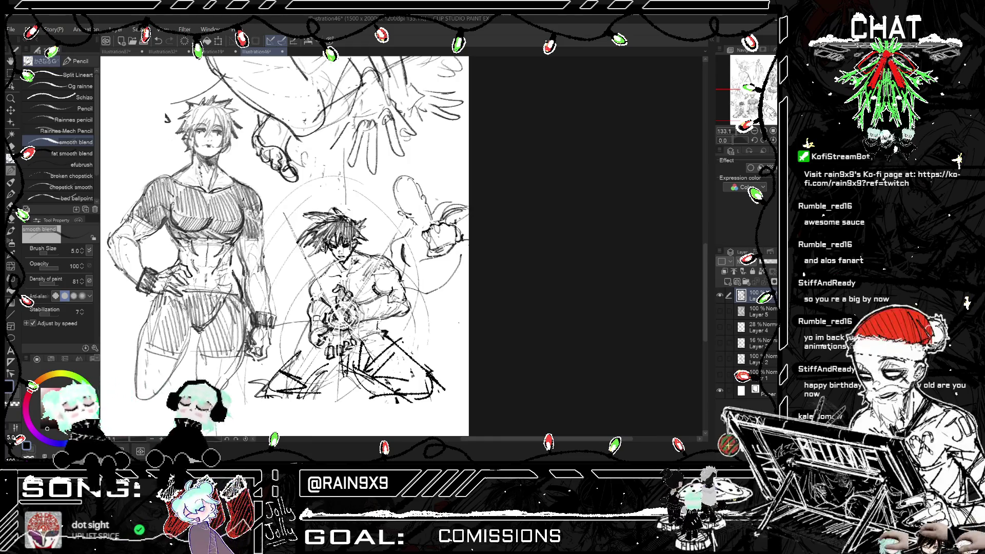
scroll(286, 246, "up", 1)
left_click_drag(425, 208, 427, 228)
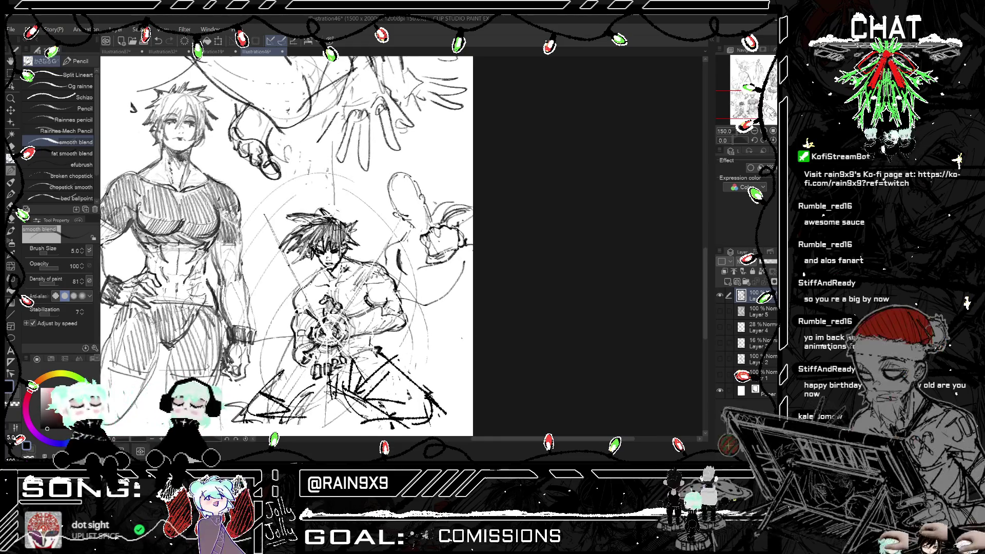
left_click(71, 187)
key("ctrl+z")
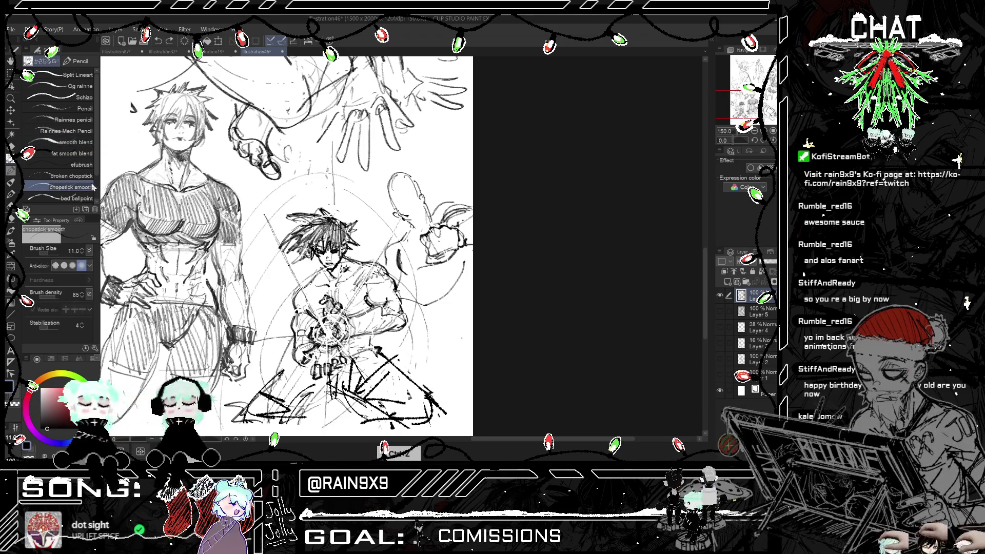
left_click_drag(424, 206, 427, 236)
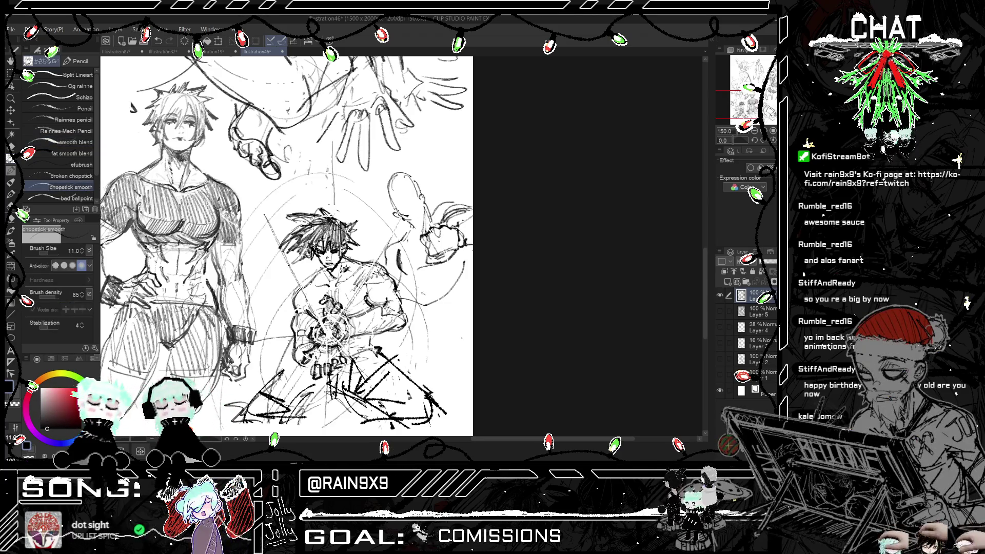
key("ctrl+z")
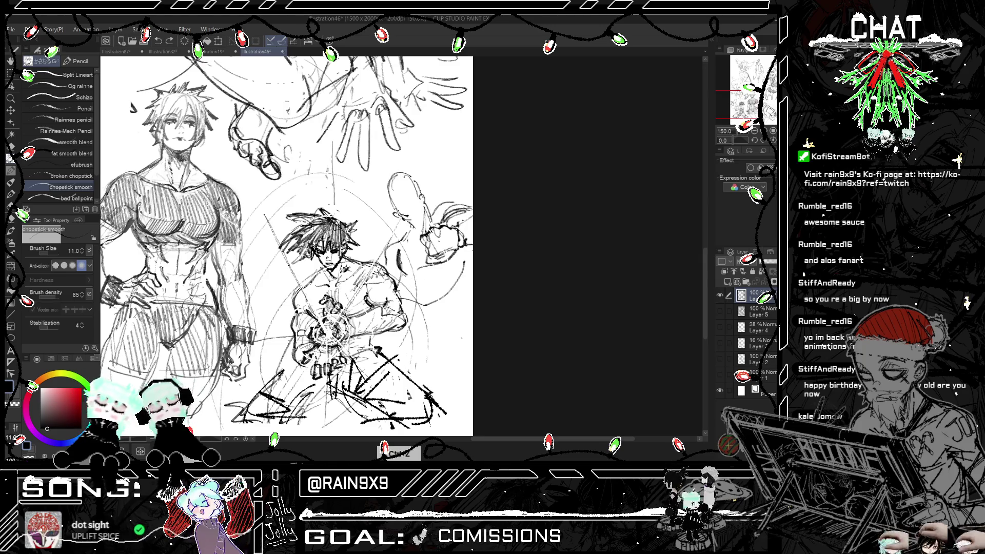
left_click_drag(399, 282, 467, 259)
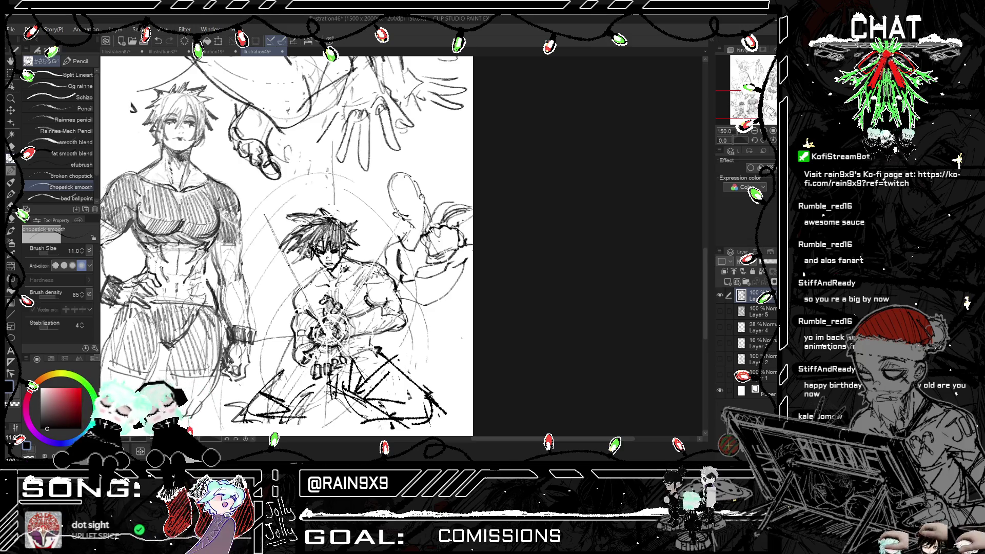
key("ctrl+h")
scroll(517, 387, "down", 5)
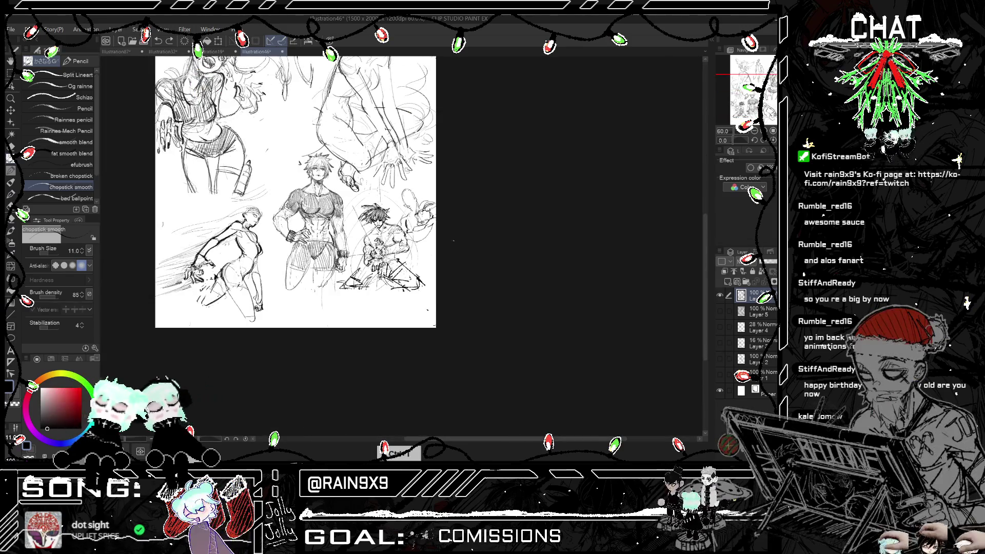
- Undo a stray stroke while toggling the mirrored view to compare the whole page
scroll(517, 387, "up", 4)
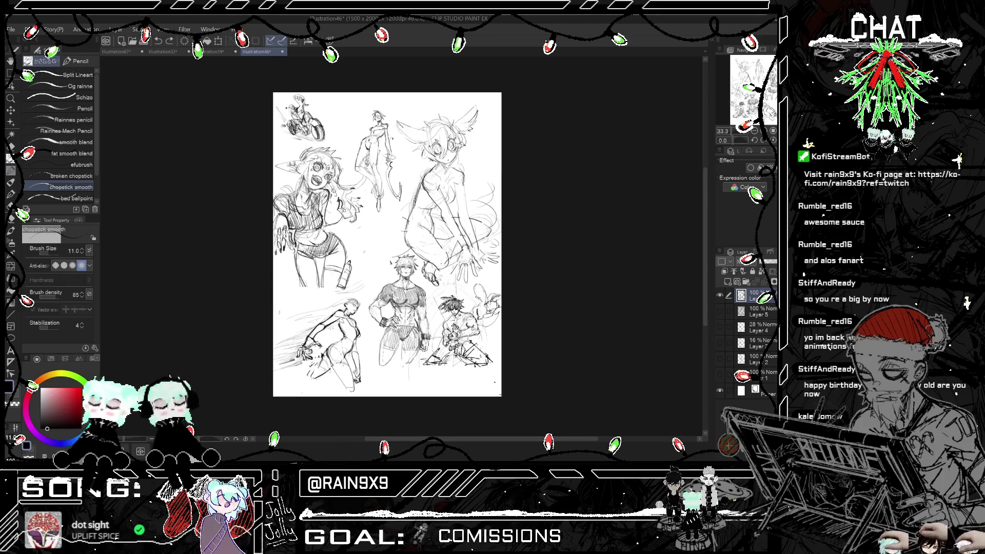
key("ctrl+h")
scroll(364, 115, "up", 2)
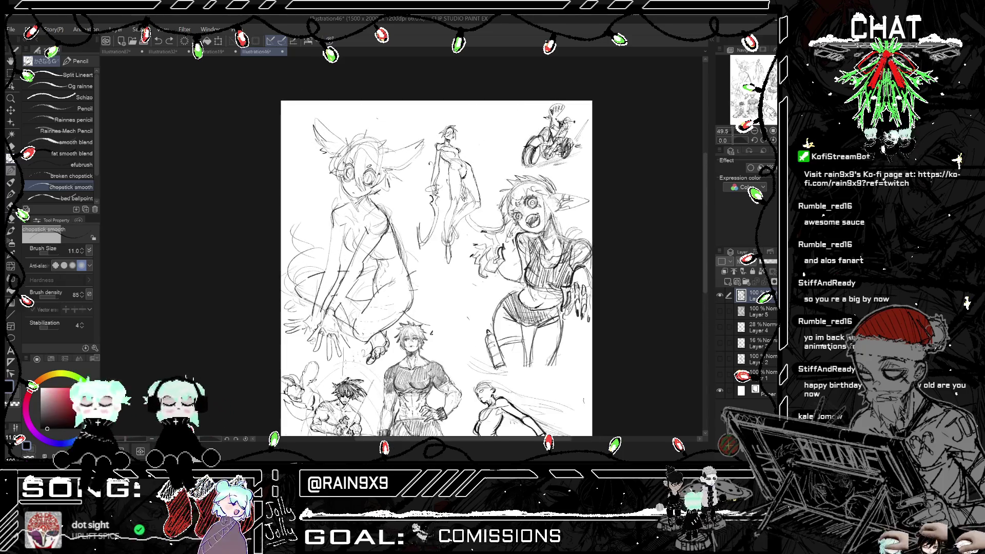
key("ctrl+h")
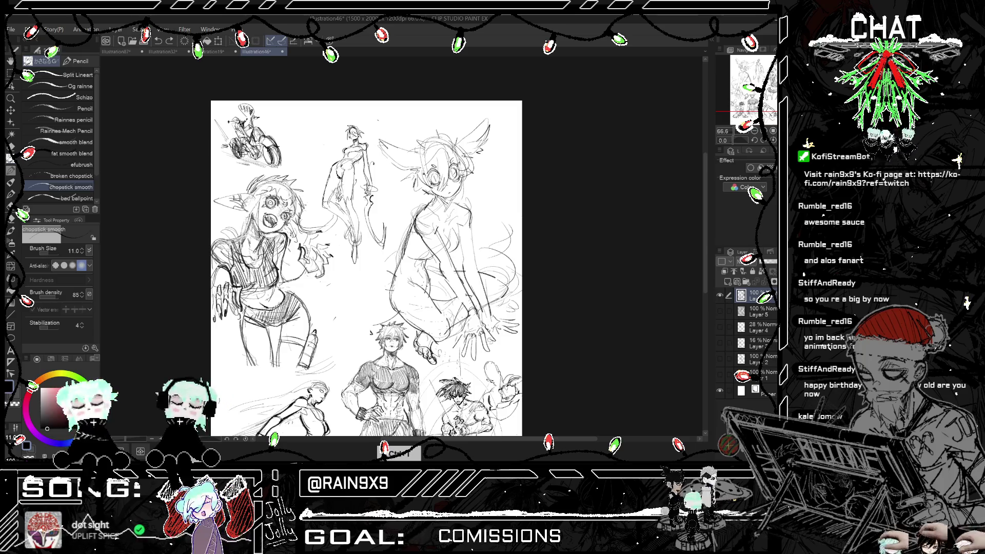
key("ctrl+h")
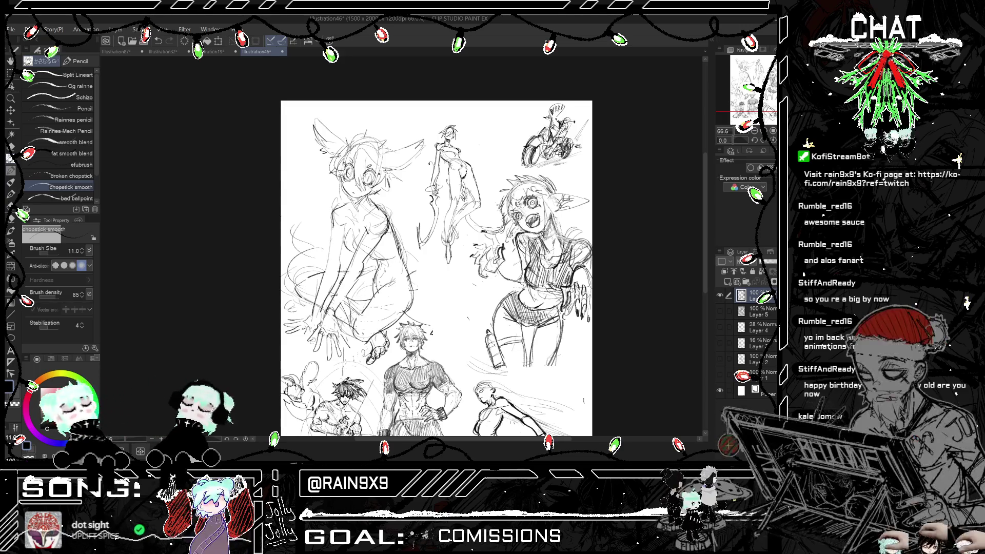
key("h")
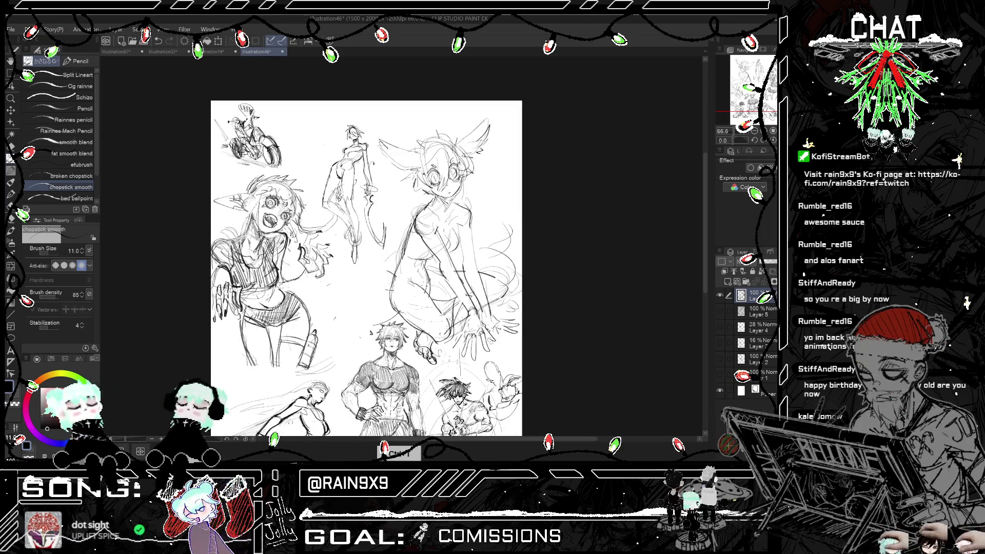
key("ctrl+z")
key("h")
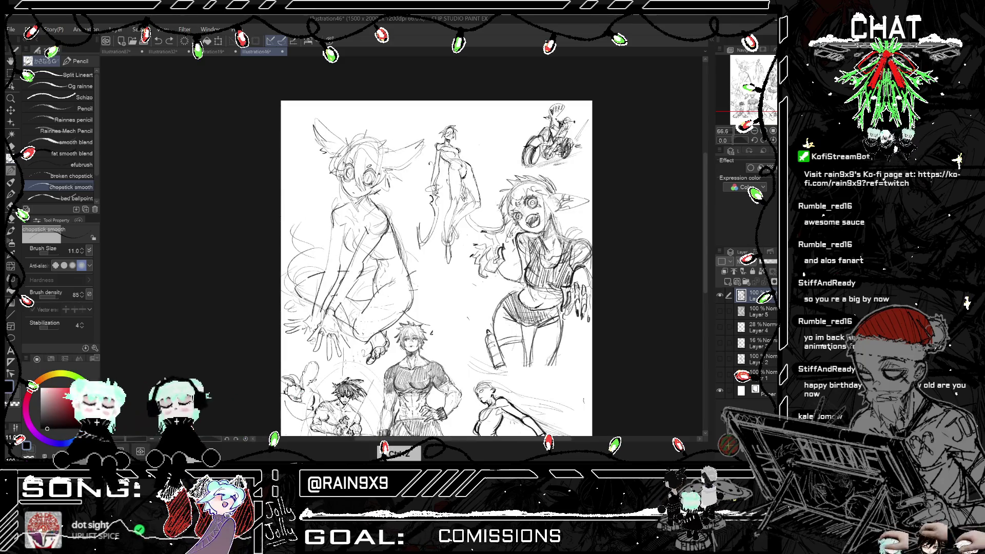
key("h")
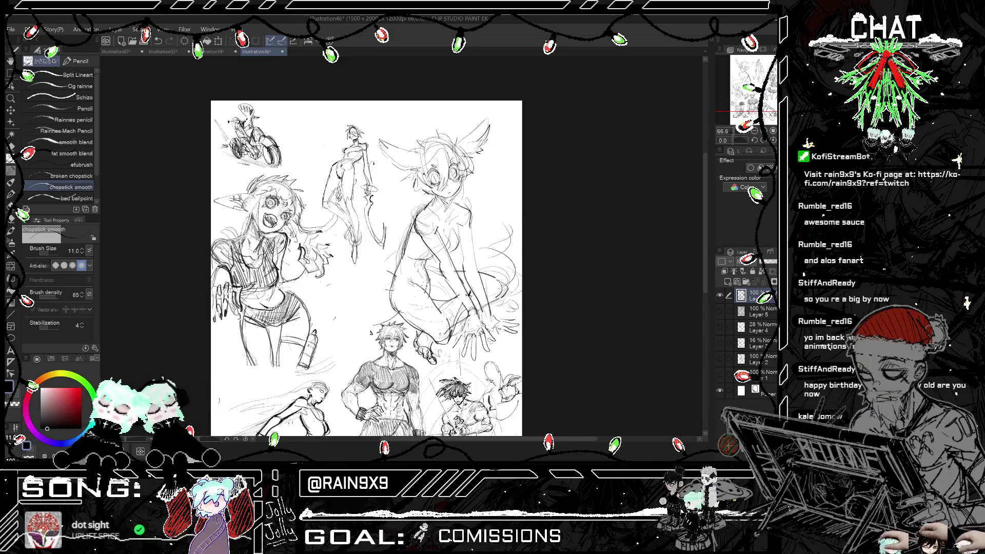
key("h")
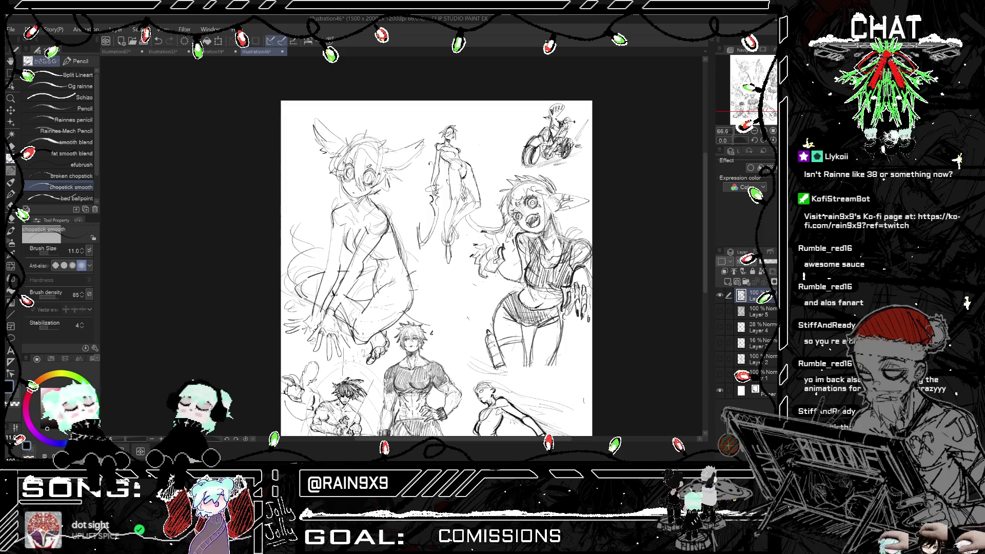
- Add two short touch-up pencil lines to the sketch, checked in mirrored view
key("h")
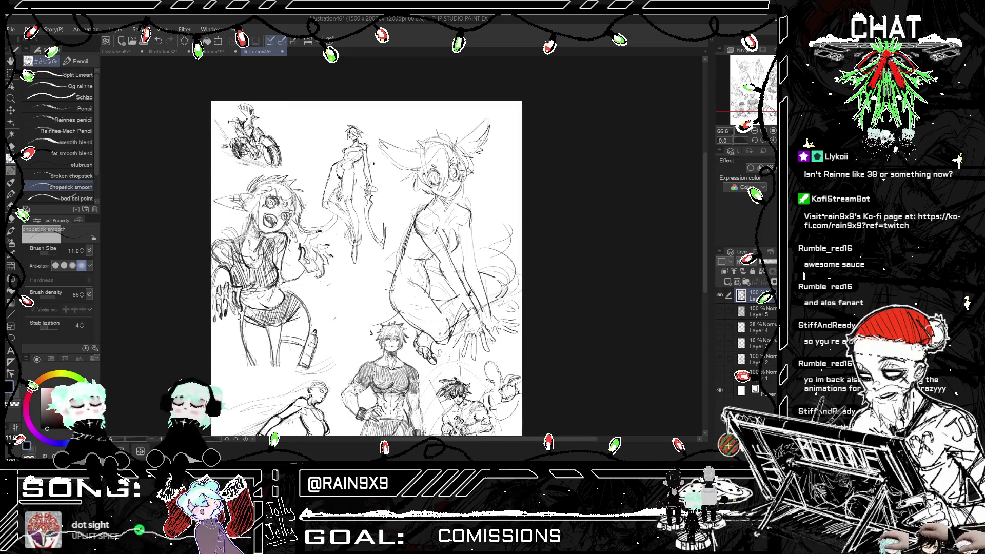
left_click_drag(470, 225, 475, 296)
left_click_drag(486, 259, 473, 304)
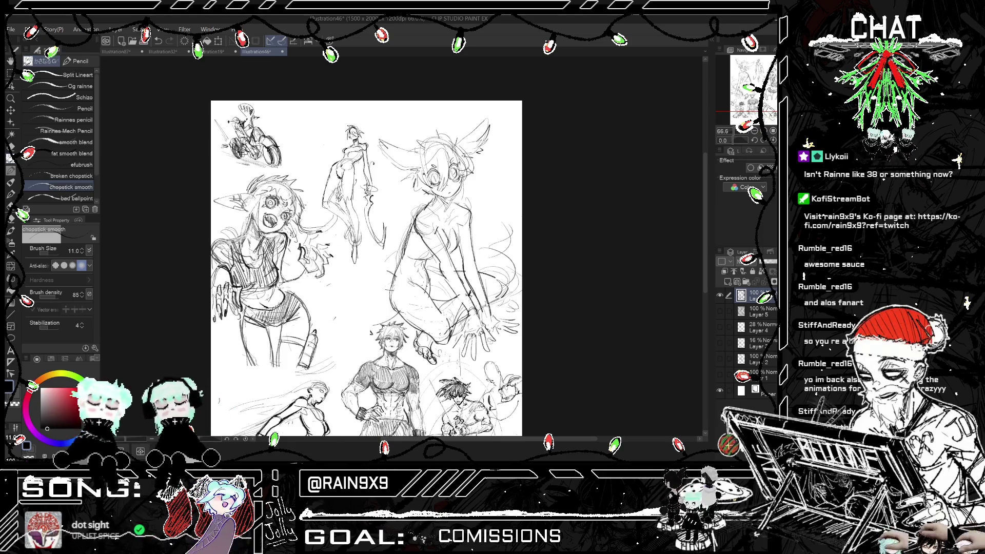
key("h")
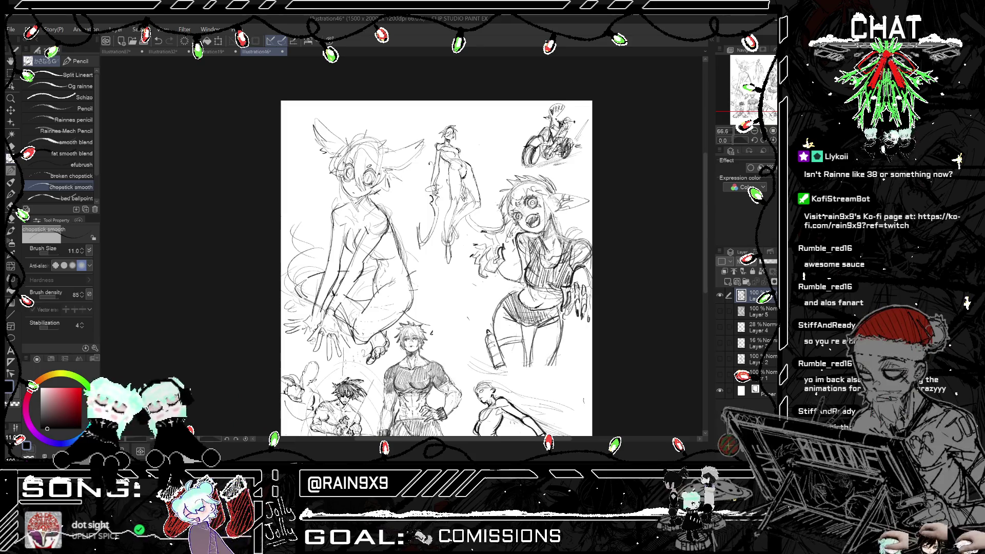
key("e")
key("h")
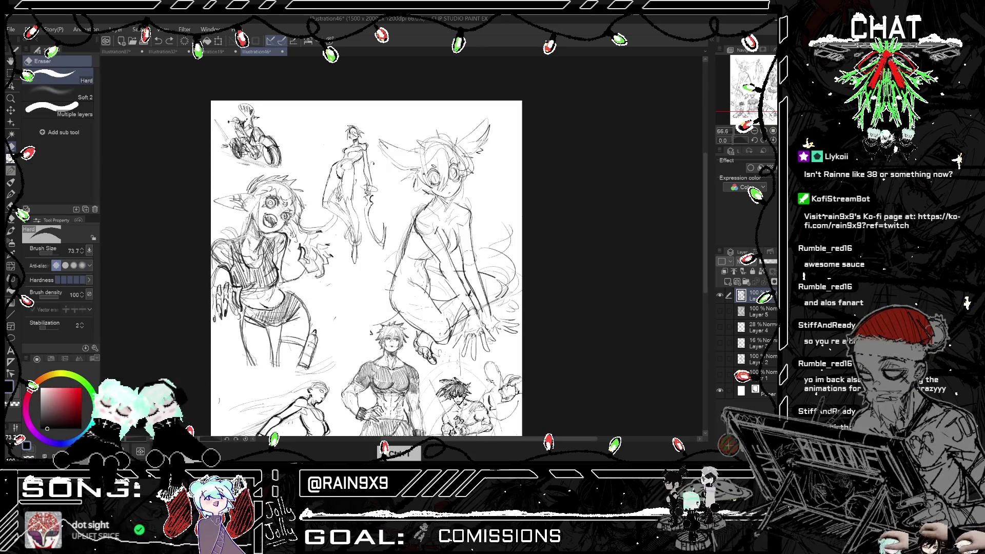
key("p")
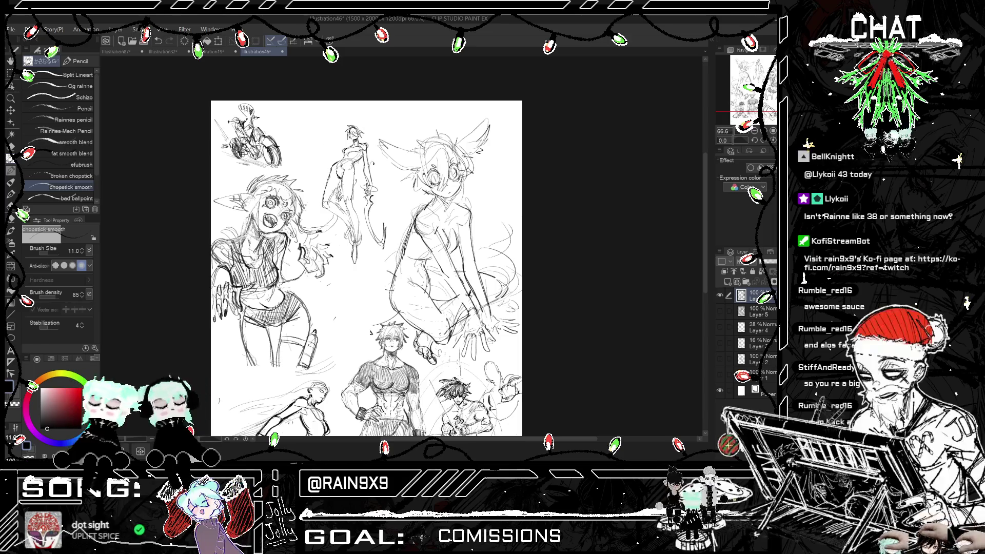
key("h")
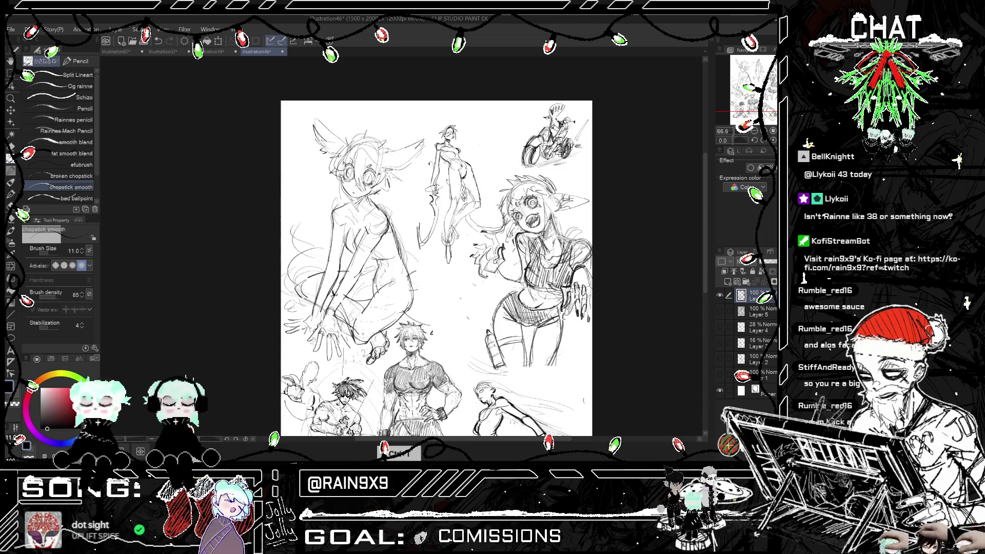
key("ctrl+minus")
key("h")
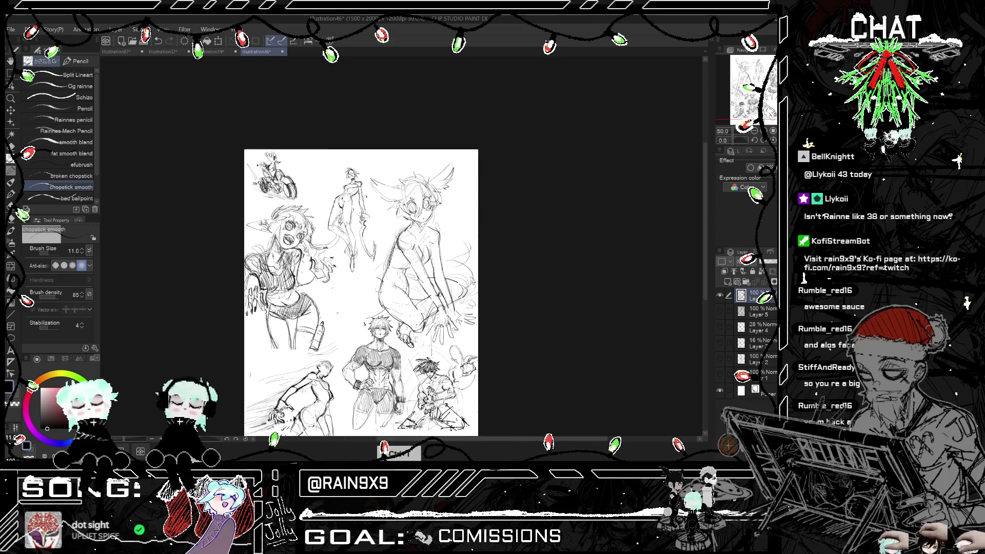
key("h")
scroll(436, 203, "up", 3)
scroll(414, 198, "up", 2)
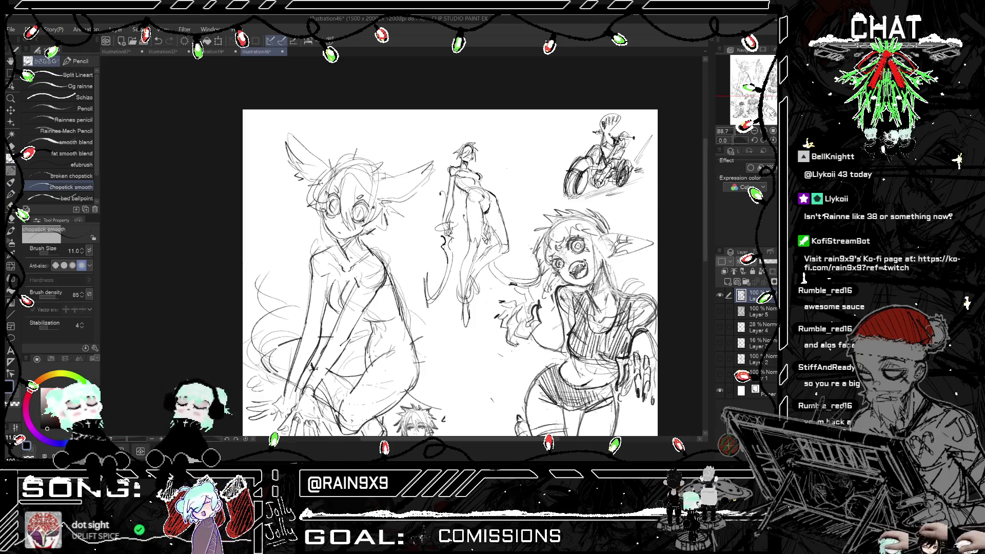
scroll(450, 273, "down", 5)
key("h")
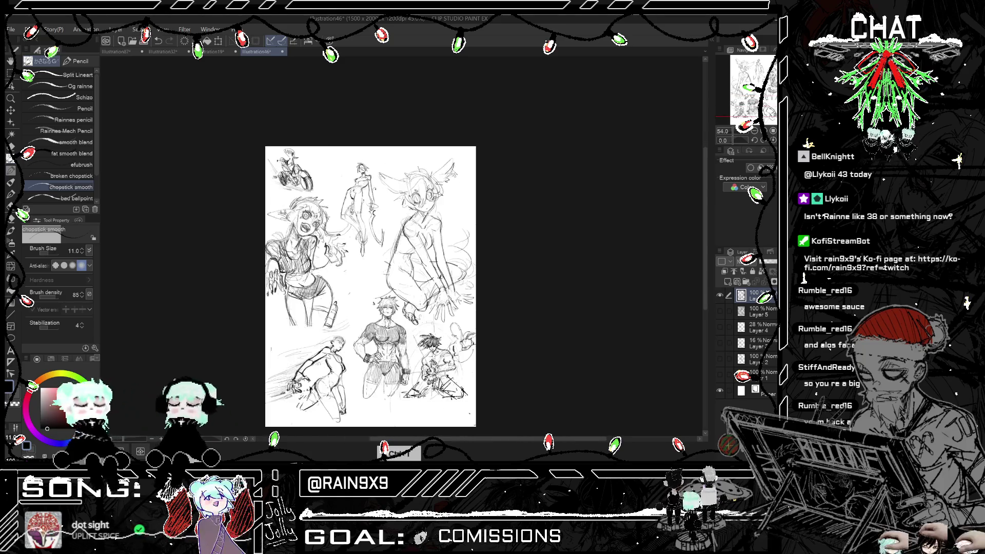
key("h")
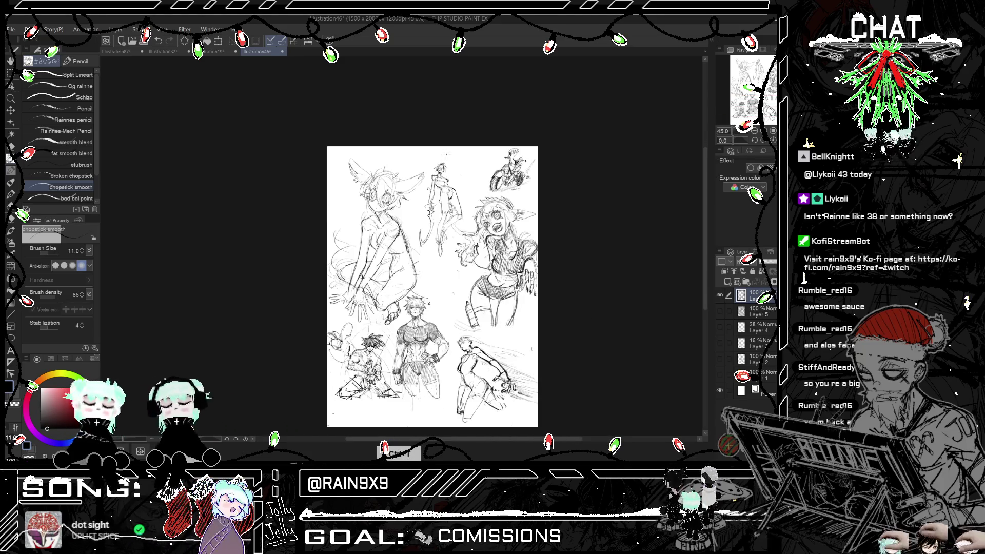
scroll(449, 151, "down", 1)
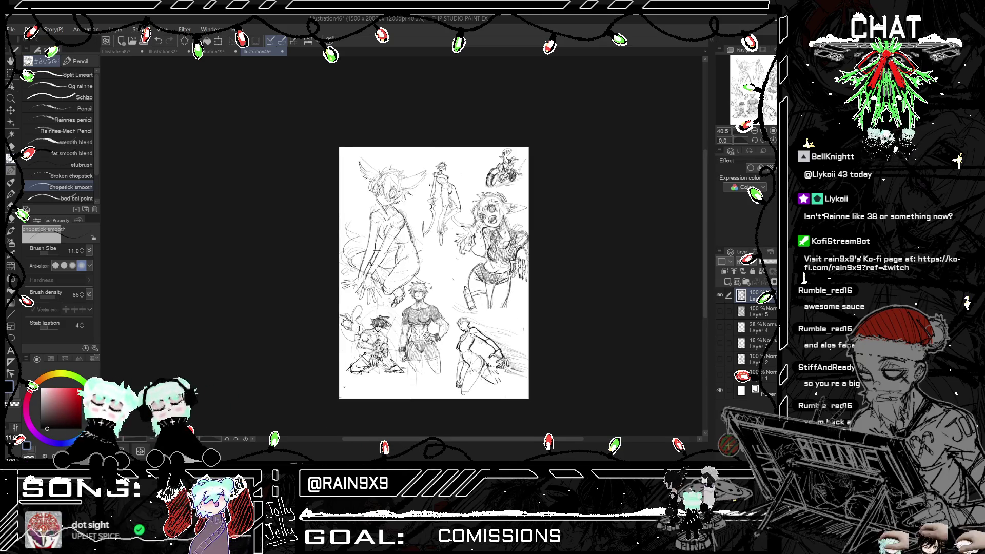
scroll(470, 187, "up", 1)
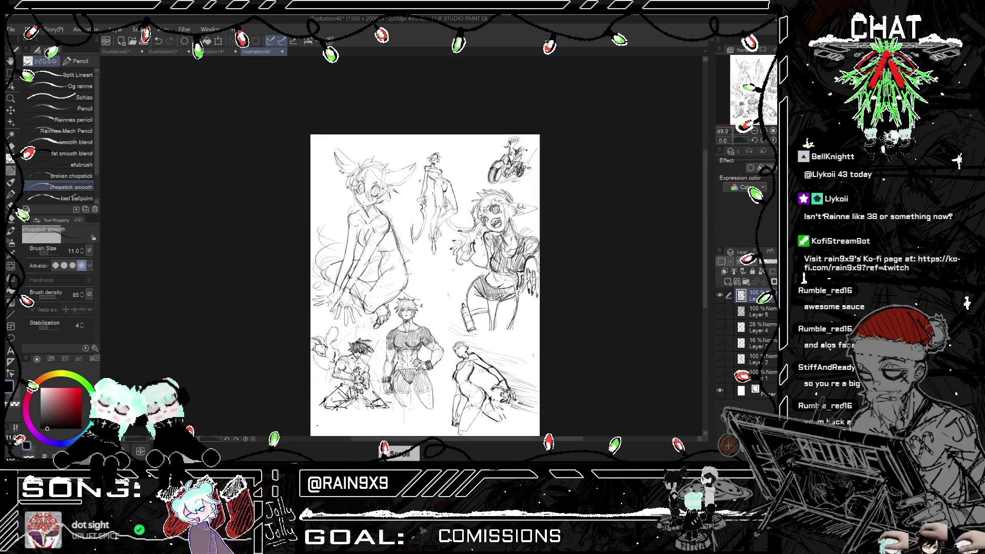
scroll(451, 347, "down", 2)
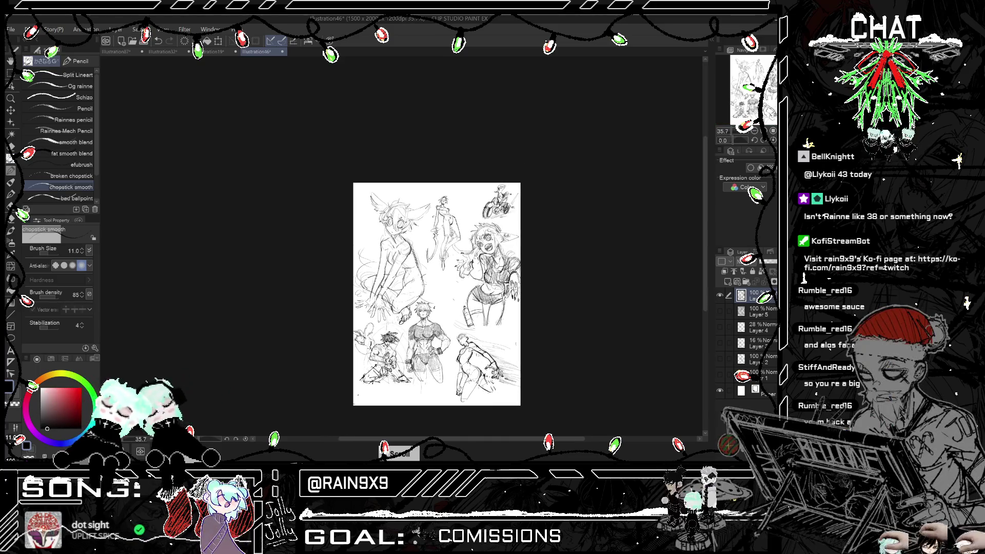
scroll(498, 198, "up", 3)
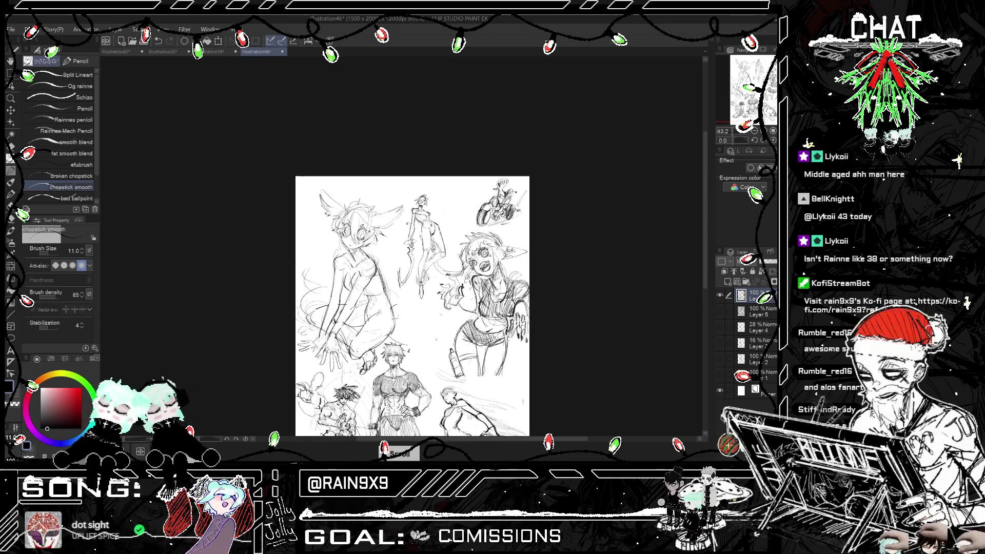
scroll(487, 206, "up", 5)
- Try darker shading on the motorcycle's front wheel, then undo it
left_click_drag(476, 215, 485, 232)
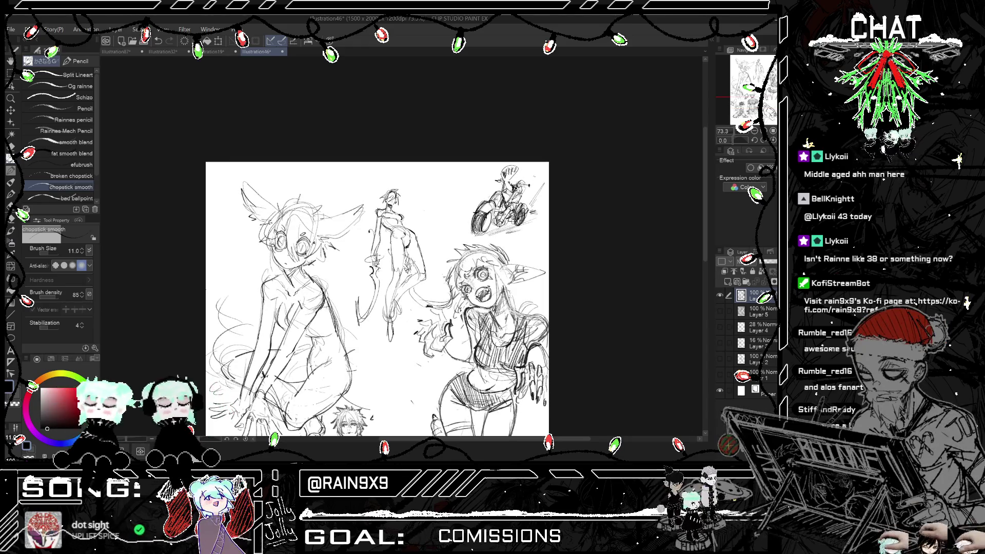
scroll(528, 183, "up", 1)
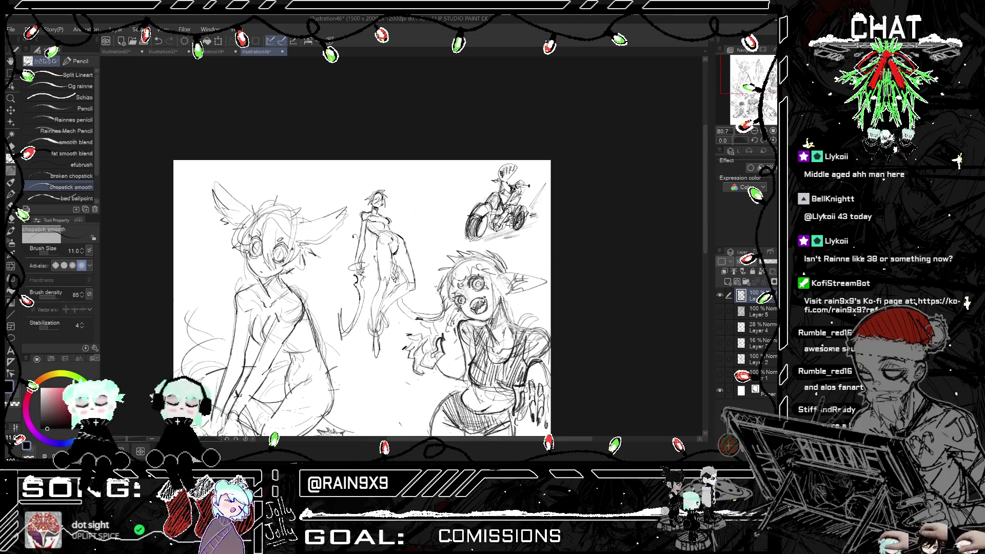
key("ctrl+z")
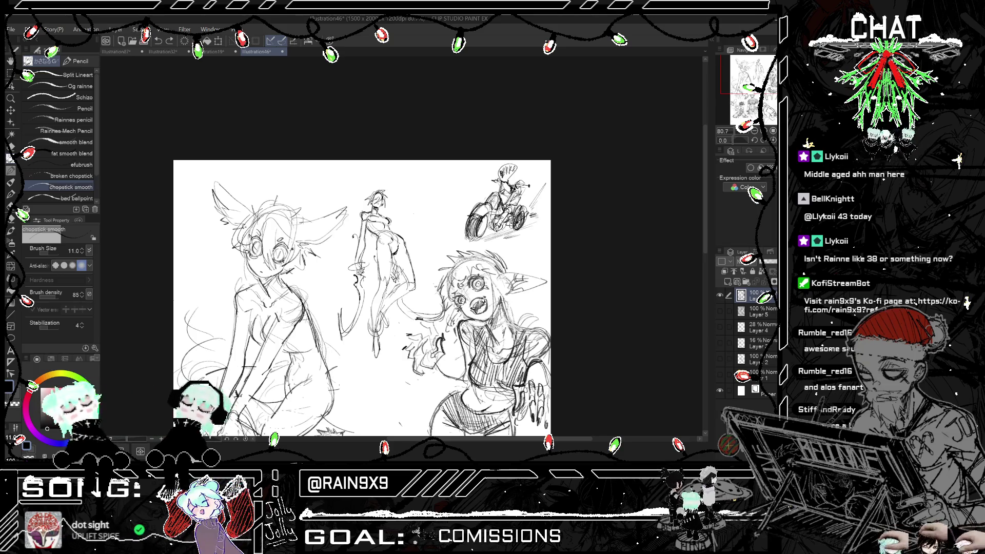
scroll(541, 168, "down", 3)
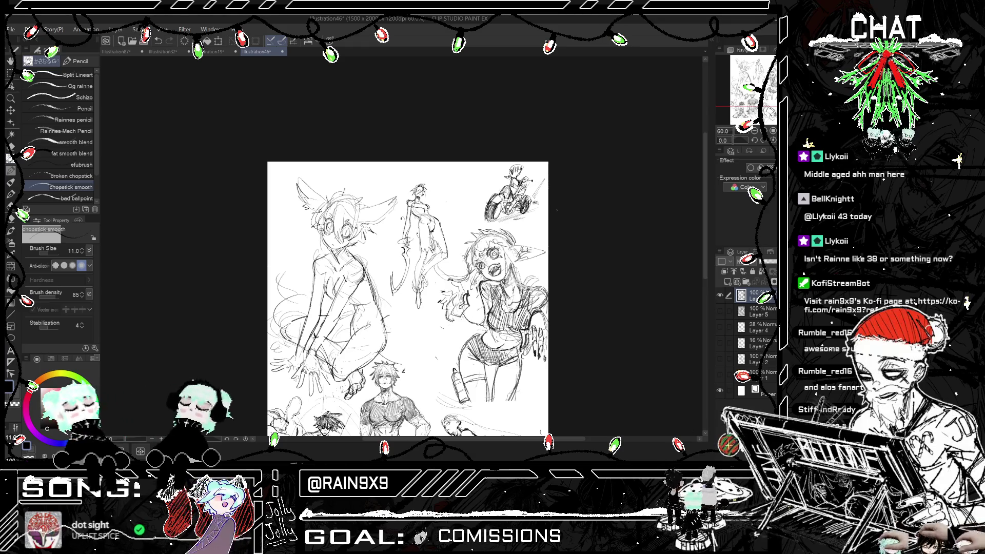
scroll(456, 164, "up", 3)
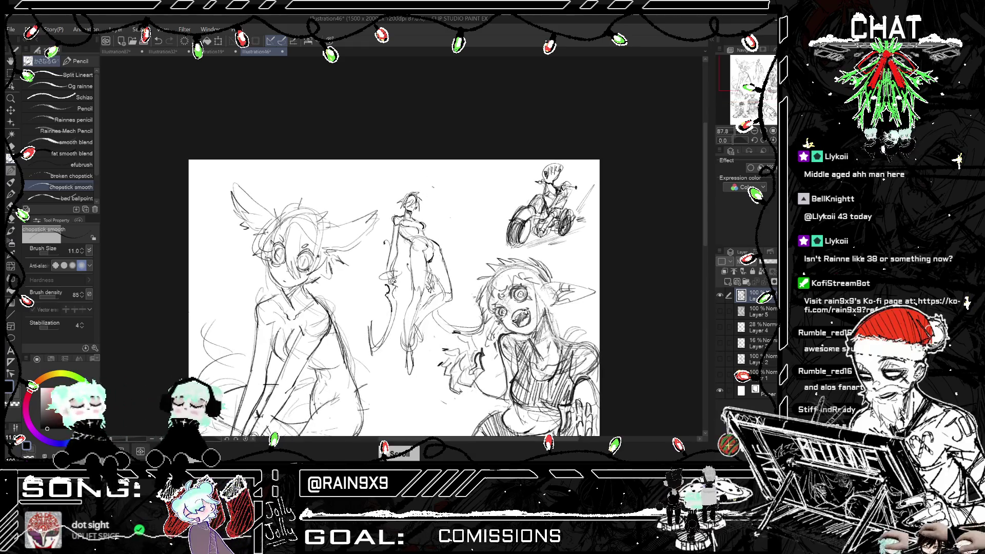
- Sketch loose strokes beside the floating figure's head in mirrored view, then zoom out
key("ctrl+h")
left_click_drag(389, 212, 349, 239)
key("ctrl+h")
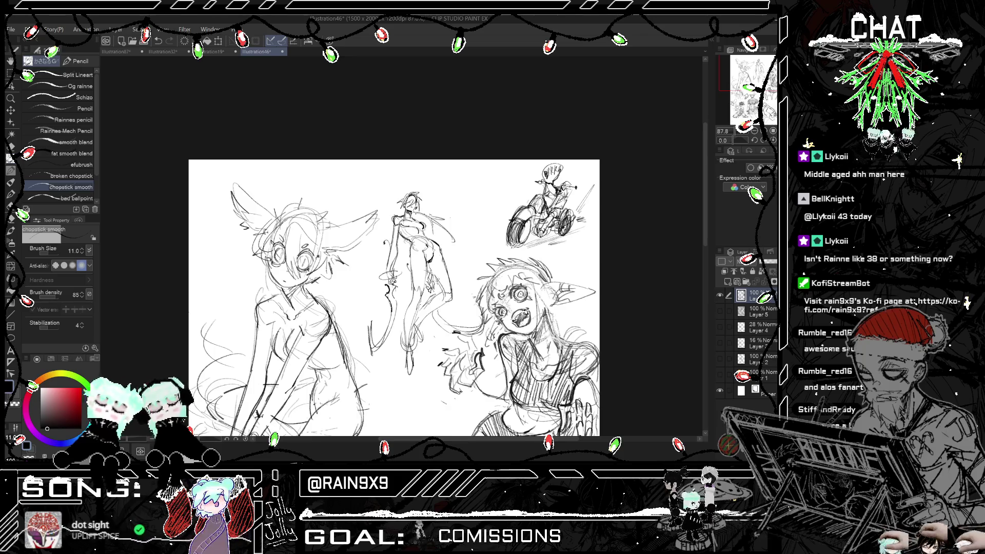
key("ctrl+minus")
key("ctrl+minus")
key("ctrl+h")
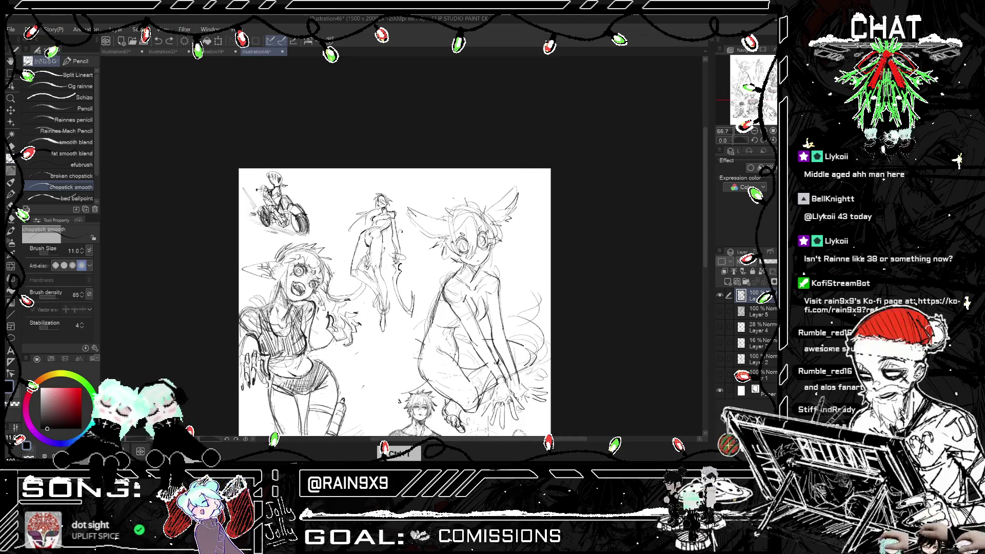
scroll(451, 185, "down", 2)
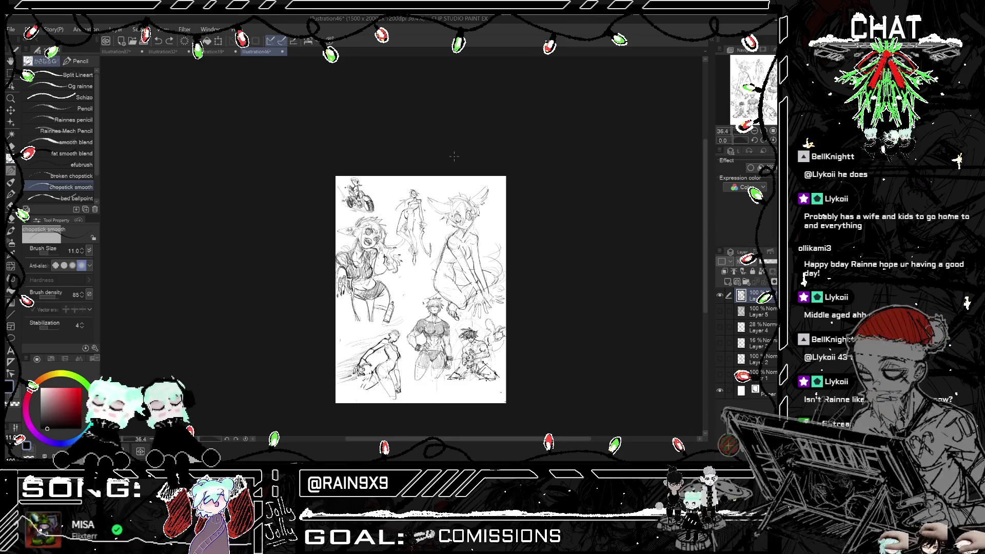
- Zoom in and toggle the mirrored view to inspect proportions across the page
key("ctrl+plus")
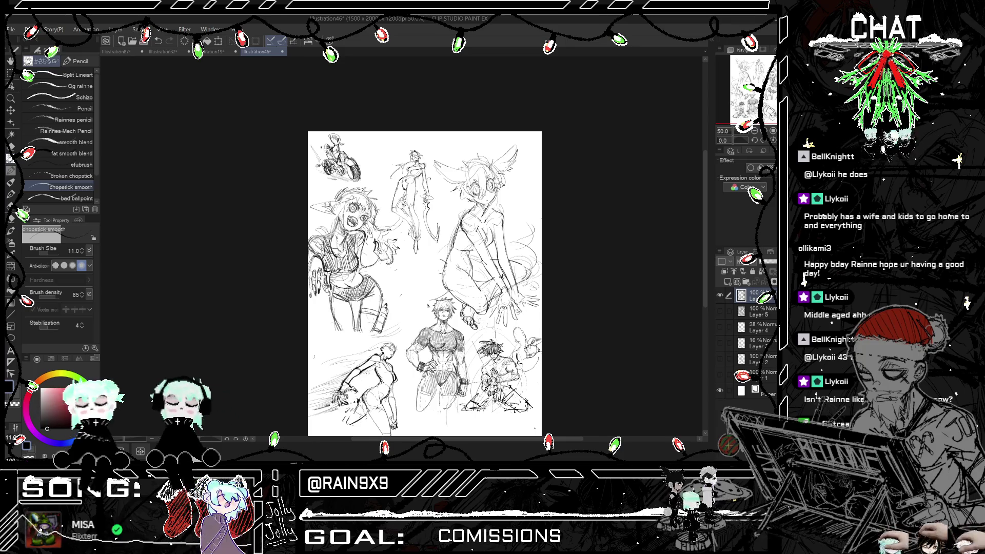
key("h")
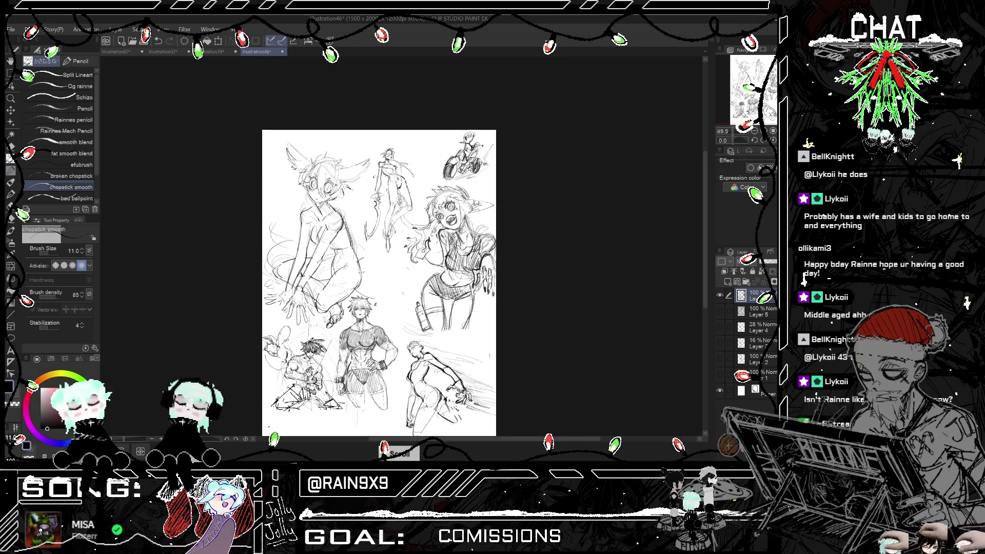
key("h")
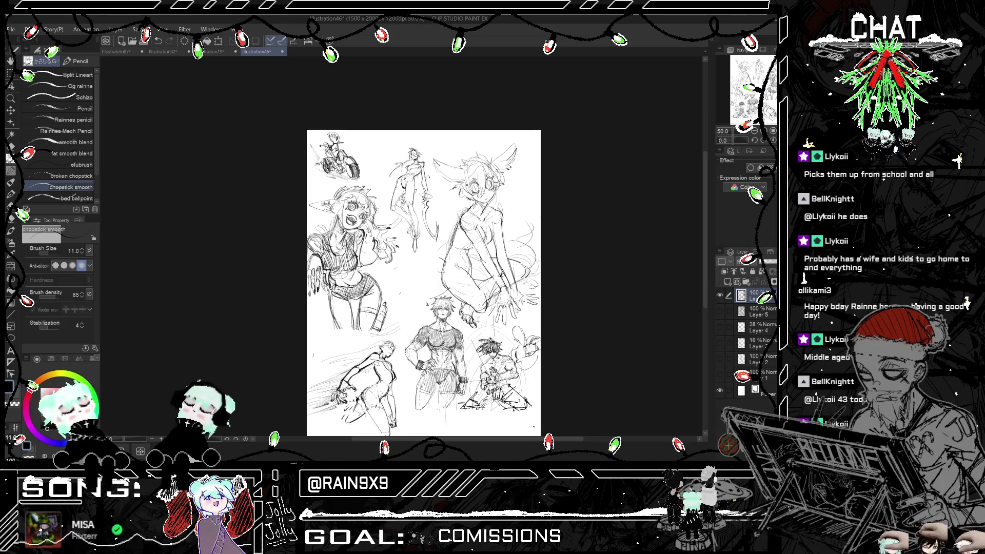
key("h")
key("h")
key("h")
scroll(467, 263, "up", 1)
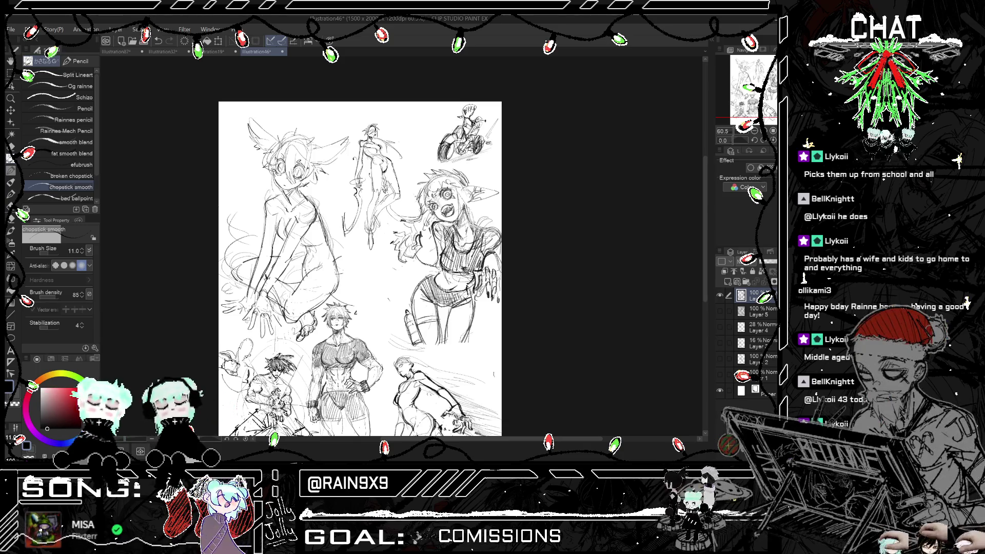
scroll(360, 269, "down", 1)
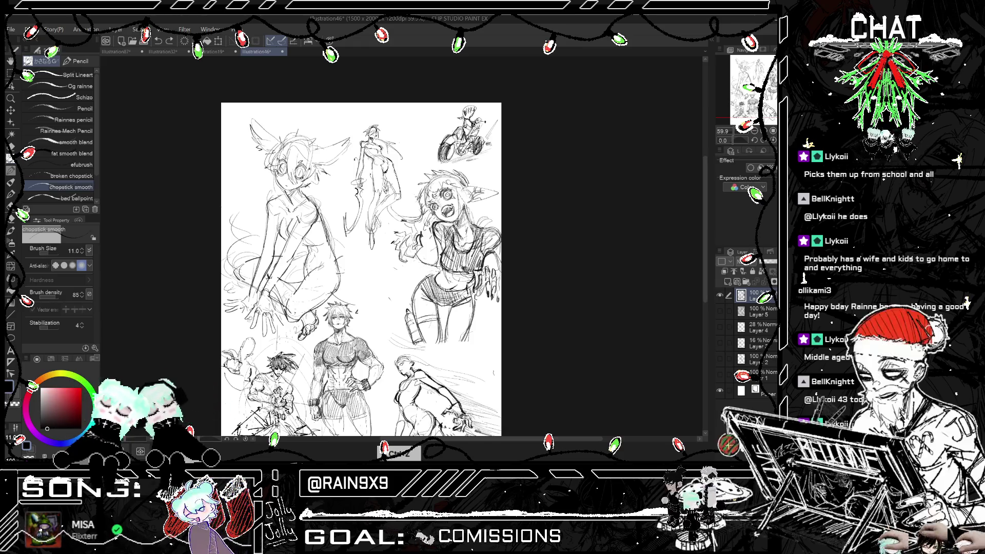
key("ctrl+h")
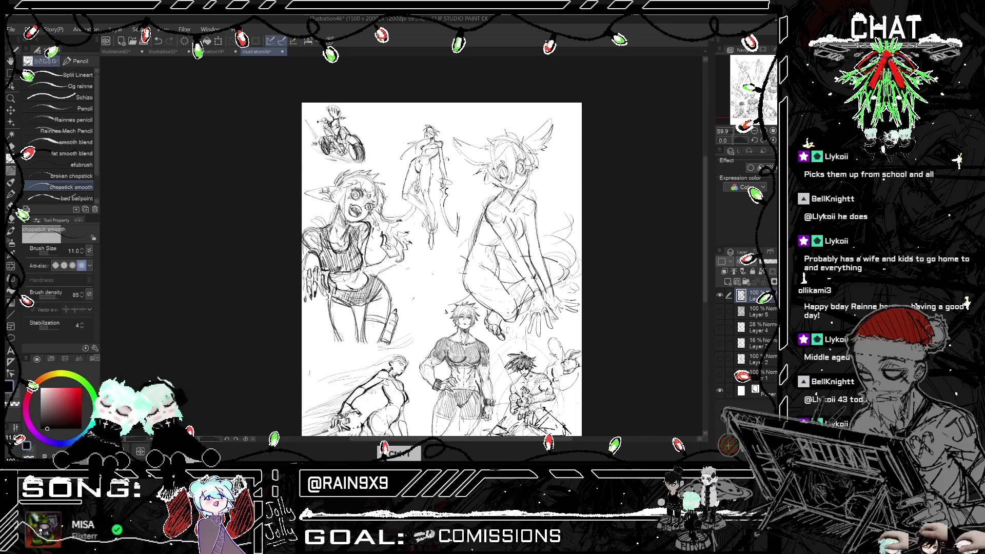
scroll(441, 270, "down", 5)
key("ctrl+h")
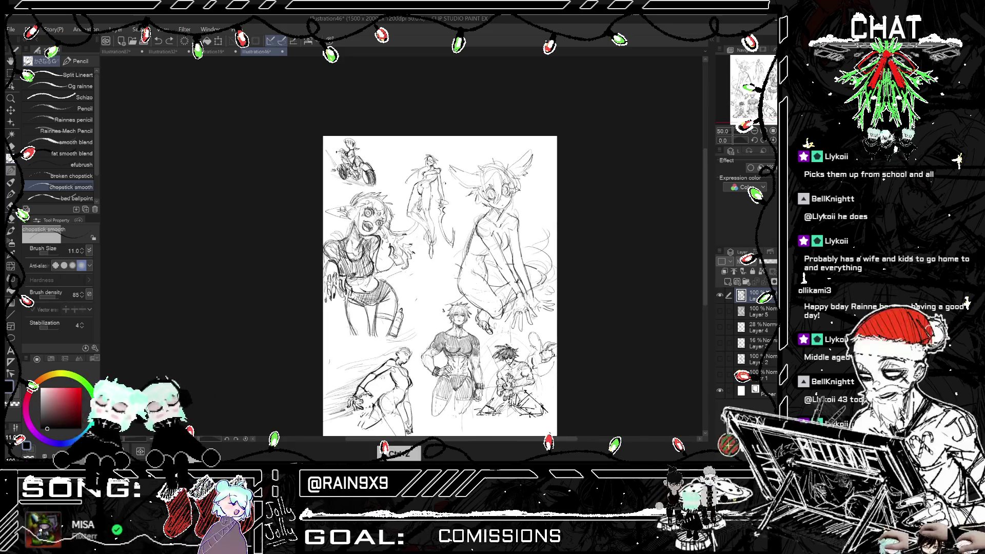
scroll(354, 275, "up", 4)
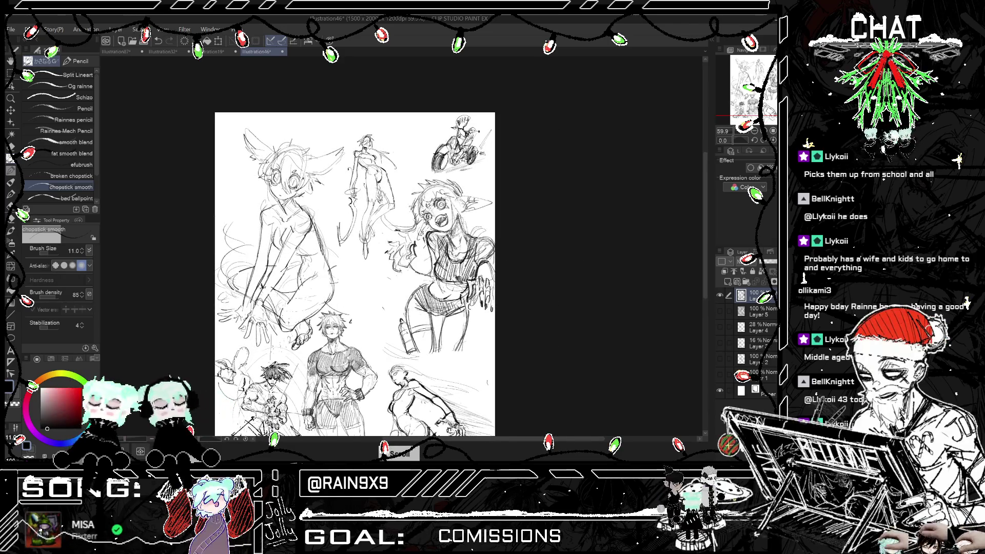
- Undo two small stray strokes, rechecking the page in mirrored view
key("ctrl+z")
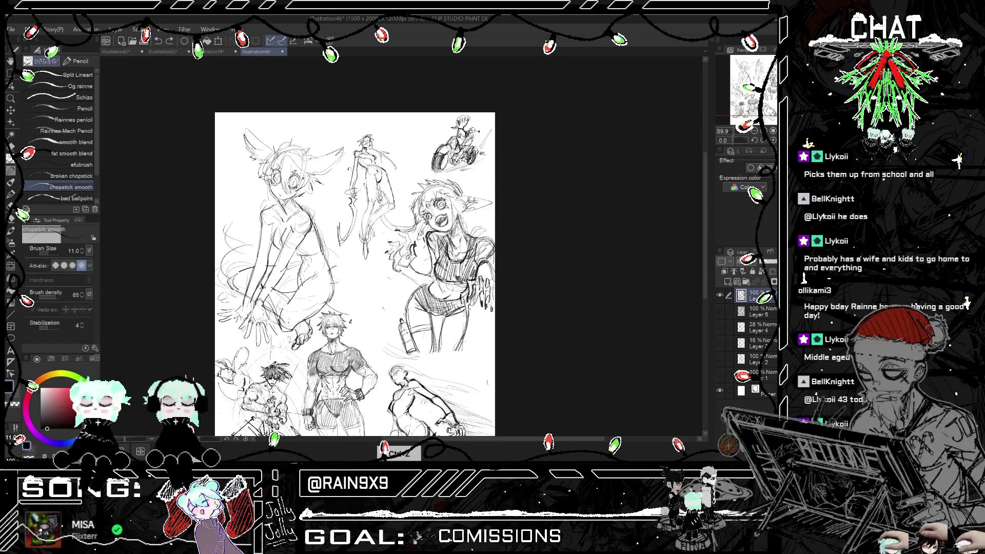
key("ctrl+h")
scroll(448, 275, "down", 2)
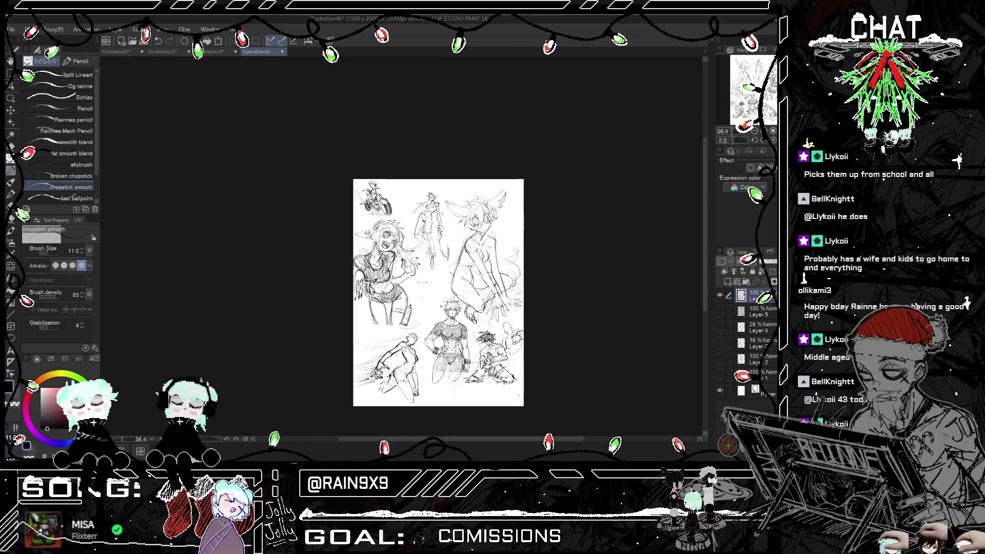
scroll(448, 274, "up", 3)
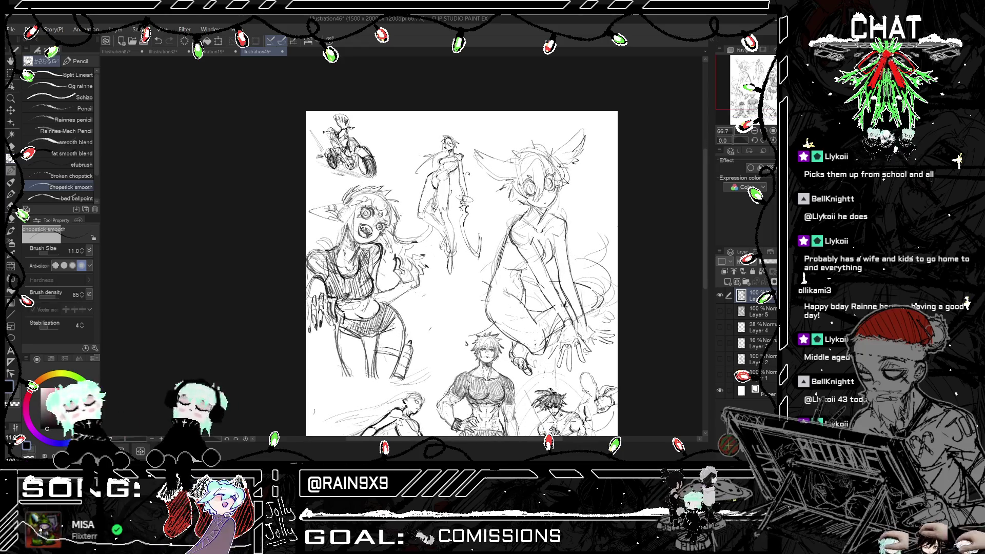
key("ctrl+z")
key("ctrl+h")
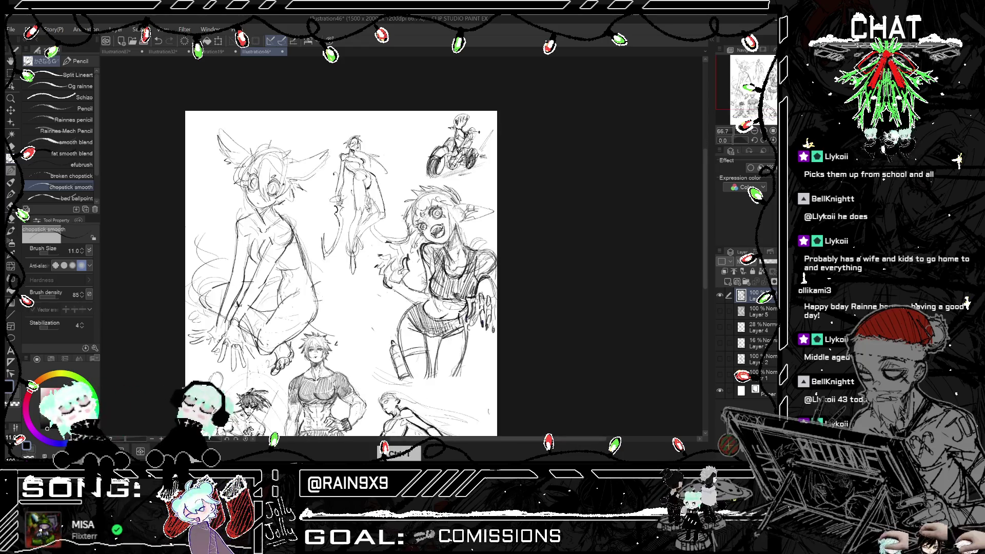
scroll(448, 274, "down", 2)
scroll(372, 264, "down", 2)
scroll(372, 264, "up", 2)
scroll(372, 264, "up", 1)
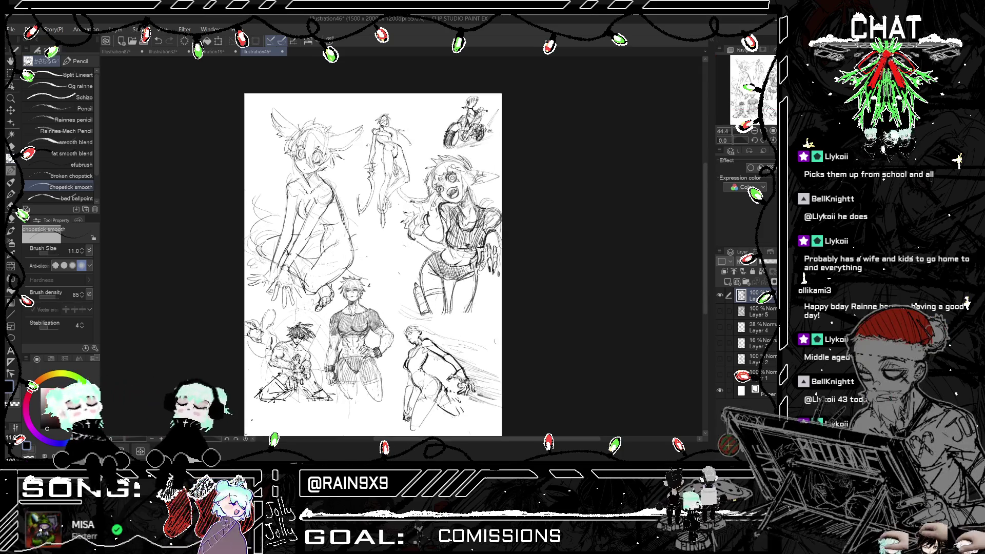
scroll(372, 264, "up", 1)
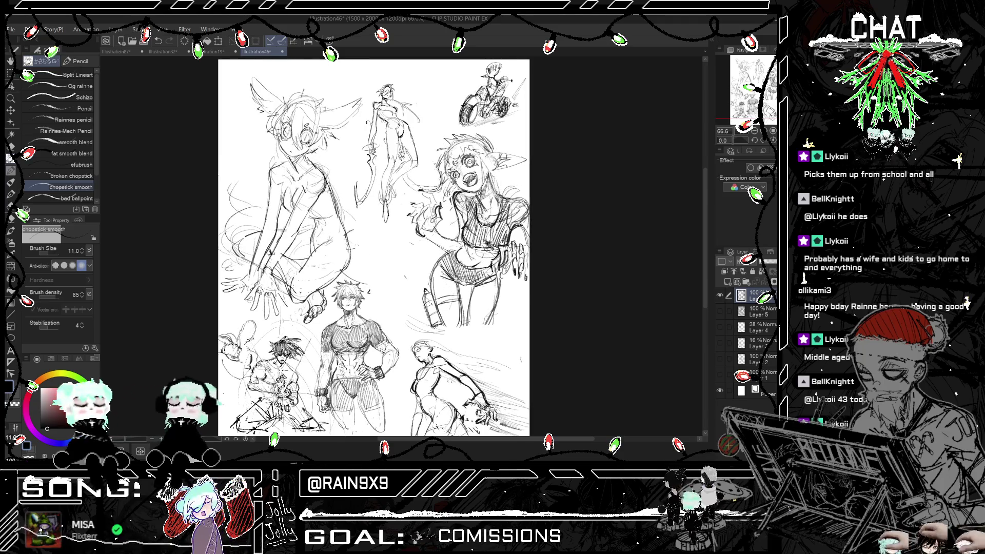
- Raise the pencil brush size from 11 to 13, then zoom in and flip the canvas view horizontally
left_click(81, 248)
left_click(81, 249)
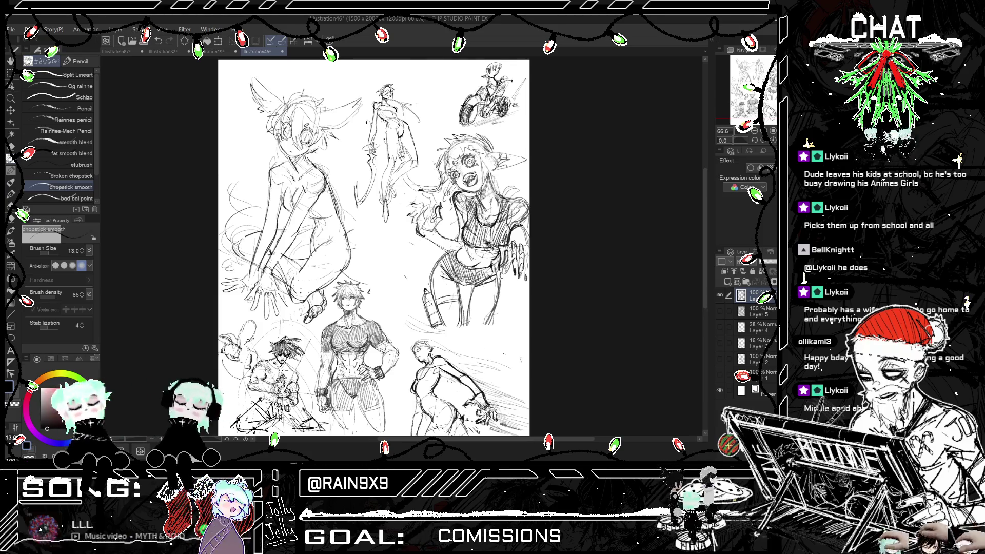
scroll(373, 248, "up", 2)
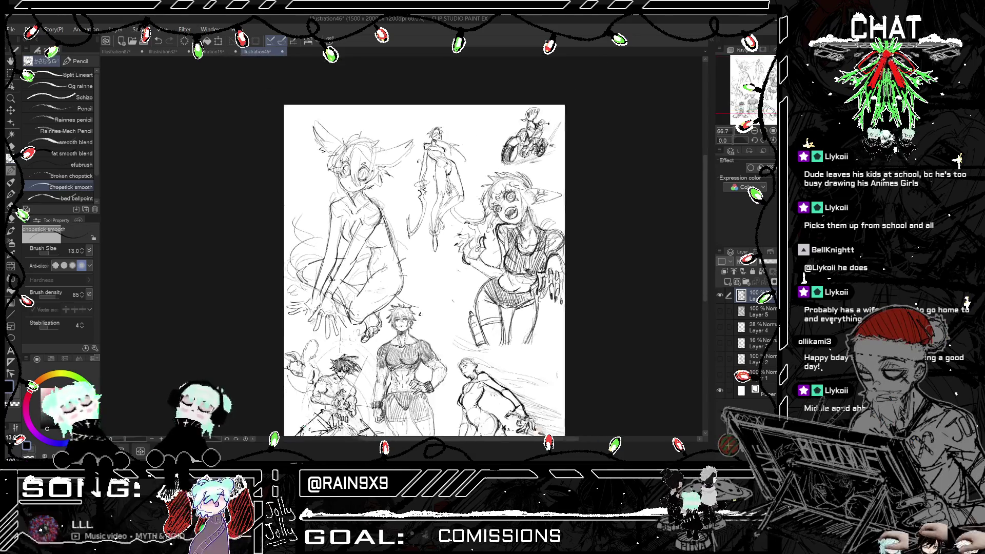
scroll(424, 270, "up", 2)
key("h")
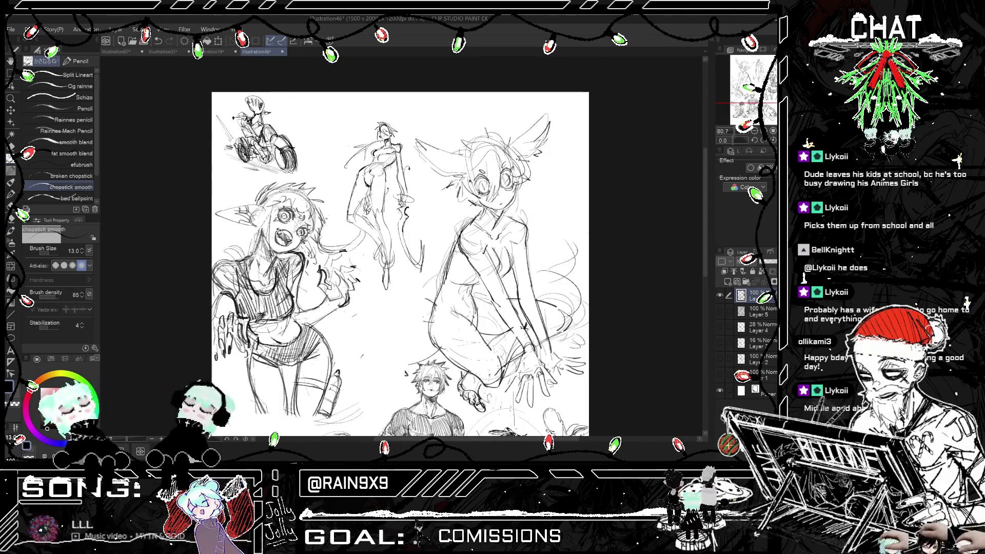
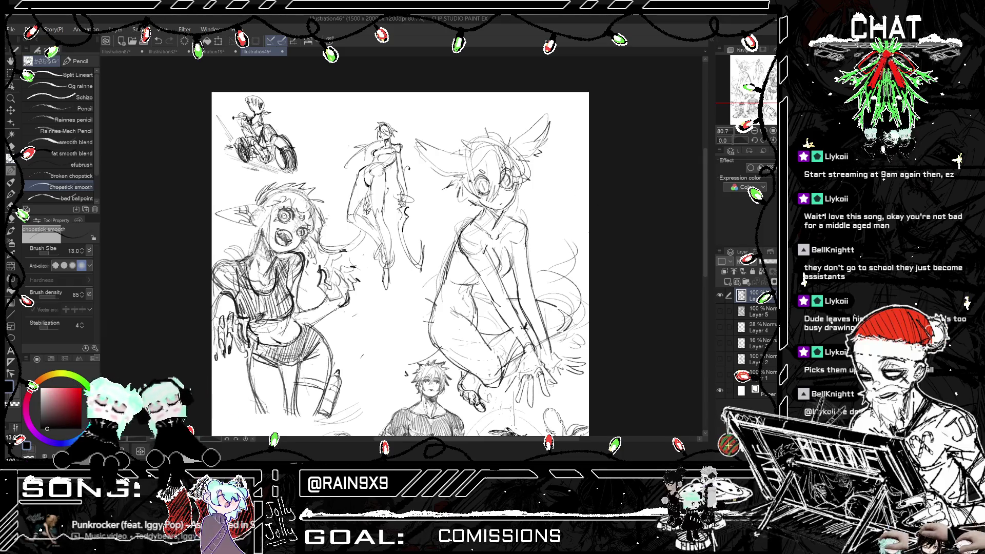
- Add pencil strokes near the winged girl's head, ear and right wing, mirroring the view to check
key("h")
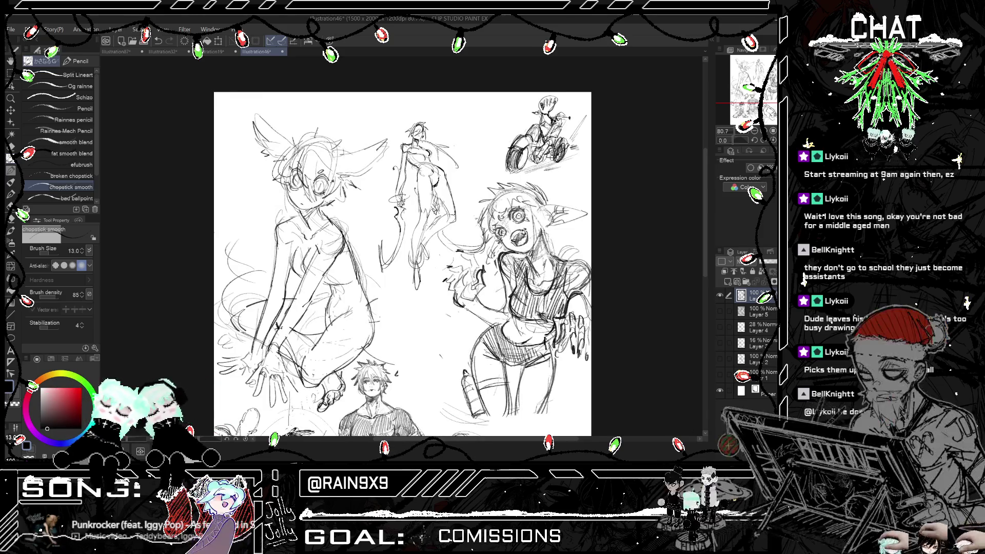
key("h")
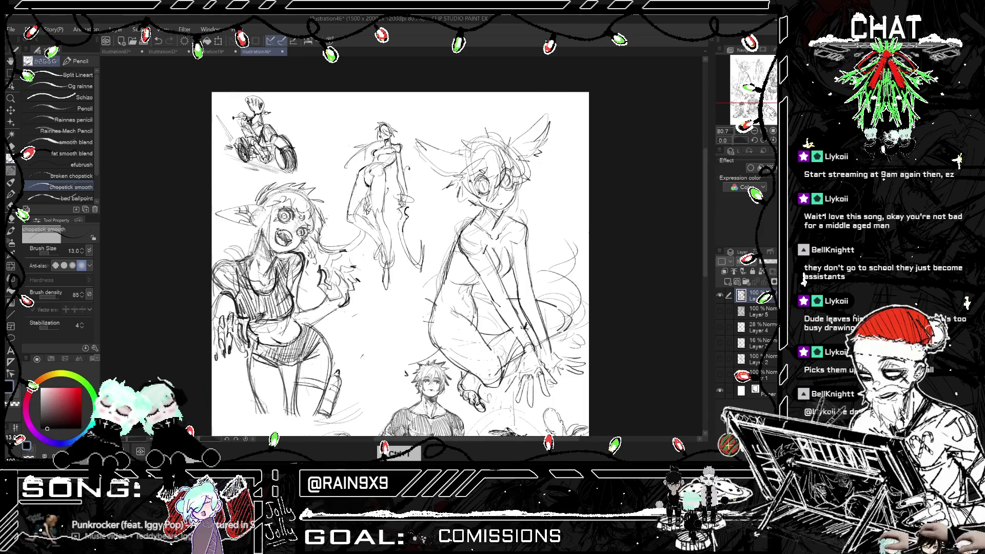
left_click_drag(464, 158, 456, 170)
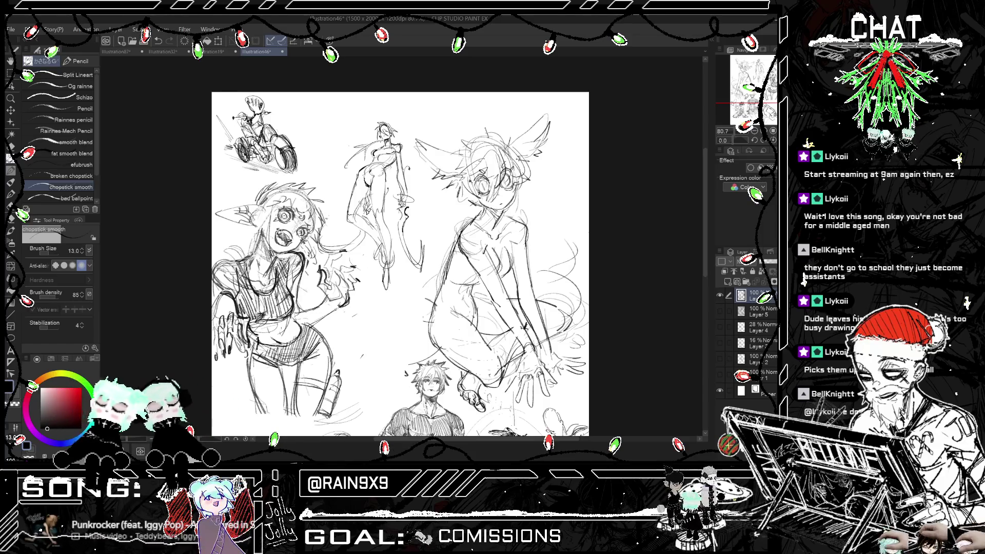
key("h")
key("h")
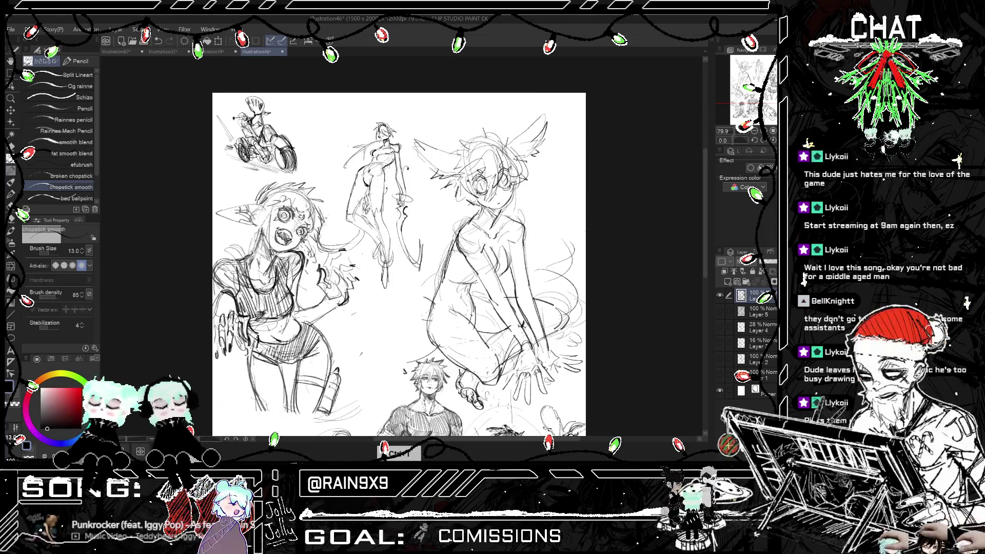
mouse_move(415, 139)
left_mouse_down()
mouse_move(430, 146)
mouse_move(433, 171)
left_mouse_up()
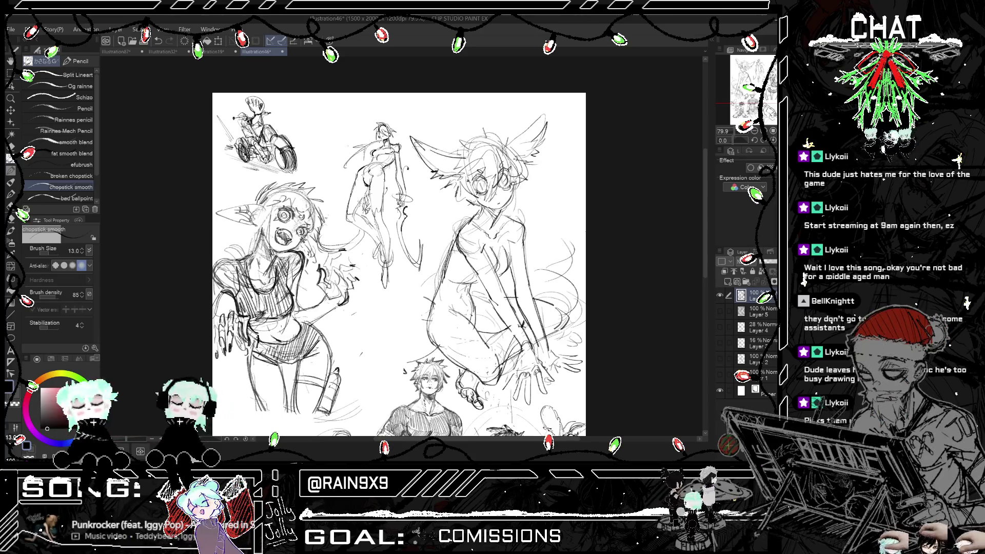
left_click_drag(533, 121, 514, 141)
- Undo the unwanted pencil lines and redraw strokes on the elf girl's hair
scroll(400, 262, "up", 2)
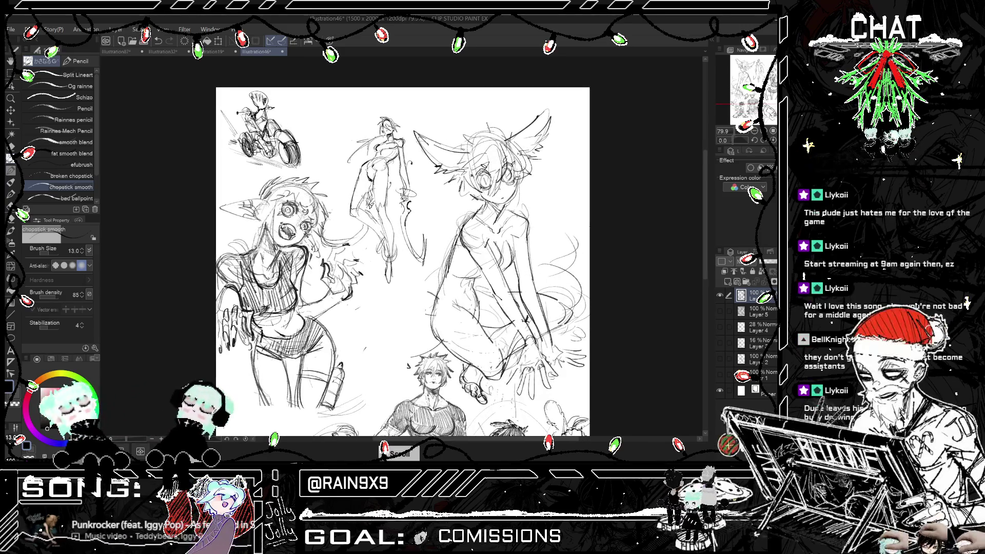
key("h")
scroll(400, 261, "down", 2)
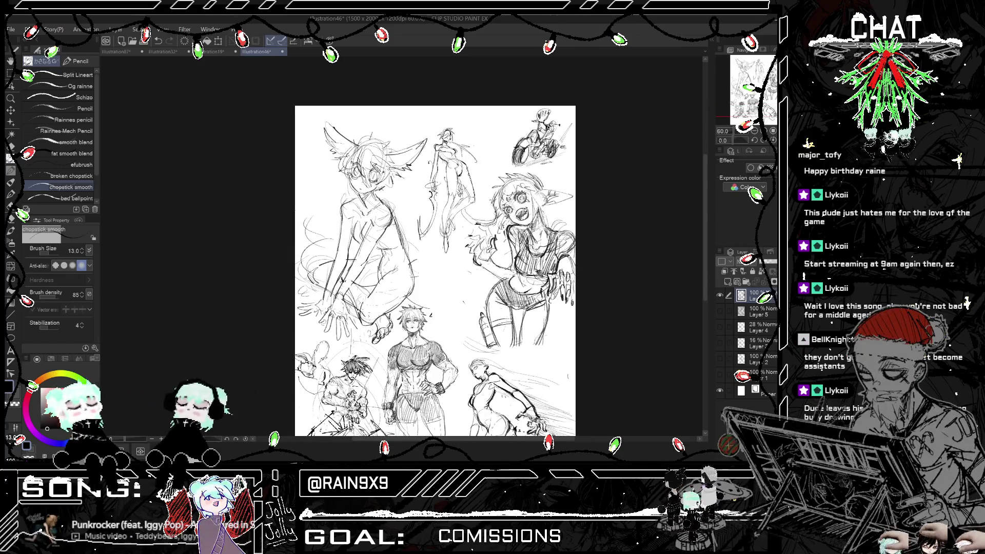
scroll(427, 264, "up", 2)
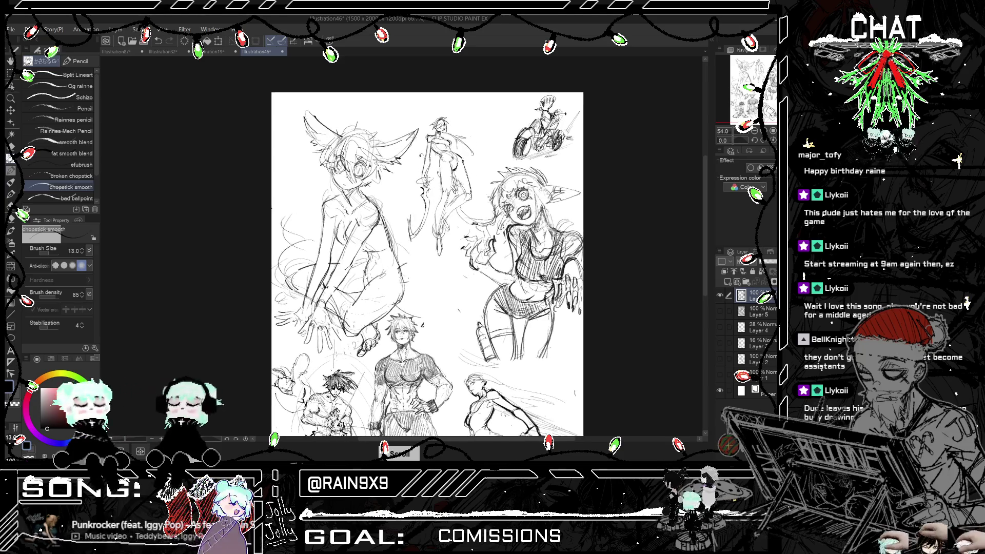
key("ctrl+z")
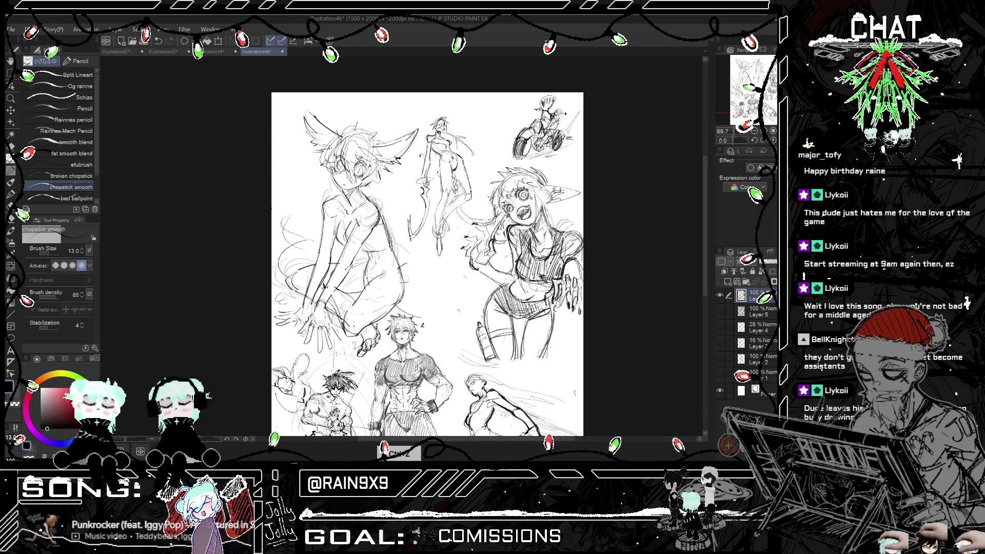
left_click_drag(539, 192, 526, 237)
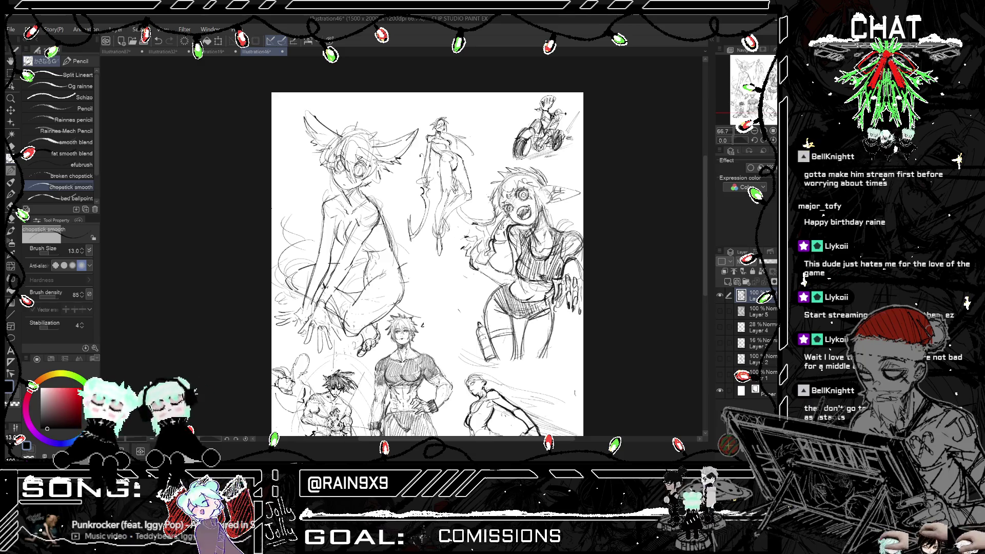
scroll(461, 307, "up", 3)
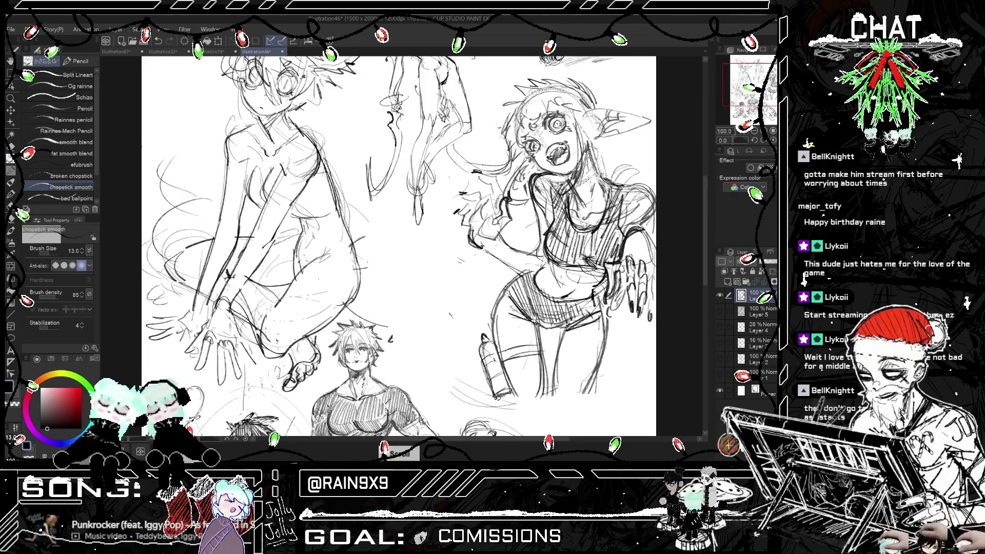
- Zoom in and sketch a small oval head between the two large figures, mirror-checking it
scroll(441, 246, "up", 1)
mouse_move(442, 231)
left_mouse_down()
mouse_move(439, 261)
mouse_move(457, 250)
mouse_move(431, 264)
mouse_move(439, 277)
mouse_move(421, 301)
mouse_move(438, 295)
left_mouse_up()
key("ctrl+z")
key("ctrl+z")
key("ctrl+z")
key("ctrl+z")
mouse_move(433, 247)
left_mouse_down()
mouse_move(419, 277)
mouse_move(470, 277)
left_mouse_up()
mouse_move(404, 266)
left_mouse_down()
mouse_move(442, 284)
mouse_move(421, 282)
left_mouse_up()
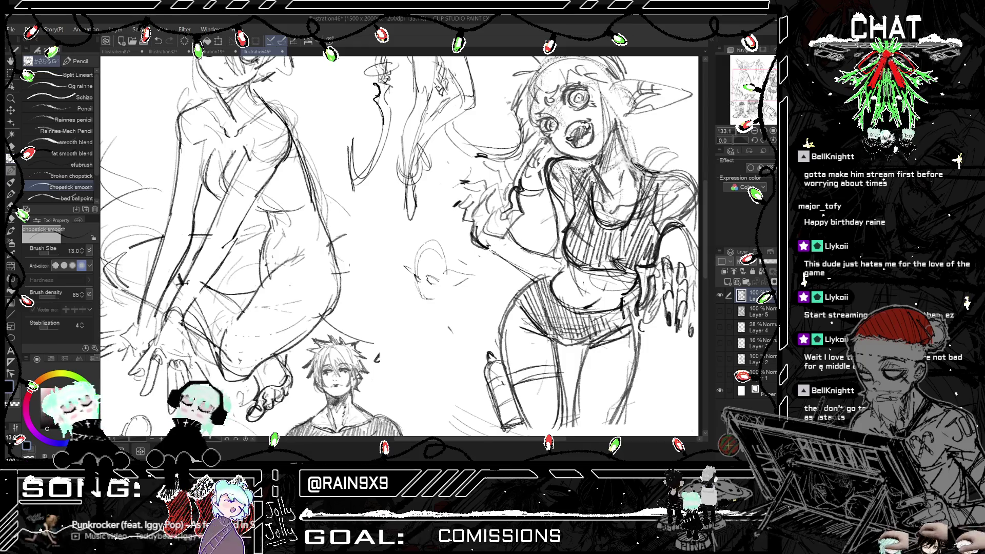
key("h")
key("h")
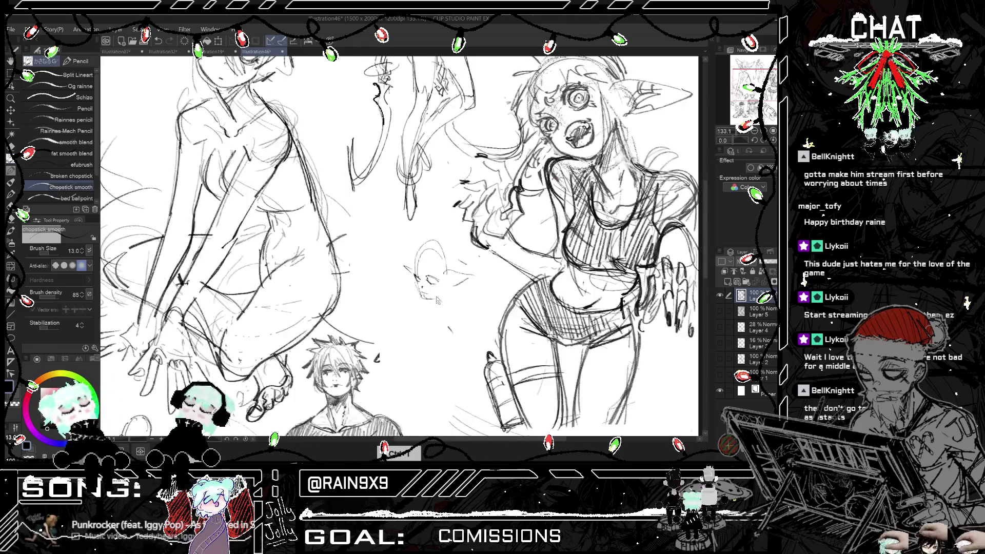
- Rework the strokes inside and below the oval head, undoing misfires and checking the elf ear mirrored
mouse_move(413, 260)
left_mouse_down()
mouse_move(430, 270)
mouse_move(420, 269)
mouse_move(437, 329)
mouse_move(421, 315)
left_mouse_up()
key("ctrl+z")
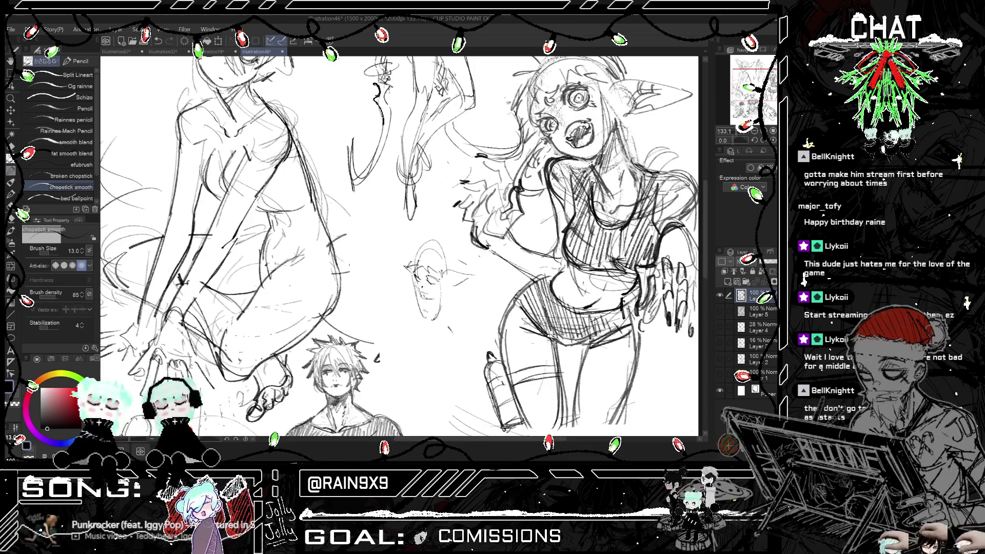
key("ctrl+z")
key("ctrl+z")
mouse_move(413, 278)
left_mouse_down()
mouse_move(425, 327)
mouse_move(439, 322)
mouse_move(434, 330)
left_mouse_up()
mouse_move(425, 296)
left_mouse_down()
mouse_move(441, 300)
mouse_move(435, 308)
mouse_move(450, 274)
mouse_move(477, 277)
left_mouse_up()
key("ctrl+h")
key("ctrl+h")
key("h")
key("h")
- Draw the elf head's face and chin, plus a small mark on its pointed ear
scroll(430, 278, "up", 3)
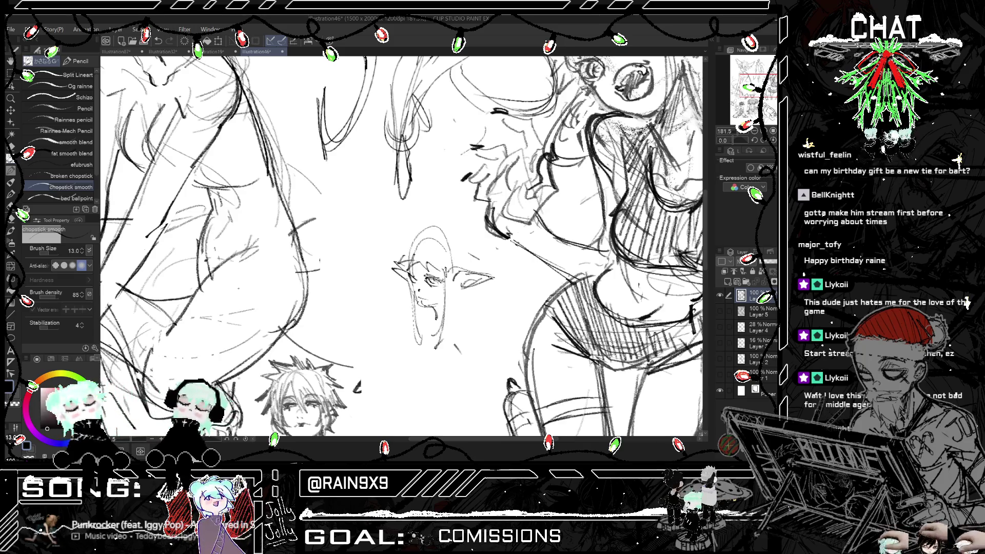
mouse_move(409, 269)
left_mouse_down()
mouse_move(450, 305)
mouse_move(452, 324)
mouse_move(453, 298)
left_mouse_up()
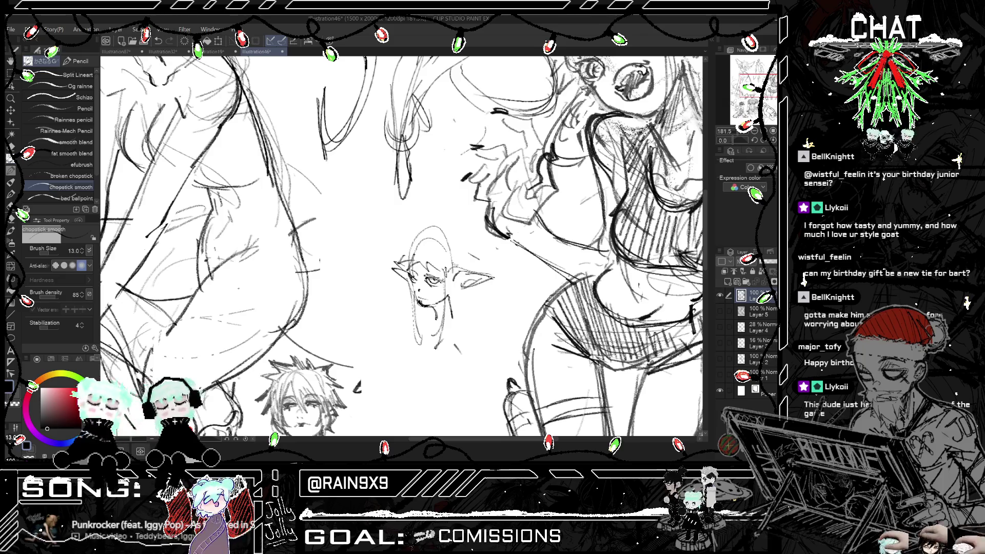
left_click_drag(467, 272, 458, 278)
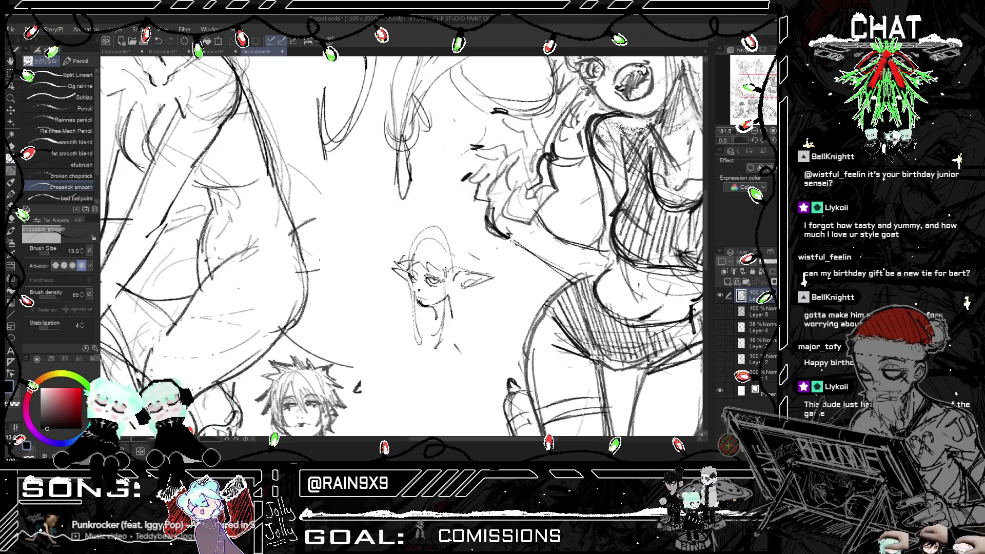
scroll(400, 246, "down", 3)
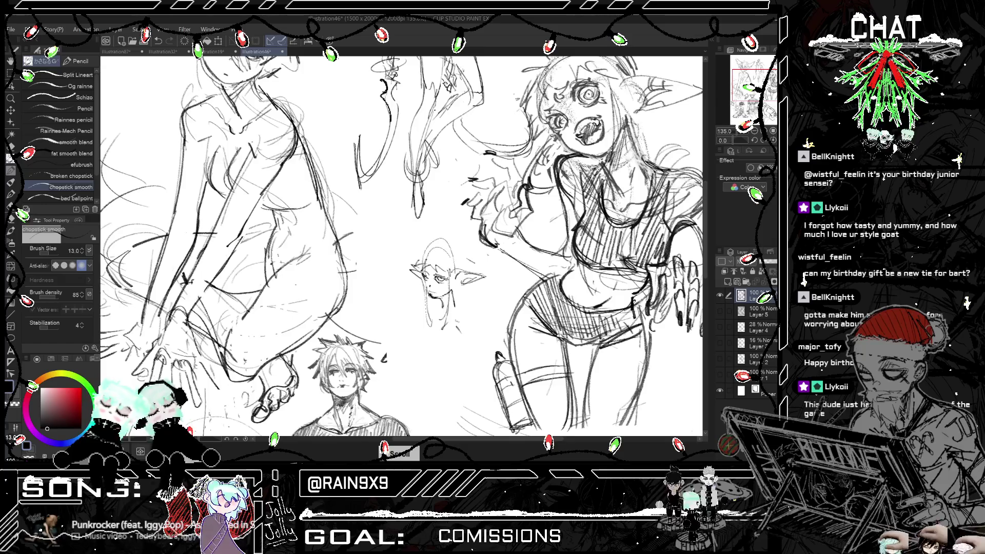
- Draw the neck and shoulder line below the elf's chin, undoing stray strokes
scroll(400, 246, "up", 2)
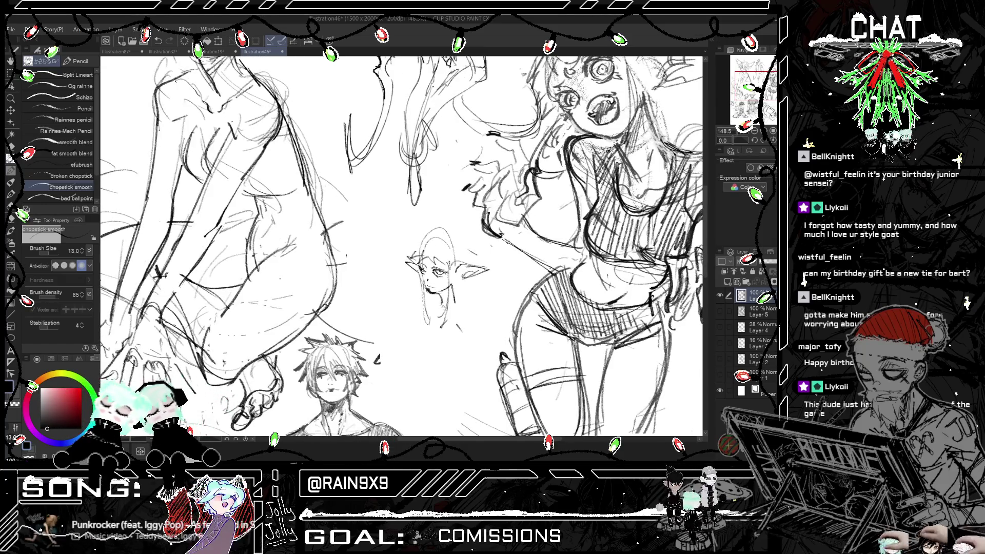
left_click_drag(437, 309, 411, 362)
key("ctrl+z")
key("ctrl+z")
key("ctrl+z")
mouse_move(429, 326)
left_mouse_down()
mouse_move(403, 362)
mouse_move(408, 373)
mouse_move(437, 373)
mouse_move(459, 358)
mouse_move(437, 371)
left_mouse_up()
left_click_drag(476, 329, 453, 361)
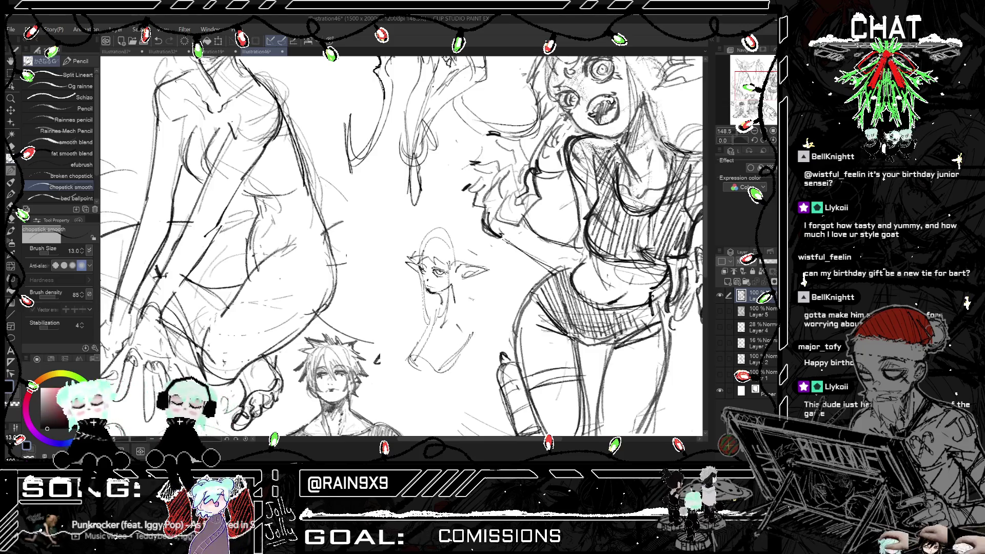
mouse_move(449, 307)
left_mouse_down()
mouse_move(477, 319)
mouse_move(468, 338)
left_mouse_up()
key("ctrl+z")
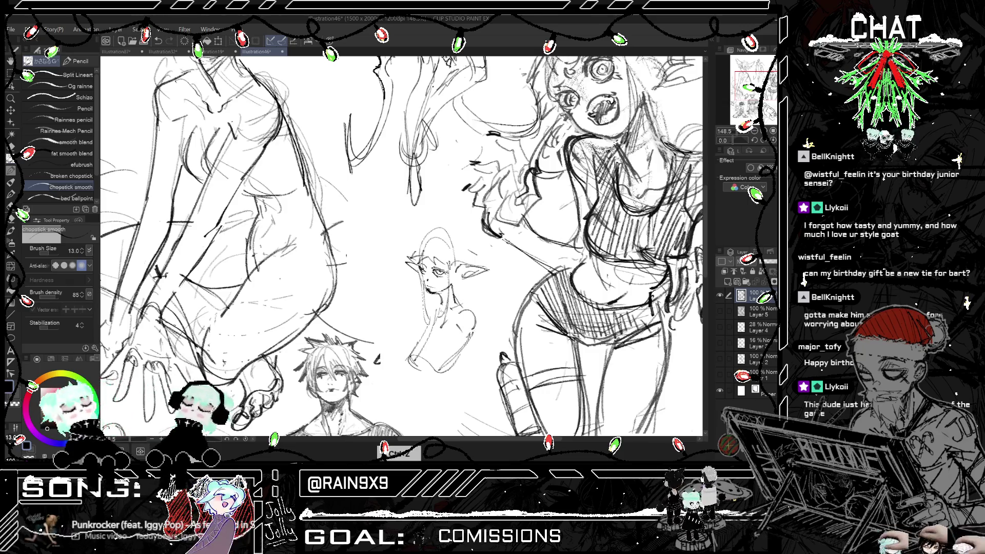
- Mirror the canvas and zoom out to see the whole page
key("ctrl+h")
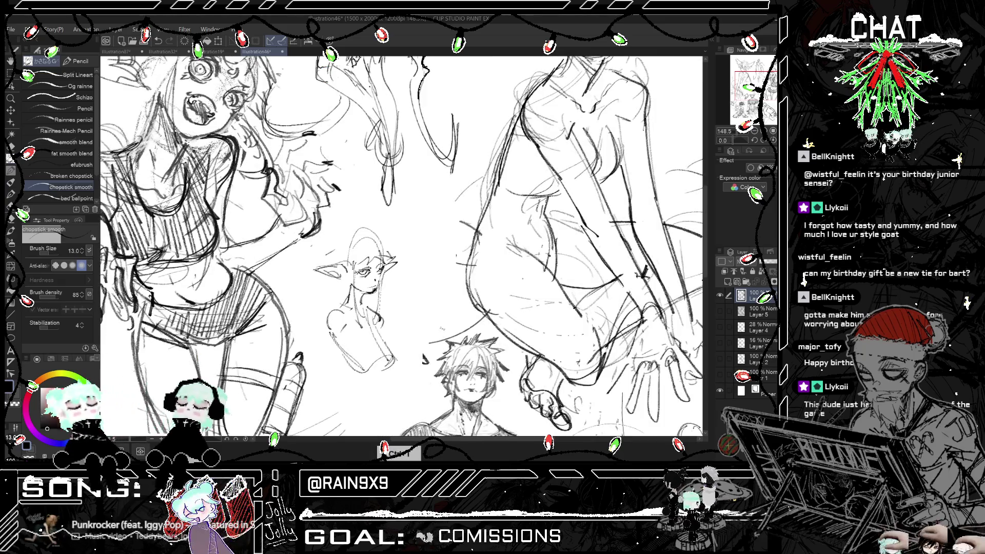
key("ctrl+minus")
key("ctrl+minus")
key("ctrl+minus")
key("ctrl+h")
key("ctrl+plus")
key("ctrl+minus")
key("ctrl+plus")
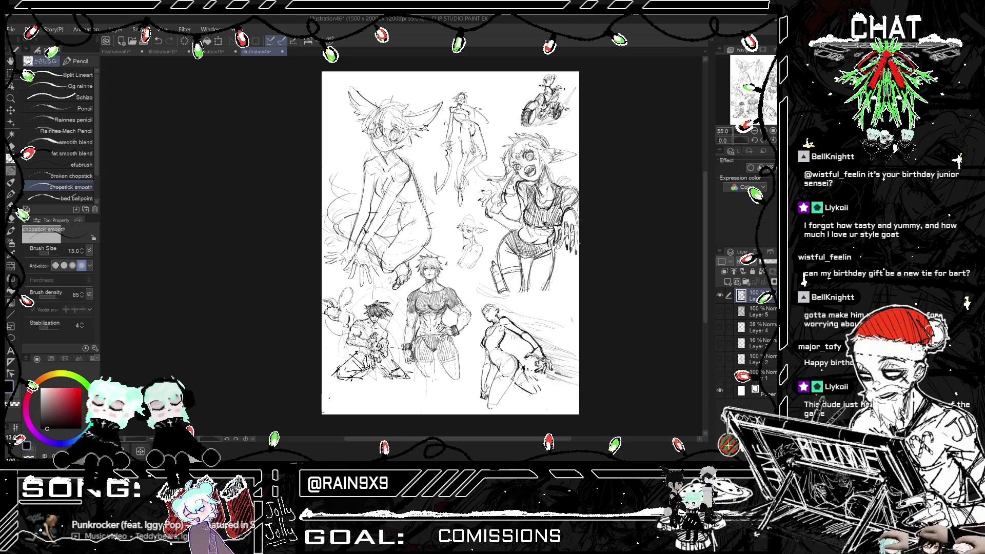
scroll(450, 242, "up", 4)
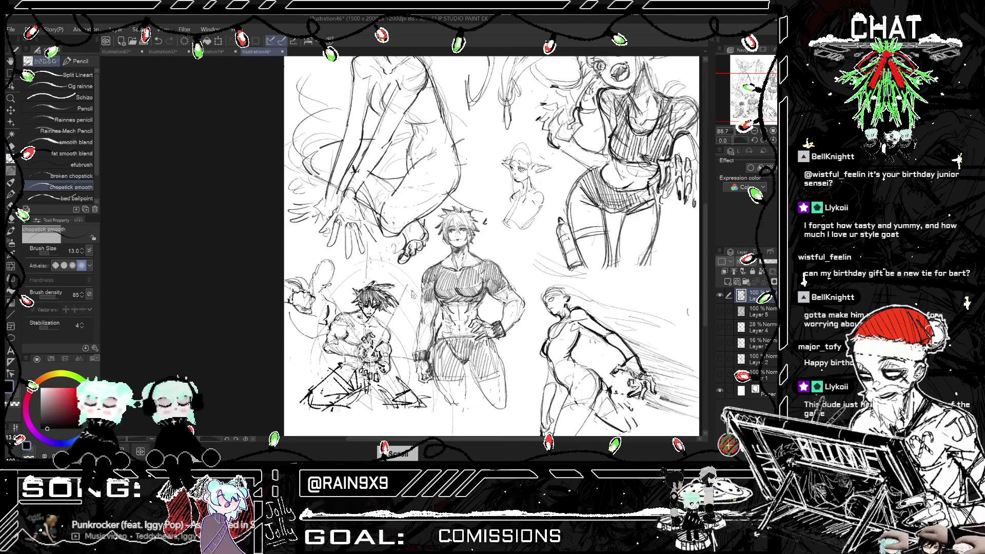
key("h")
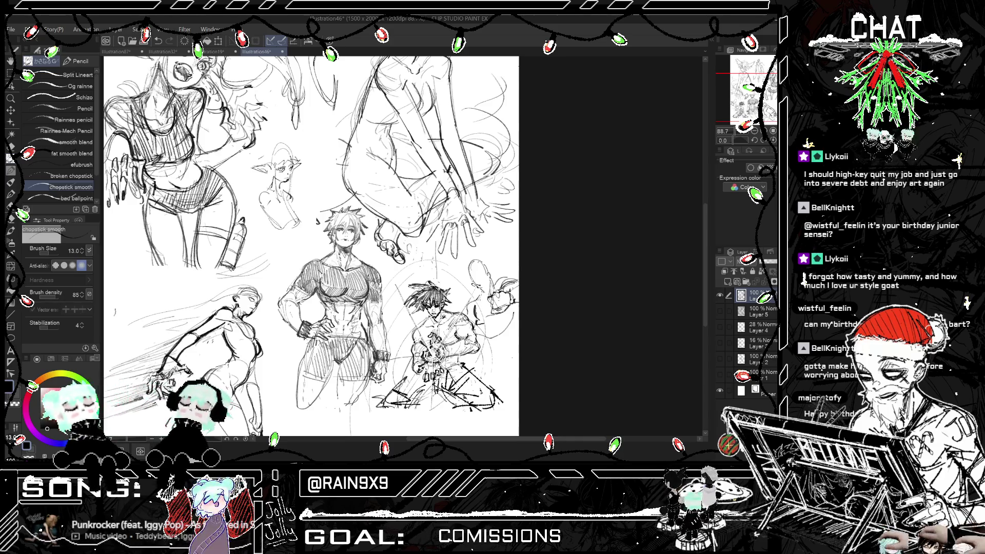
scroll(311, 246, "down", 3)
key("h")
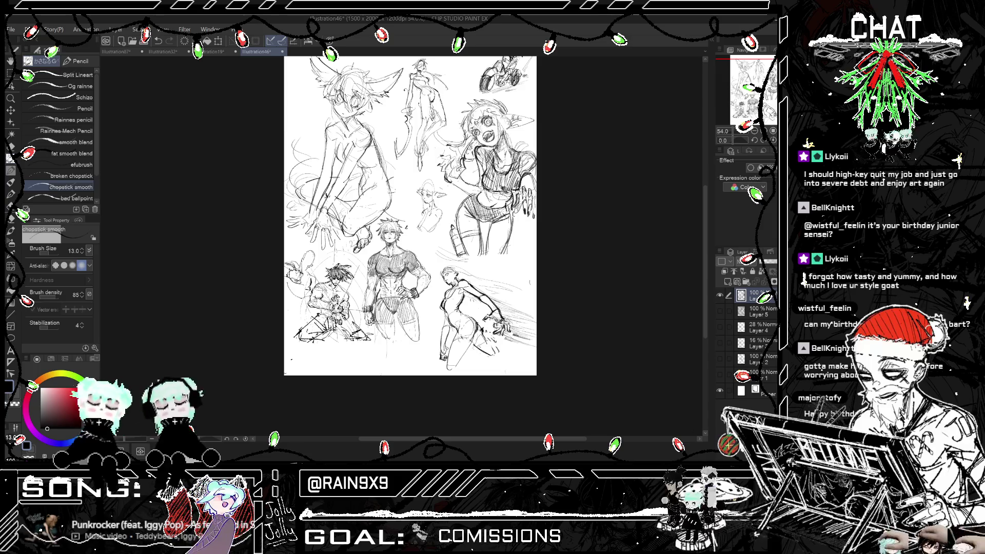
scroll(411, 215, "up", 1)
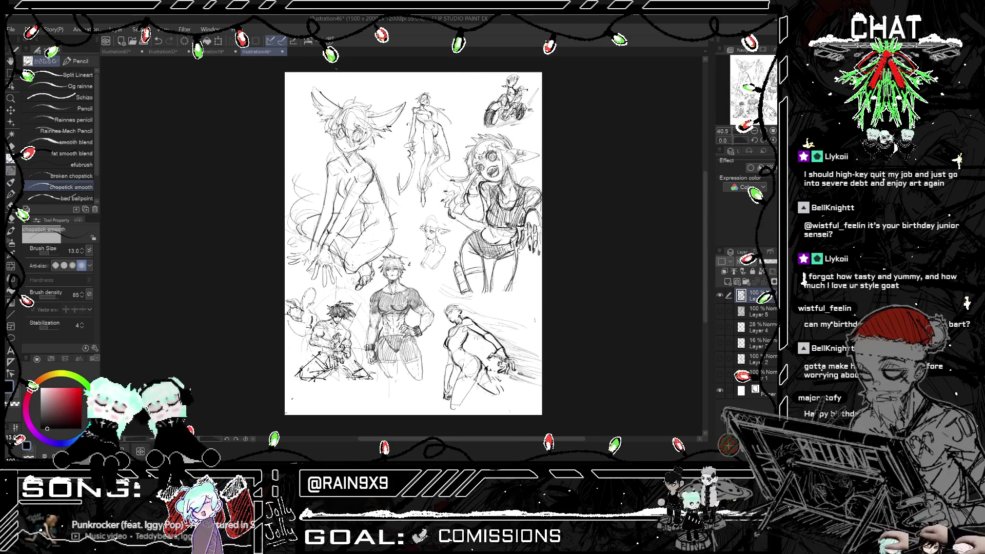
left_click(720, 296)
left_click(720, 311)
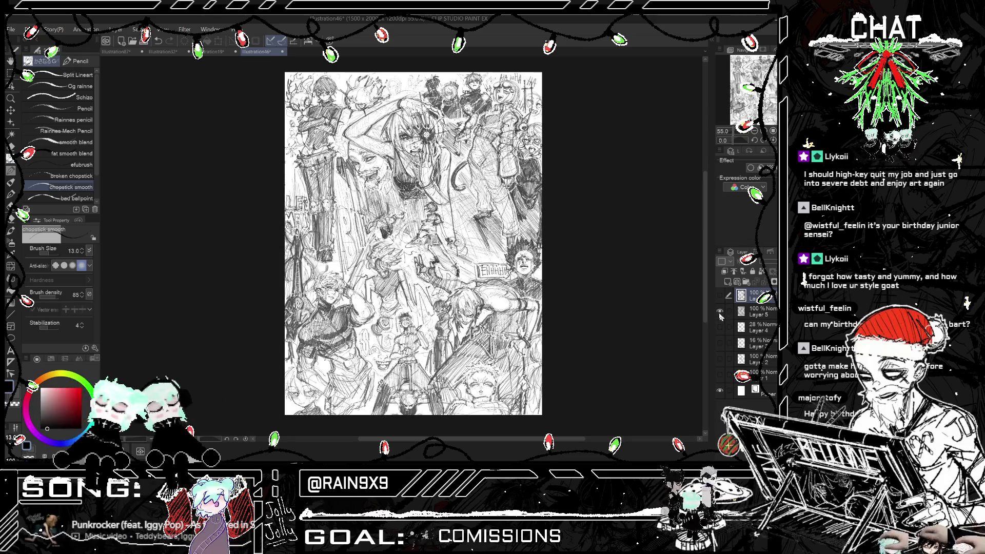
left_click(720, 311)
left_click(720, 295)
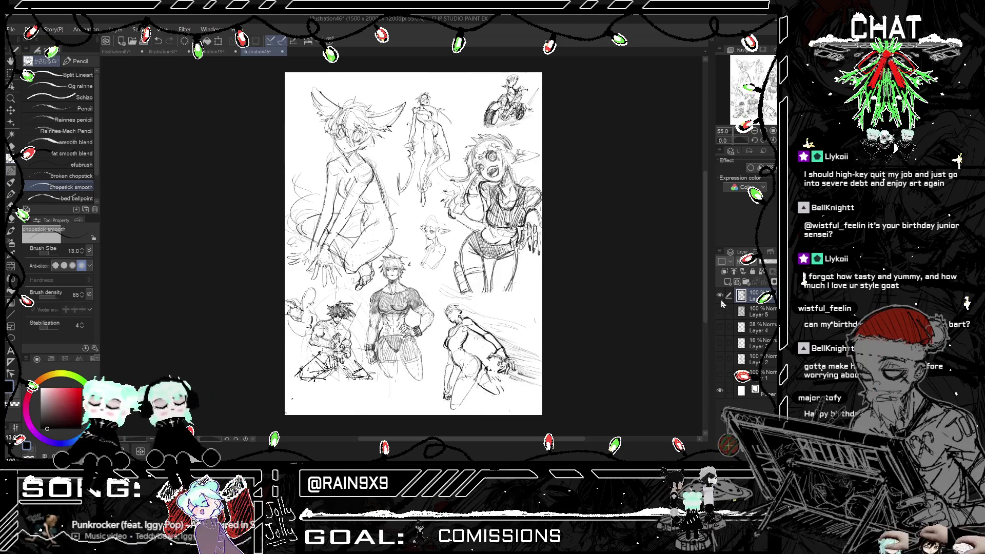
left_click(39, 422)
scroll(418, 216, "up", 5)
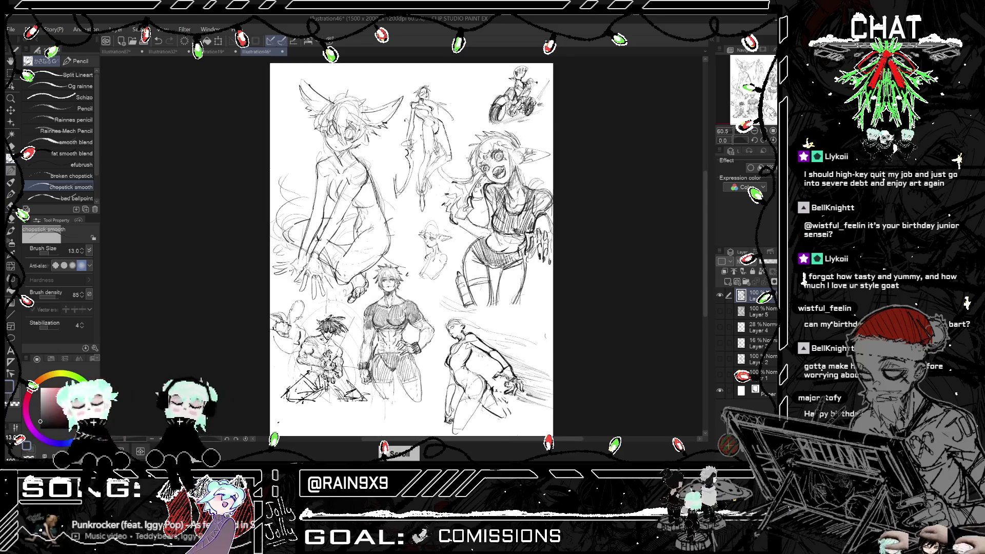
- Undo the stray strokes and erase the small elf-eared bust with the eraser
mouse_move(409, 205)
left_mouse_down()
mouse_move(394, 236)
mouse_move(406, 266)
left_mouse_up()
key("ctrl+z")
key("ctrl+z")
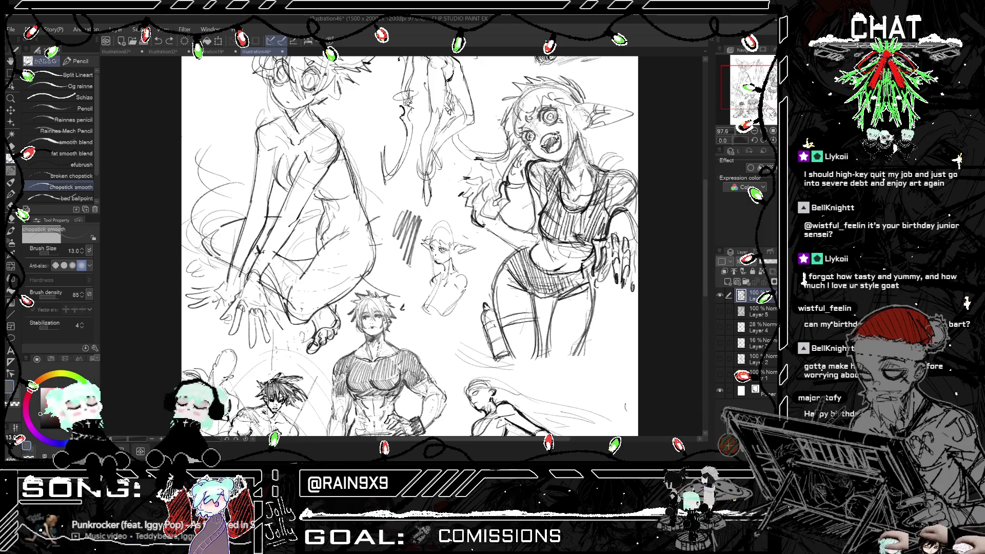
key("ctrl+z")
key("e")
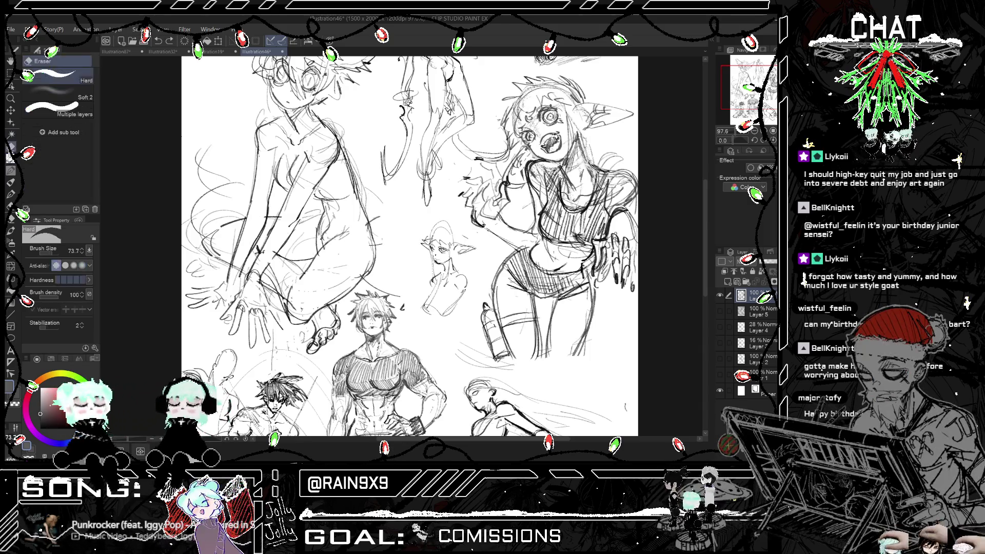
mouse_move(425, 241)
left_mouse_down()
mouse_move(441, 303)
mouse_move(462, 246)
mouse_move(461, 271)
left_mouse_up()
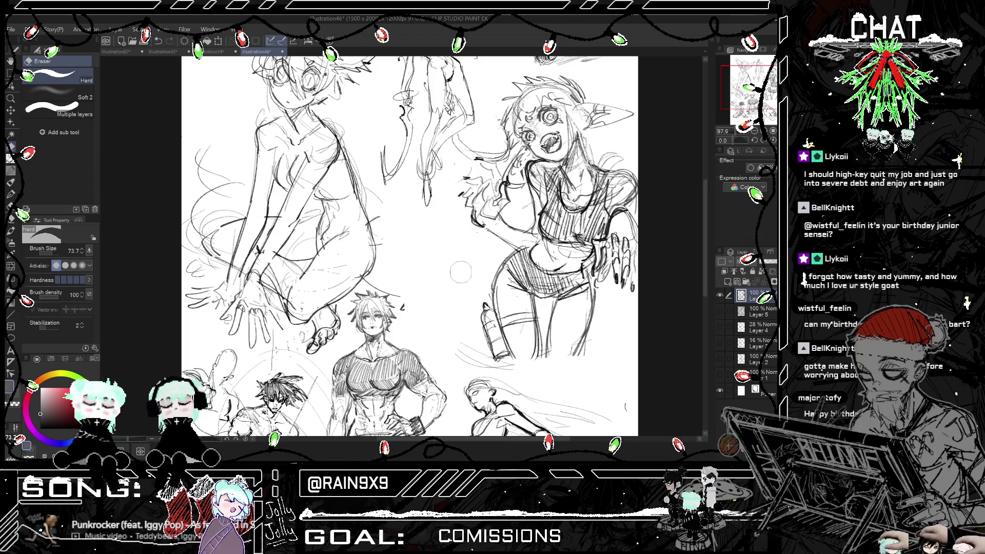
- Back on the Pencil, attempt a new oval head where the bust was
key("p")
mouse_move(441, 231)
left_mouse_down()
mouse_move(436, 254)
mouse_move(445, 232)
left_mouse_up()
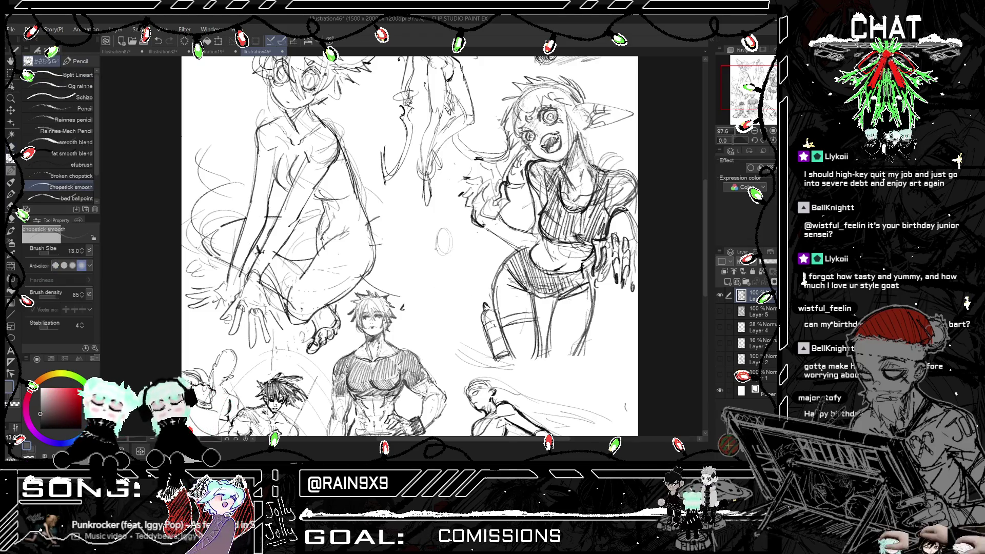
key("ctrl+z")
key("ctrl+z")
key("ctrl+z")
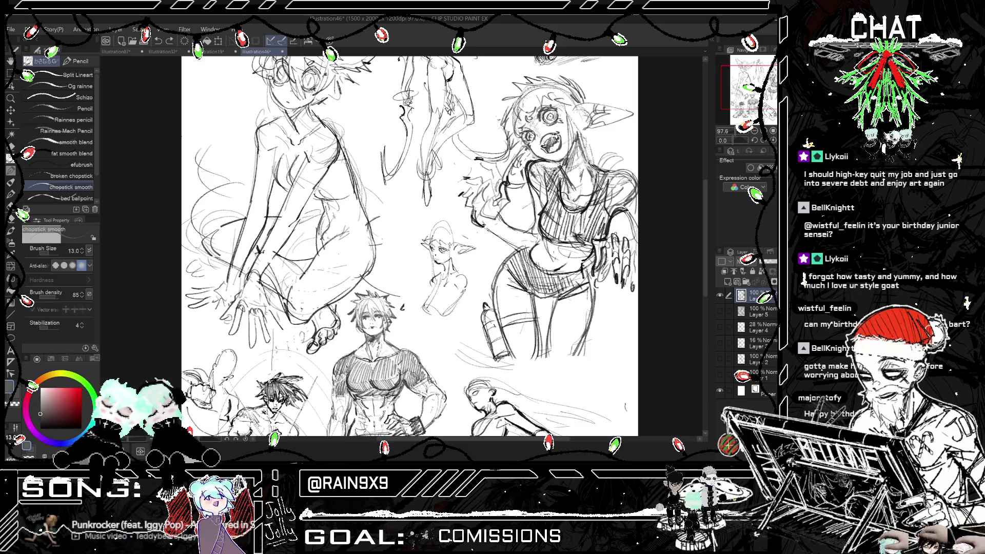
left_click(170, 41)
left_click(169, 41)
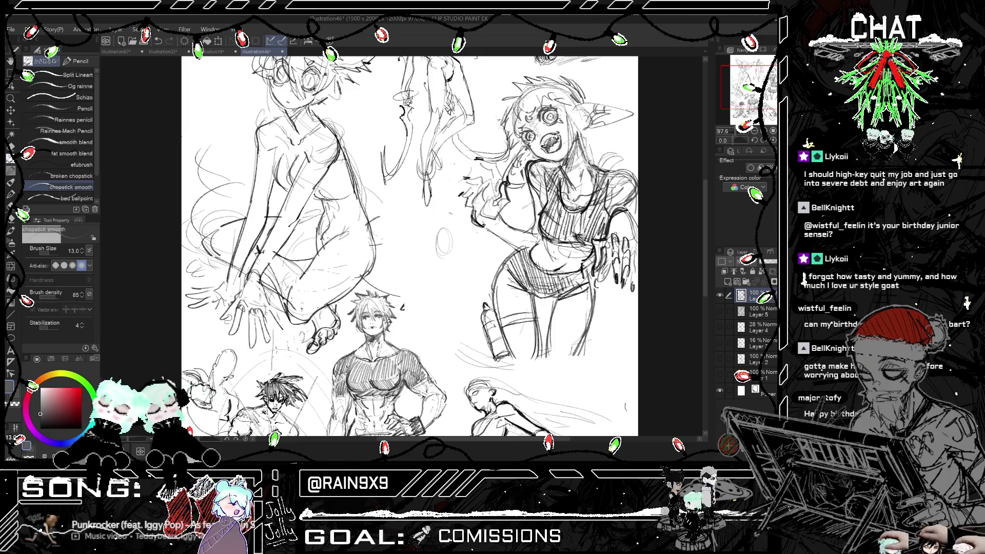
key("ctrl+z")
mouse_move(438, 226)
left_mouse_down()
mouse_move(456, 242)
mouse_move(458, 228)
mouse_move(436, 267)
left_mouse_up()
key("ctrl+z")
- Zoom in and try facial marks inside the oval face, undoing them
scroll(410, 246, "up", 1)
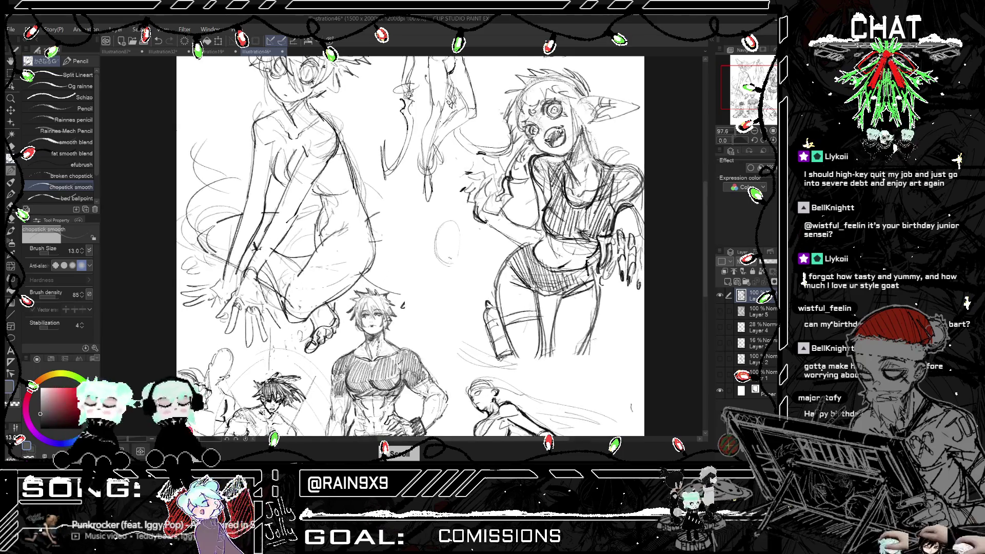
scroll(441, 233, "up", 4)
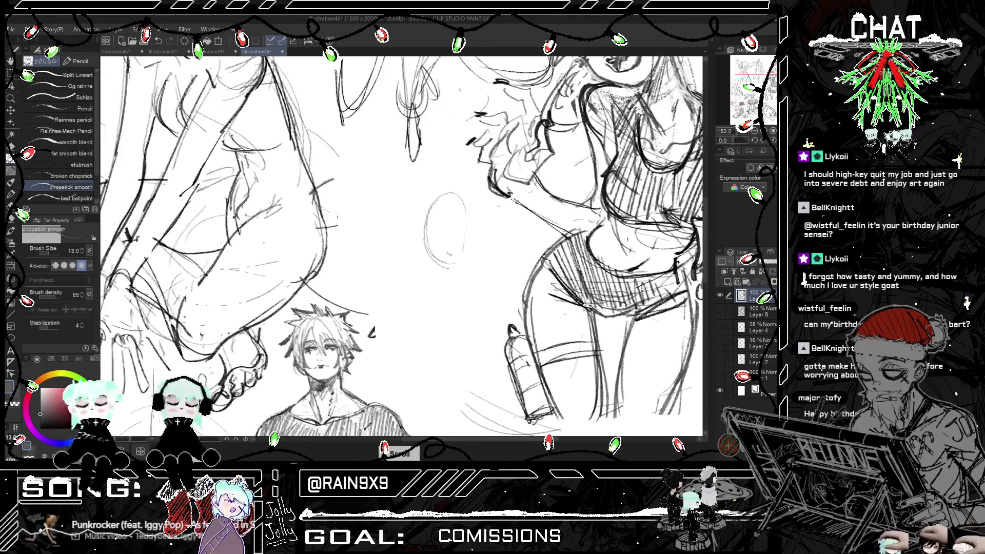
mouse_move(438, 232)
left_mouse_down()
mouse_move(426, 241)
mouse_move(434, 247)
left_mouse_up()
key("ctrl+z")
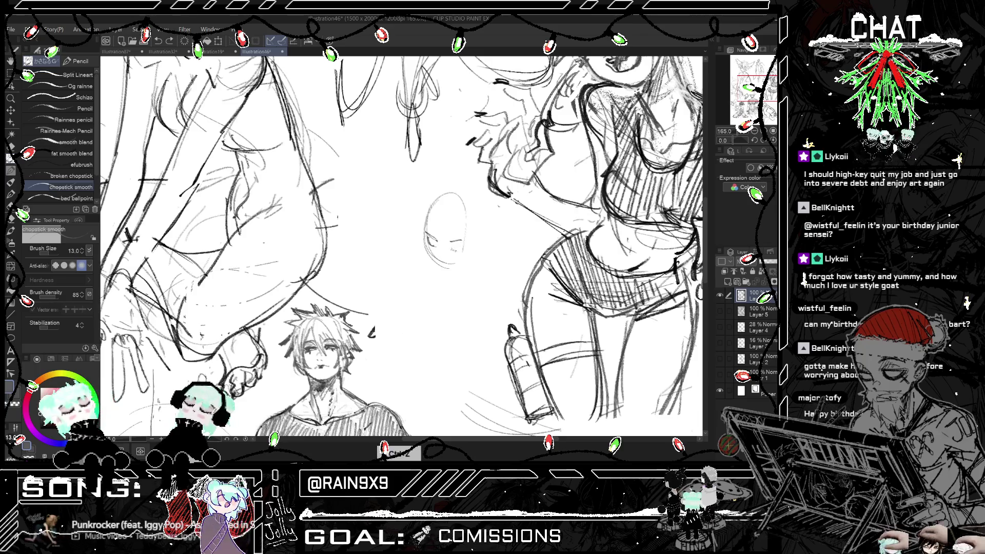
left_click_drag(439, 252, 444, 255)
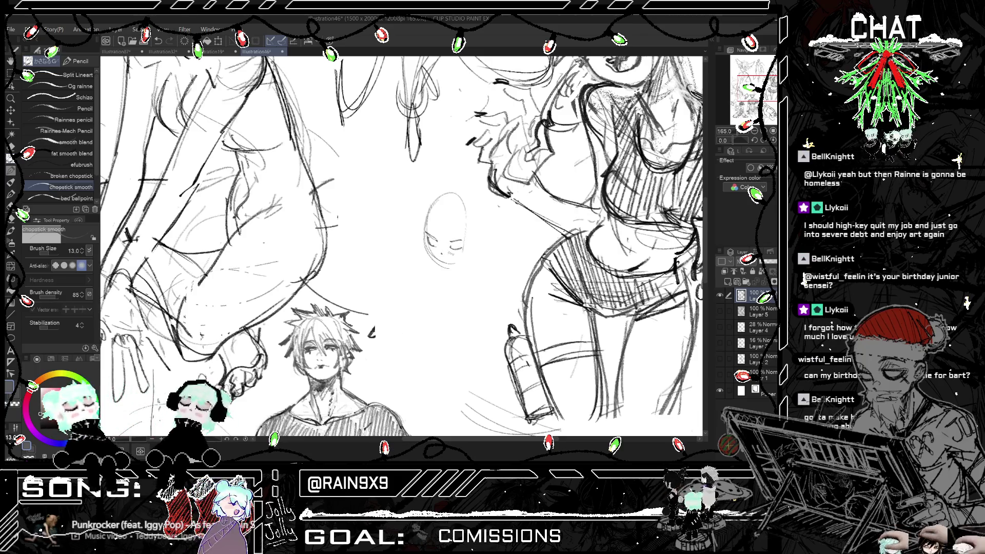
key("ctrl+z")
key("ctrl+z")
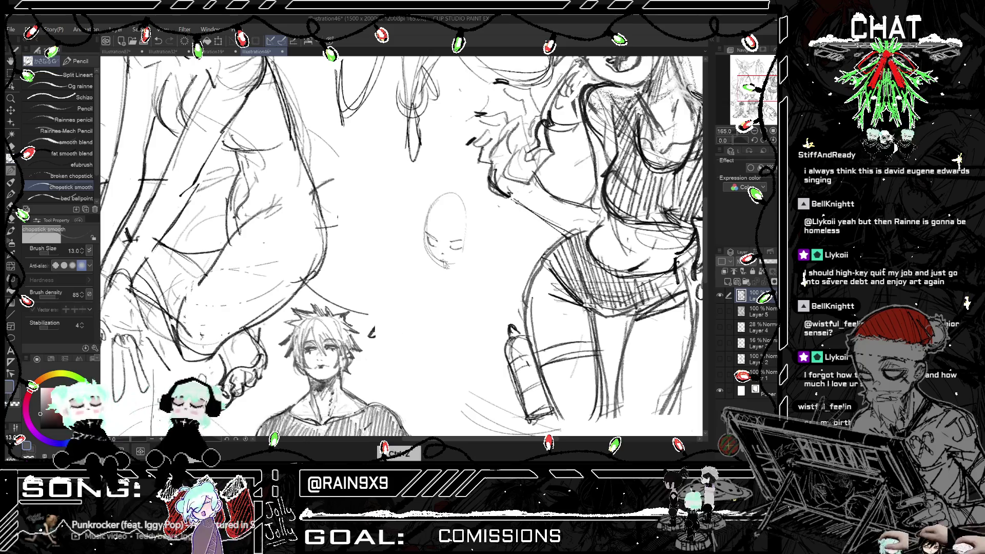
key("ctrl+z")
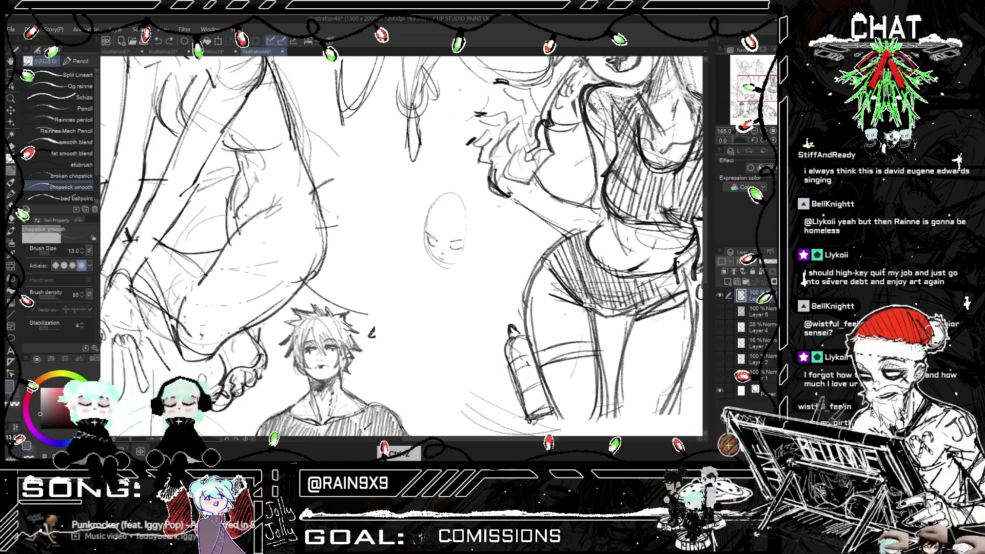
key("ctrl+z")
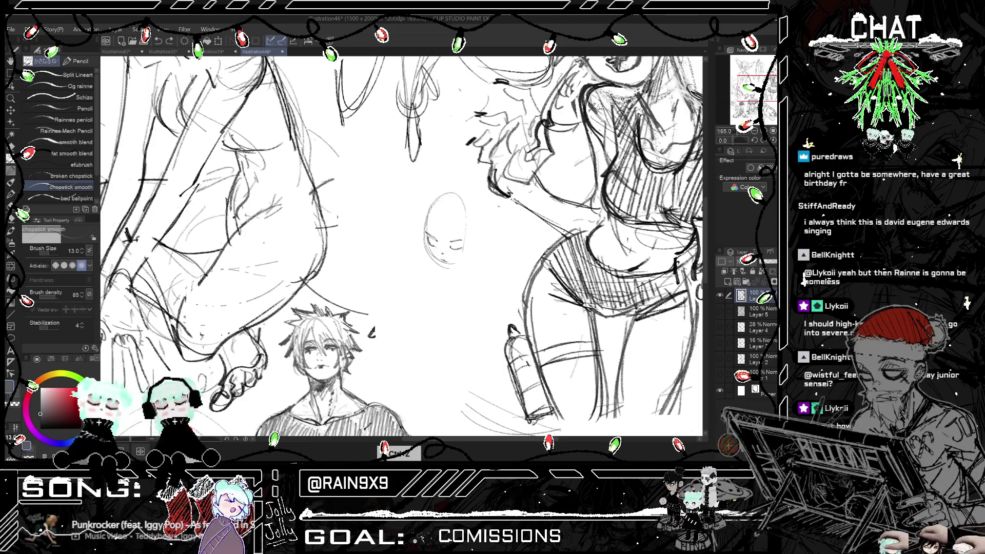
scroll(443, 231, "up", 2)
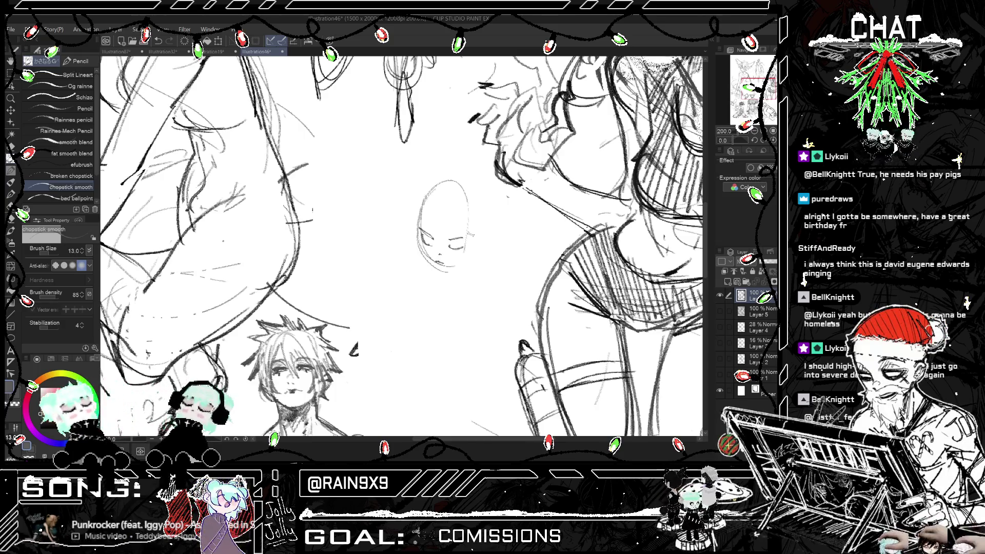
- Draw the right eye and sketch fringe hair strands across the small head's forehead
mouse_move(450, 245)
left_mouse_down()
mouse_move(464, 239)
mouse_move(431, 234)
mouse_move(465, 240)
mouse_move(450, 231)
mouse_move(461, 227)
left_mouse_up()
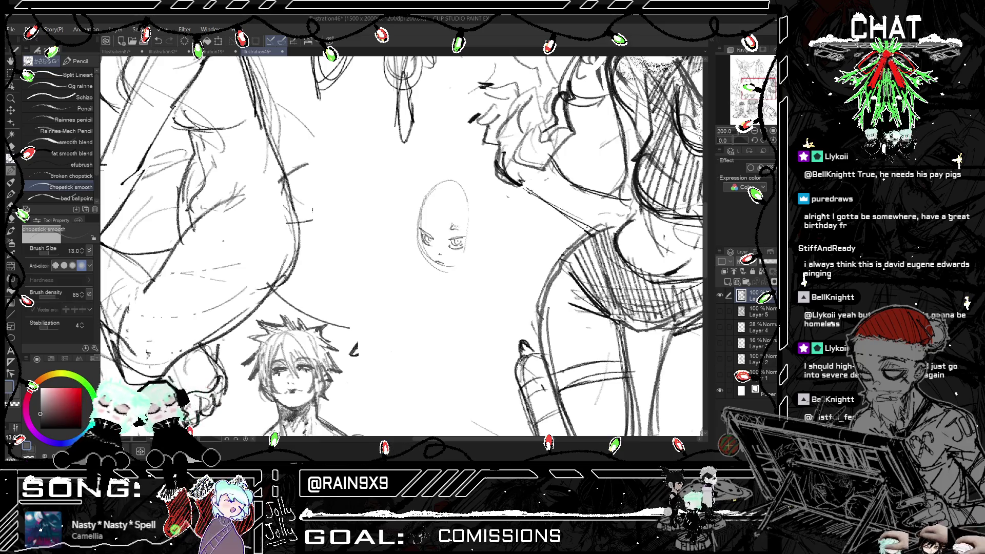
key("ctrl+t")
key("ctrl+t")
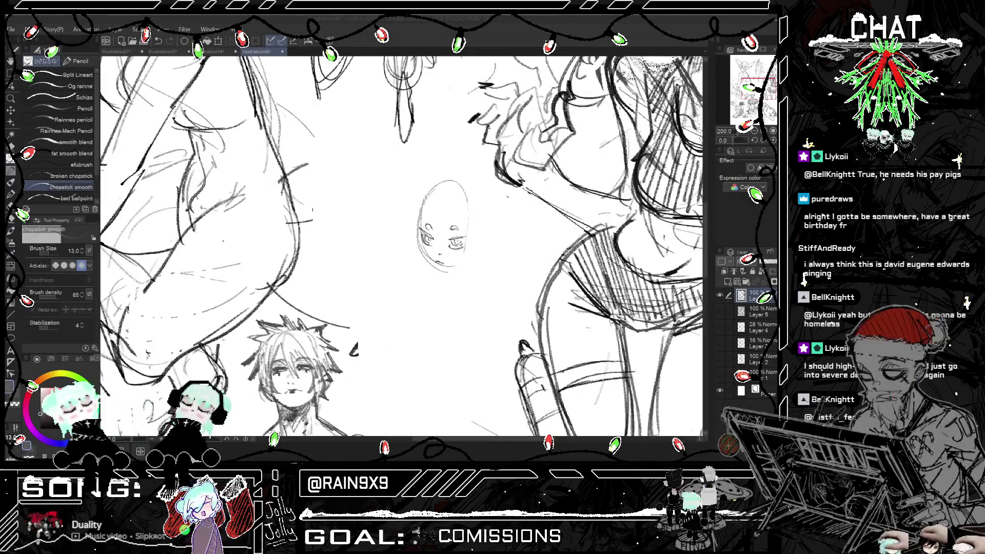
mouse_move(447, 199)
left_mouse_down()
mouse_move(444, 214)
mouse_move(433, 210)
mouse_move(447, 239)
mouse_move(410, 226)
left_mouse_up()
left_click_drag(522, 206, 440, 206)
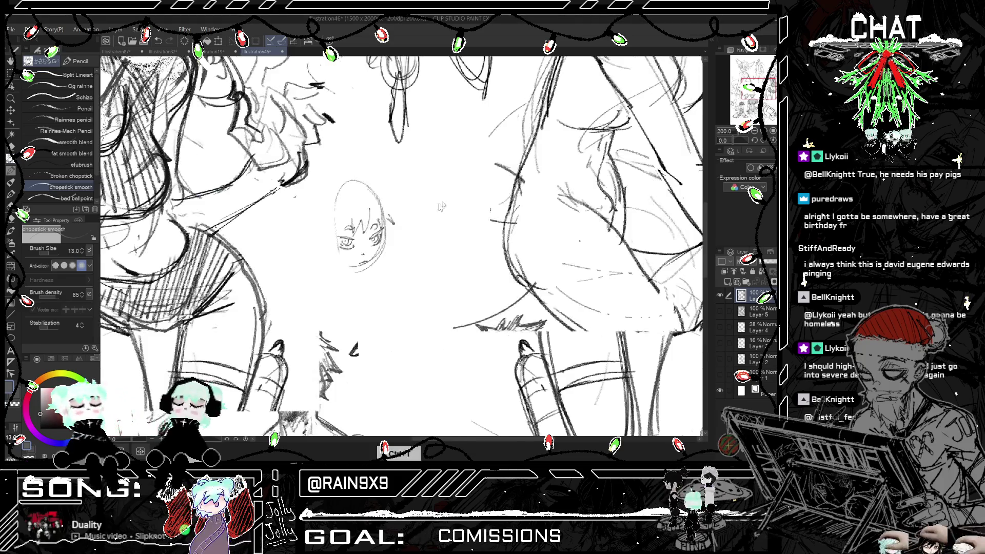
- Sketch the right cheek and jaw line, then retry the top and right head outline
scroll(440, 206, "down", 1)
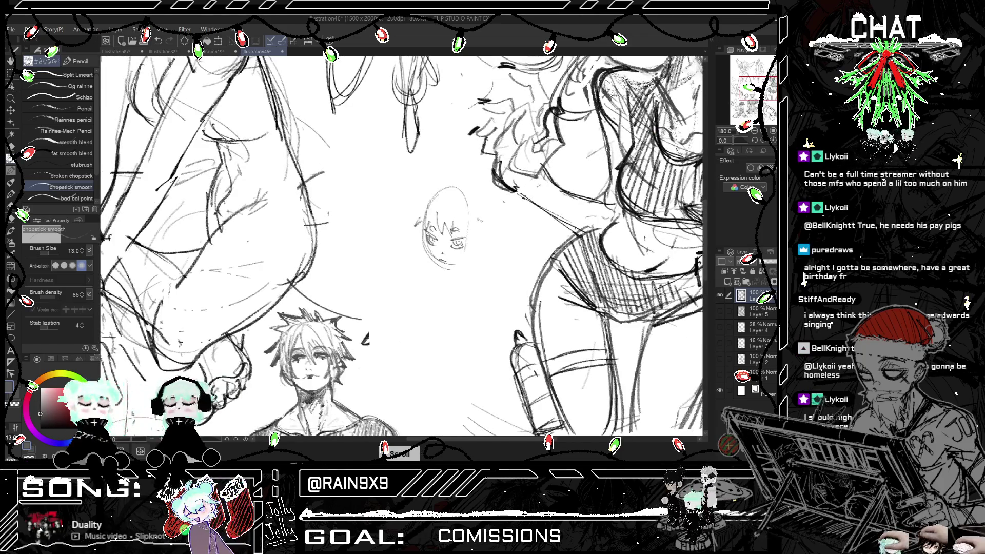
mouse_move(472, 236)
left_mouse_down()
mouse_move(455, 266)
mouse_move(467, 244)
left_mouse_up()
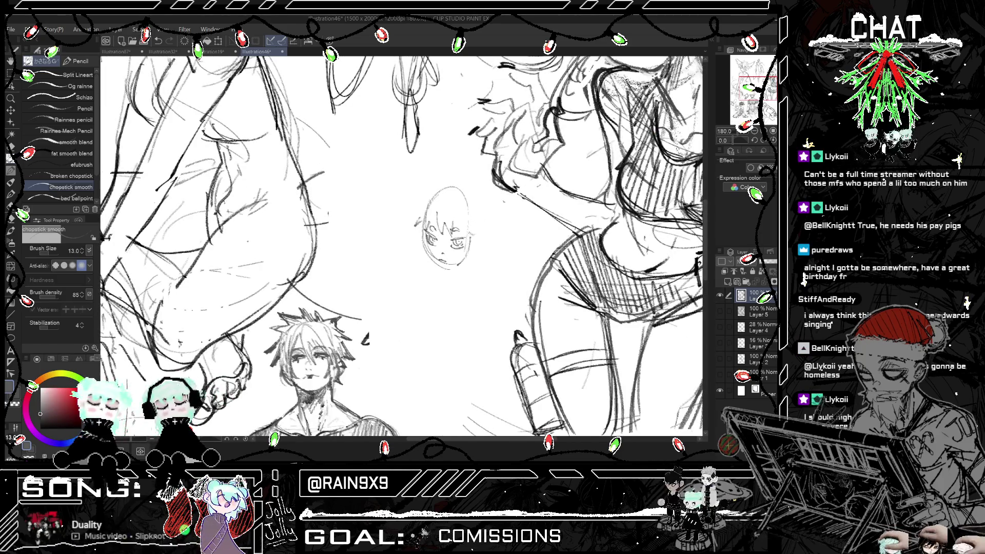
mouse_move(424, 216)
left_mouse_down()
mouse_move(466, 195)
mouse_move(477, 229)
left_mouse_up()
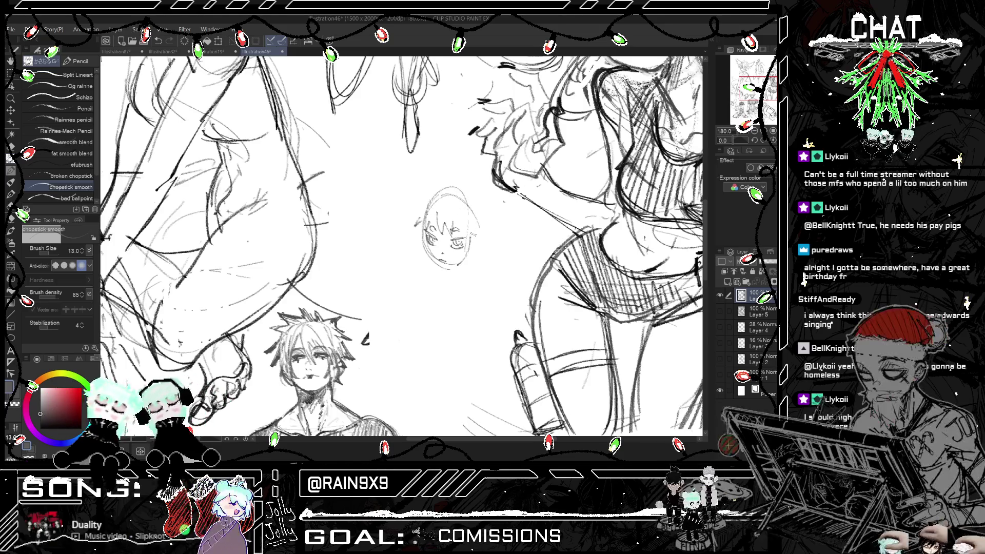
key("ctrl+z")
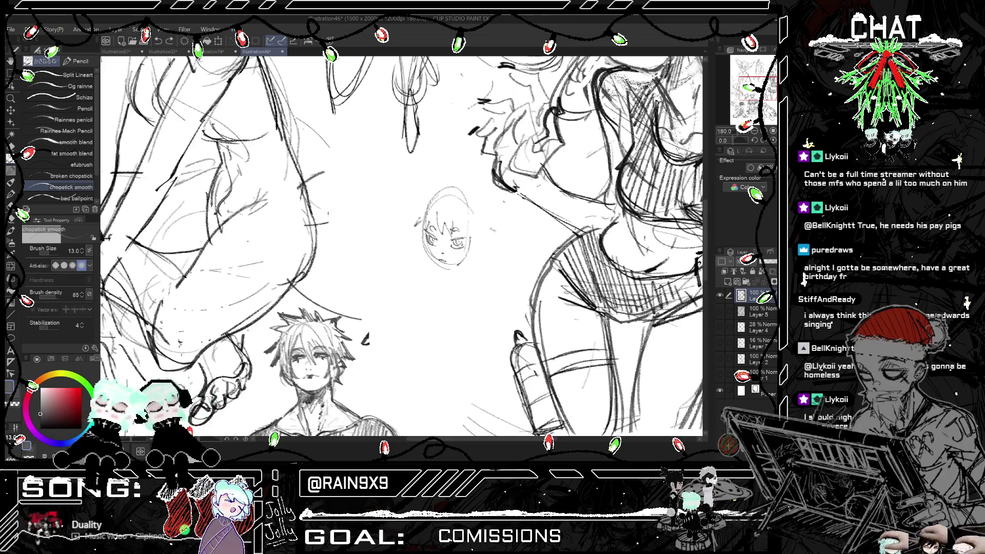
- Draw pointed elf ears on both sides of the head, mirror-checking and redoing strokes
mouse_move(470, 235)
left_mouse_down()
mouse_move(502, 245)
mouse_move(473, 252)
mouse_move(404, 239)
left_mouse_up()
mouse_move(404, 240)
left_mouse_down()
mouse_move(419, 247)
mouse_move(405, 240)
left_mouse_up()
key("ctrl+h")
key("ctrl+z")
key("ctrl+z")
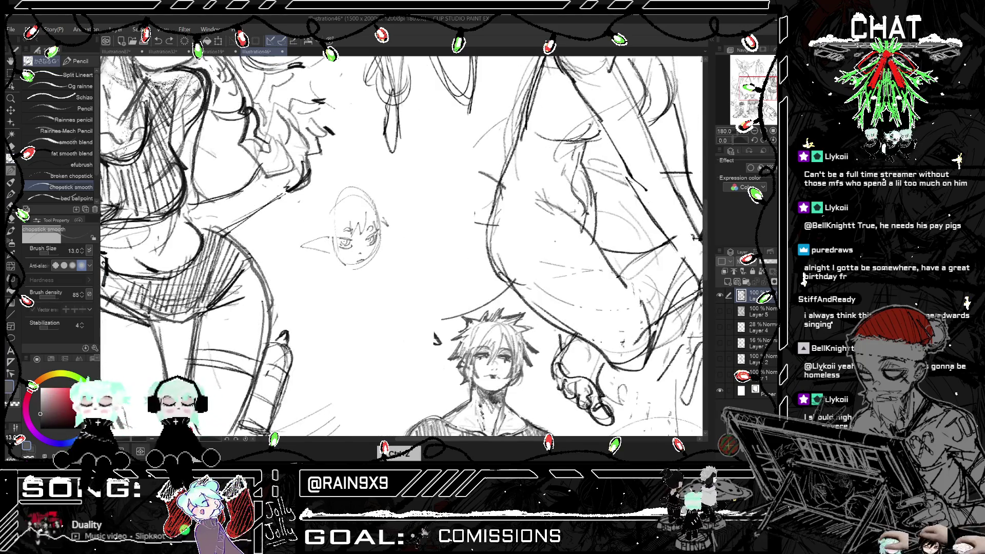
key("ctrl+h")
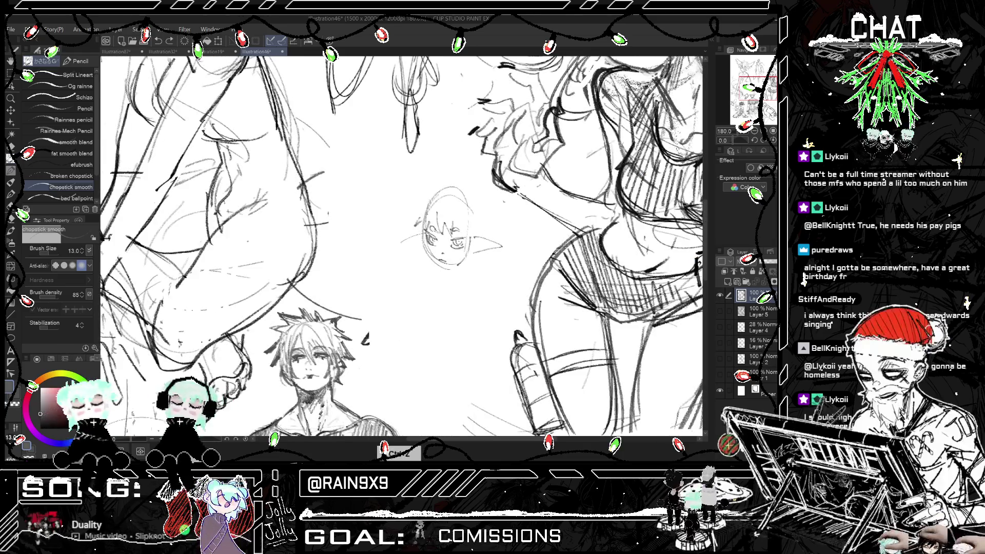
left_click_drag(424, 230, 401, 244)
key("ctrl+h")
key("ctrl+h")
key("ctrl+z")
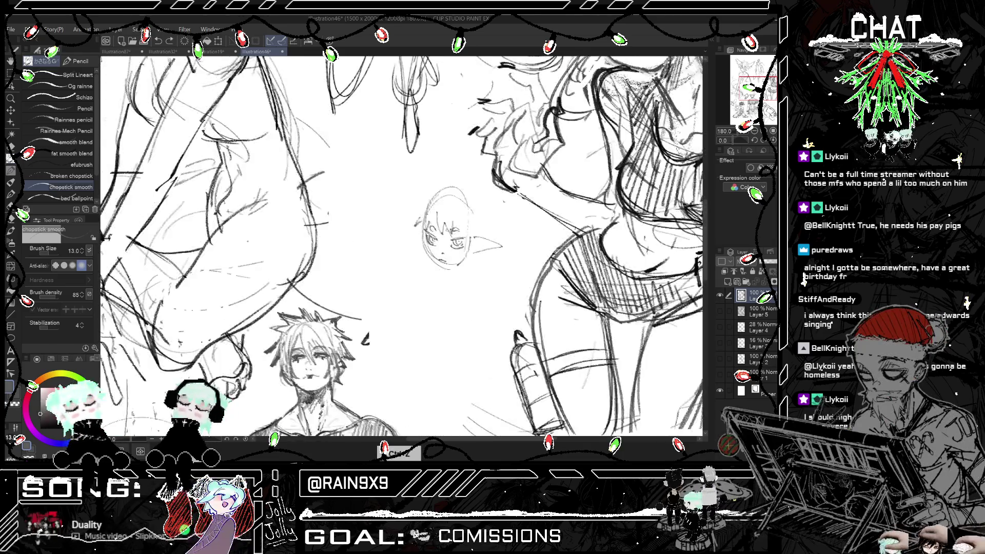
key("h")
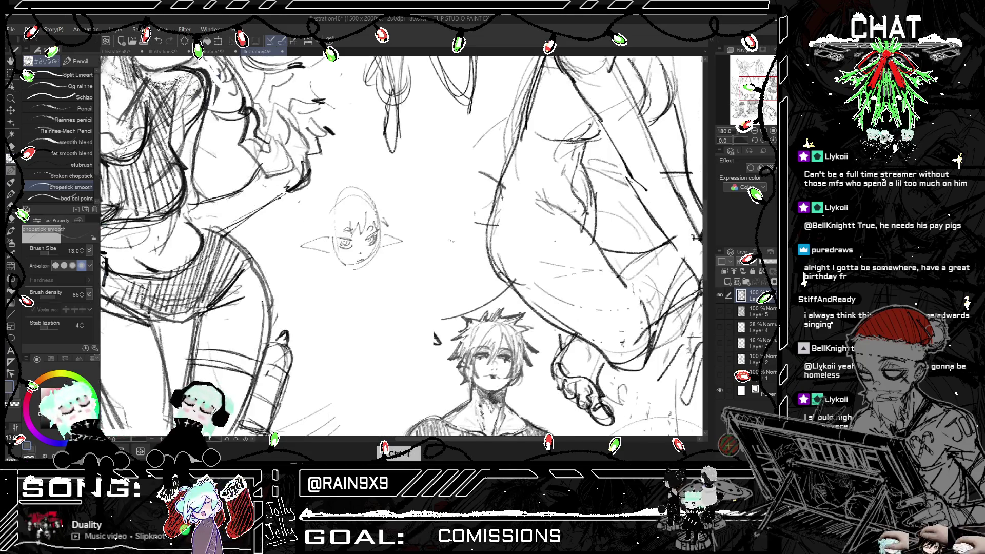
key("h")
- Draw the neck line below the head and a vertical stroke on its right, redrawing after undos
scroll(460, 311, "down", 2)
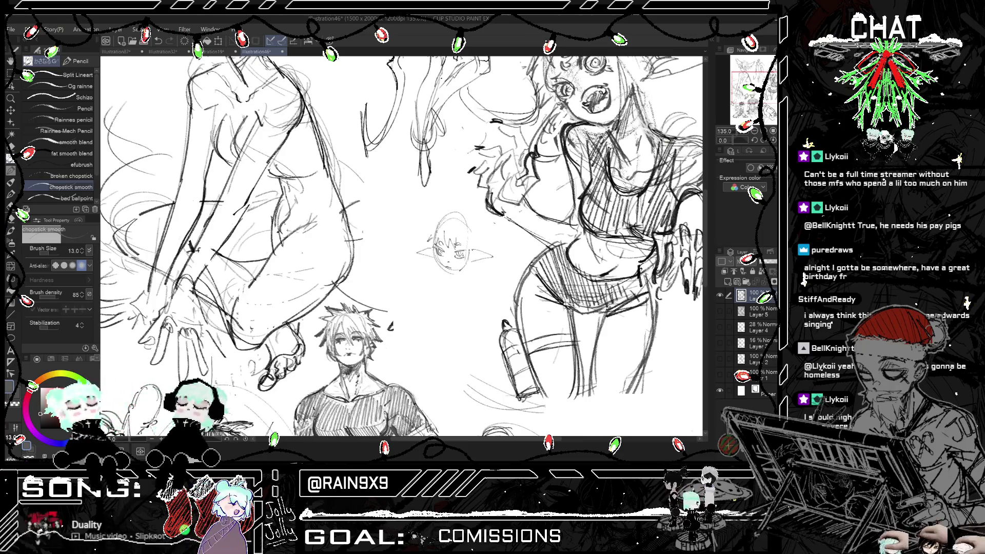
left_click_drag(439, 273, 437, 295)
key("ctrl+z")
left_click_drag(438, 252, 437, 295)
key("ctrl+z")
left_click_drag(464, 244, 462, 297)
key("h")
key("h")
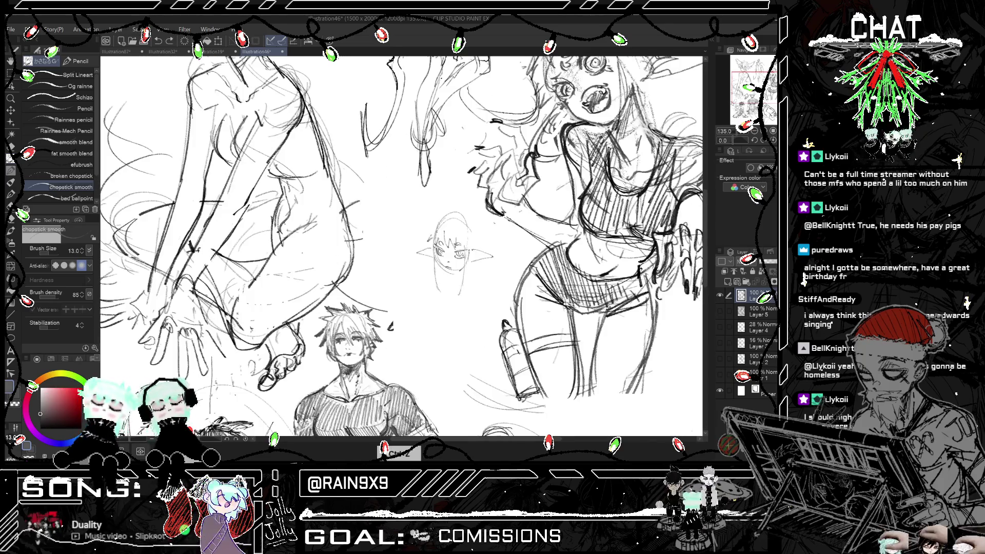
key("ctrl+z")
left_click_drag(466, 248, 466, 281)
scroll(464, 259, "up", 4)
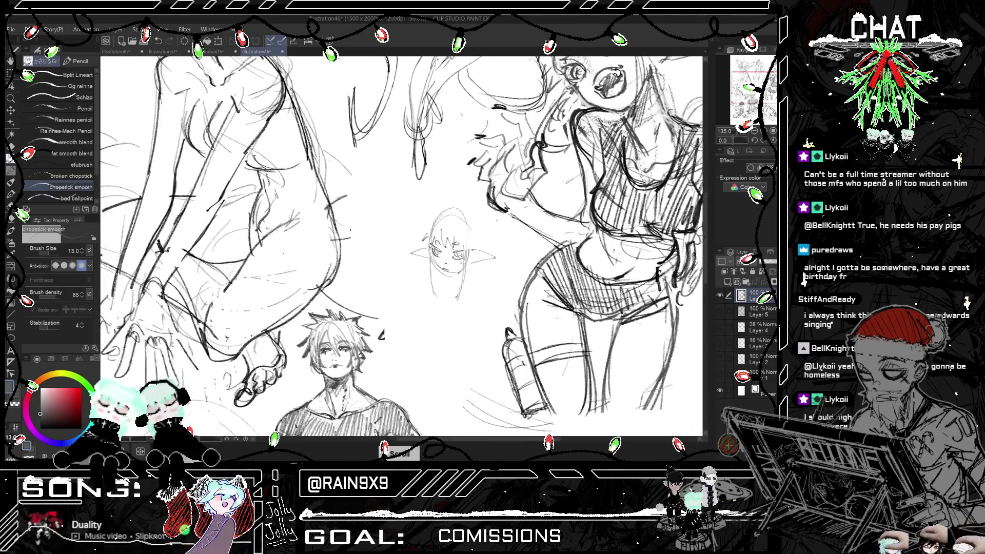
scroll(426, 249, "up", 3)
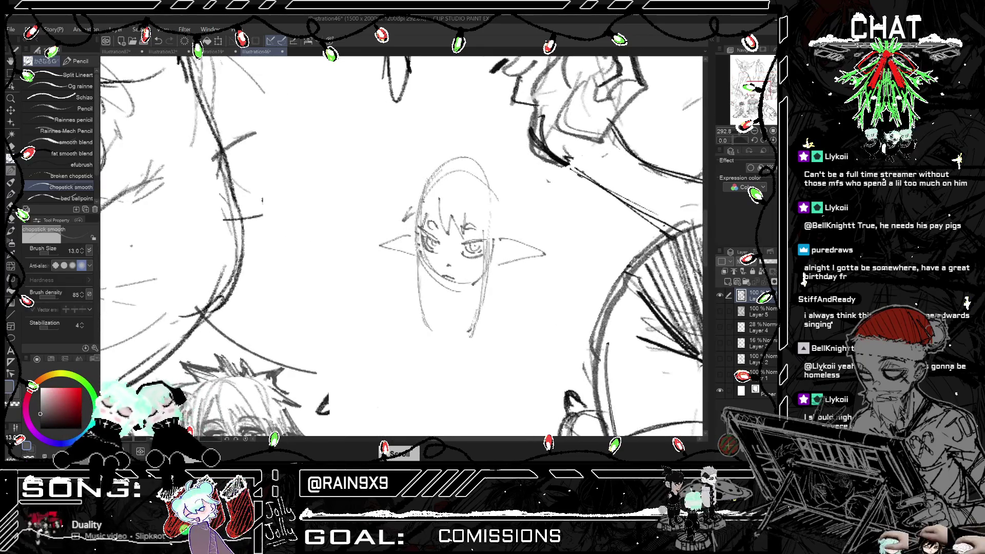
- Lengthen the elf's chin line and darken the upper eyelids of both eyes
left_click_drag(429, 272, 449, 289)
key("ctrl+z")
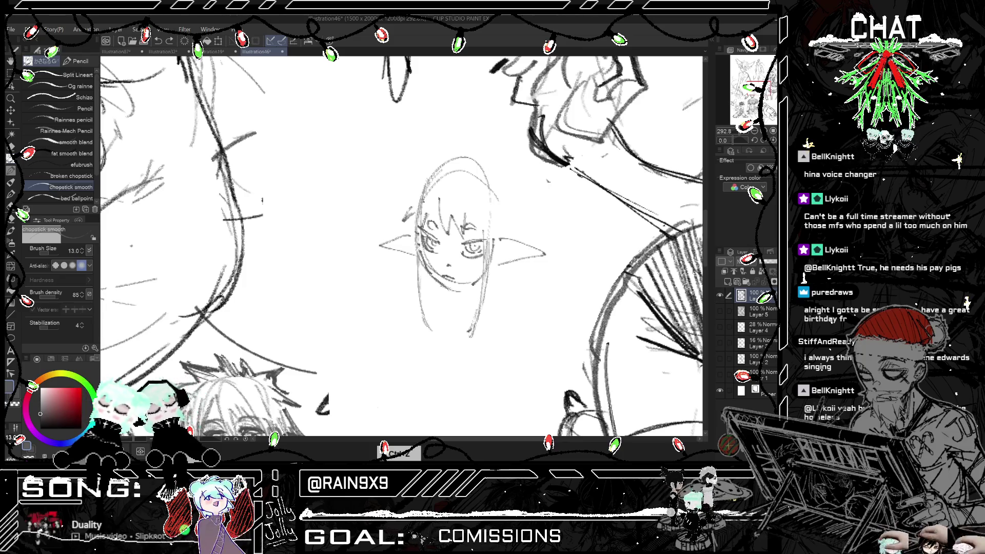
left_click_drag(448, 285, 477, 280)
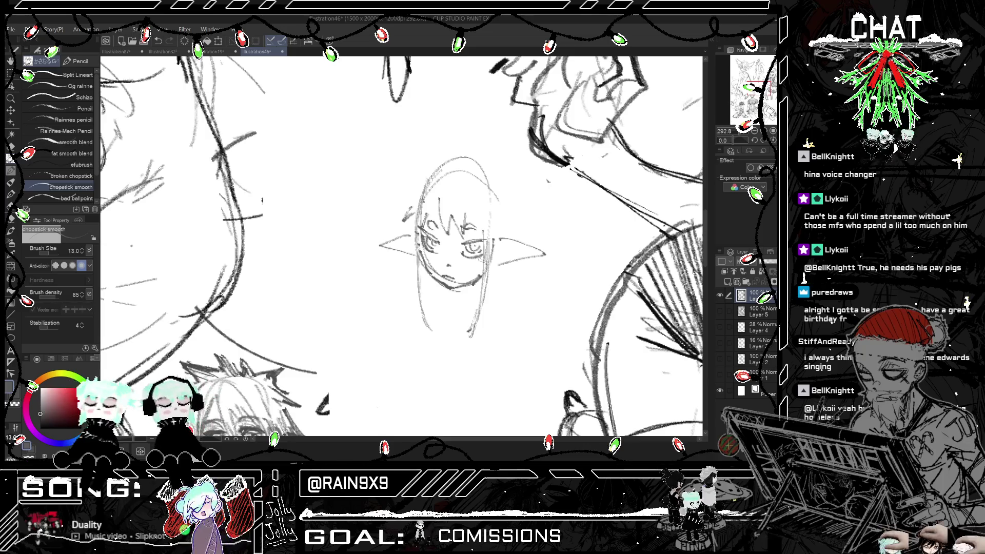
key("h")
key("h")
left_click_drag(461, 246, 492, 241)
left_click_drag(417, 237, 443, 238)
- Sketch the neck under the small elf's head, undoing stray strokes
scroll(439, 223, "down", 5)
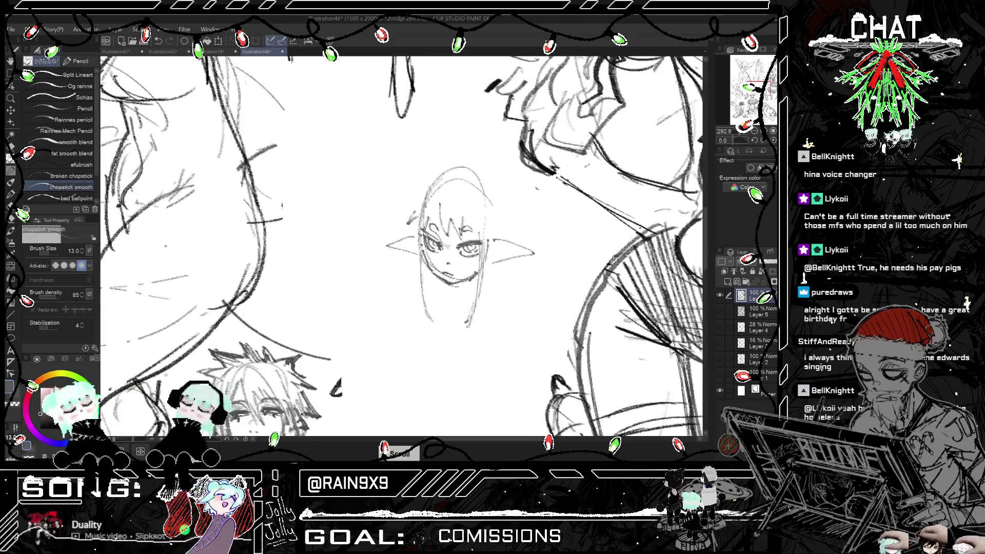
key("ctrl+z")
key("ctrl+z")
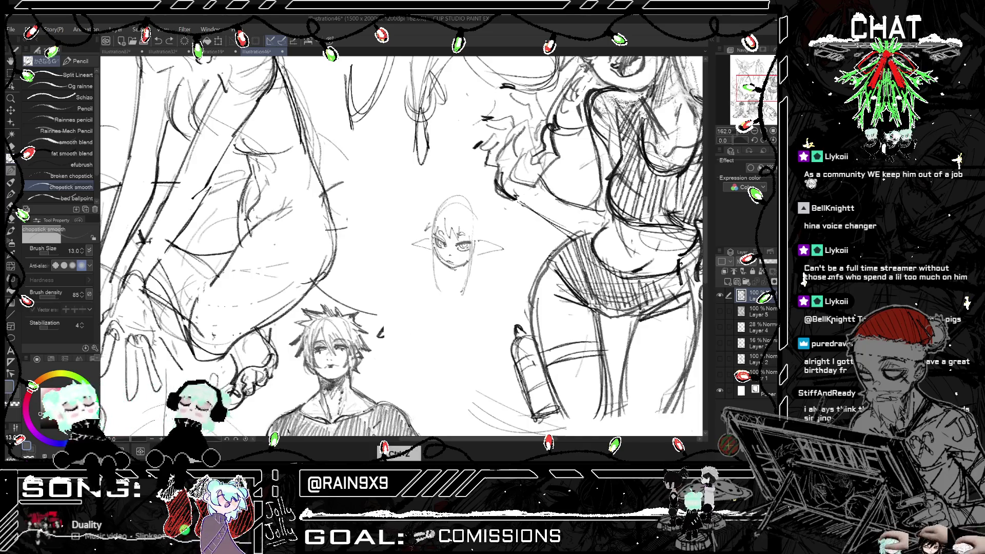
key("h")
key("h")
mouse_move(464, 261)
left_mouse_down()
mouse_move(472, 282)
mouse_move(446, 283)
mouse_move(491, 289)
mouse_move(432, 294)
left_mouse_up()
key("ctrl+z")
key("ctrl+z")
key("ctrl+z")
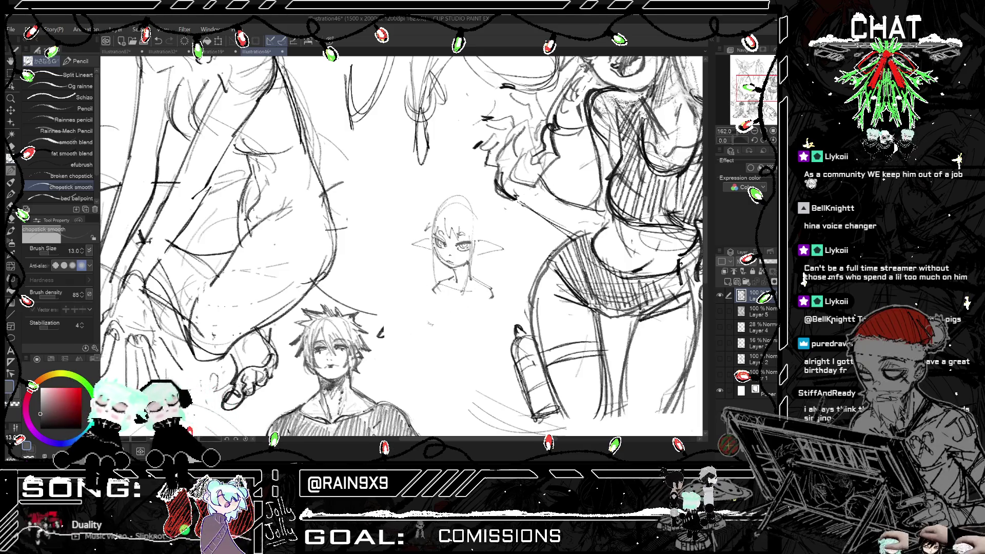
- Rough in torso and chest lines under the small elf, undoing misses
scroll(430, 324, "down", 3)
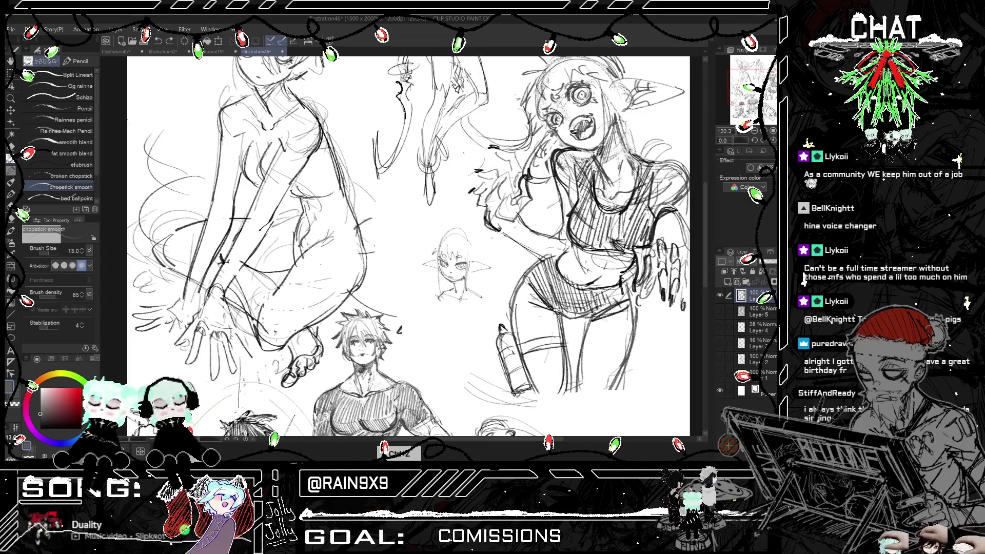
mouse_move(442, 303)
left_mouse_down()
mouse_move(436, 335)
mouse_move(452, 322)
mouse_move(462, 351)
left_mouse_up()
mouse_move(441, 303)
left_mouse_down()
mouse_move(434, 324)
mouse_move(473, 321)
left_mouse_up()
key("ctrl+z")
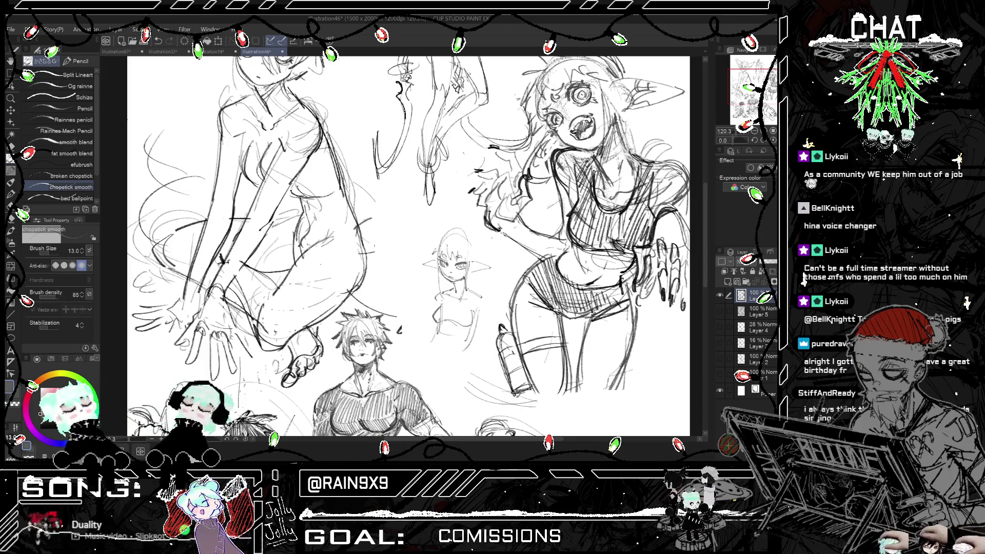
left_click_drag(435, 303, 466, 299)
key("ctrl+z")
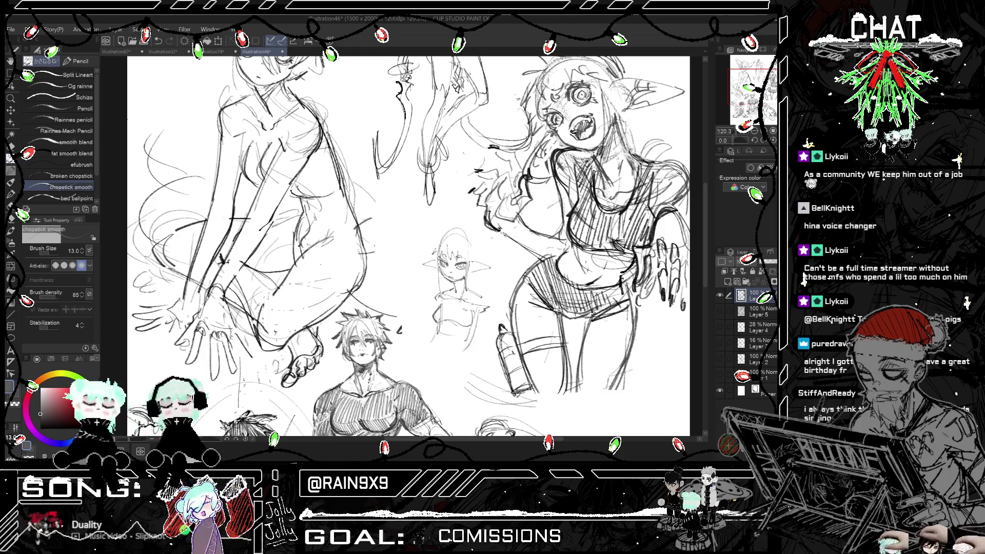
key("ctrl+z")
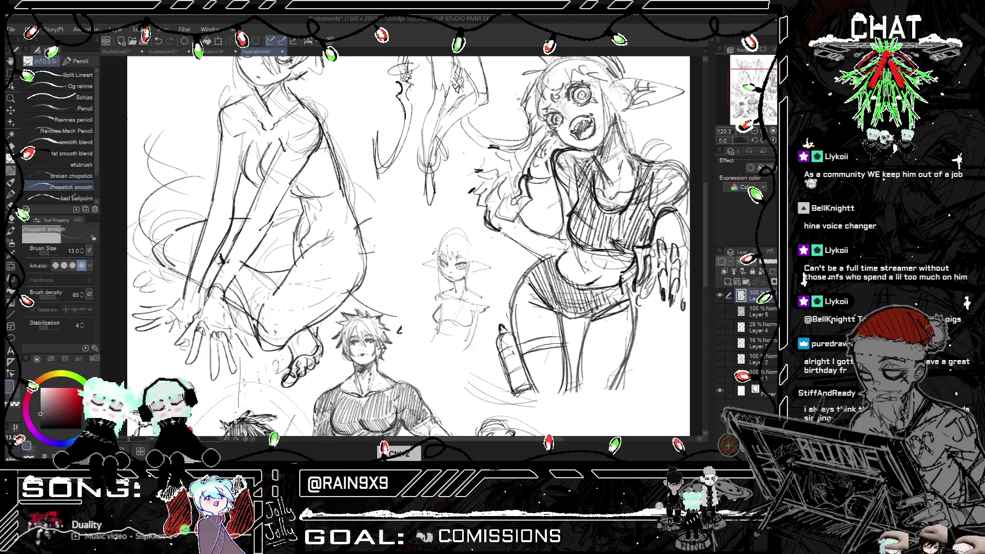
left_click_drag(442, 328, 464, 348)
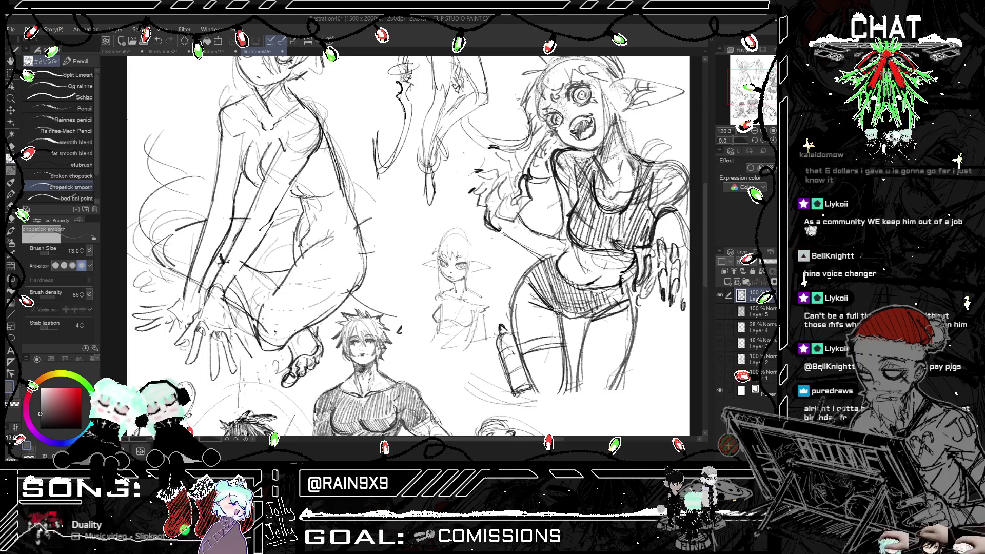
key("ctrl+z")
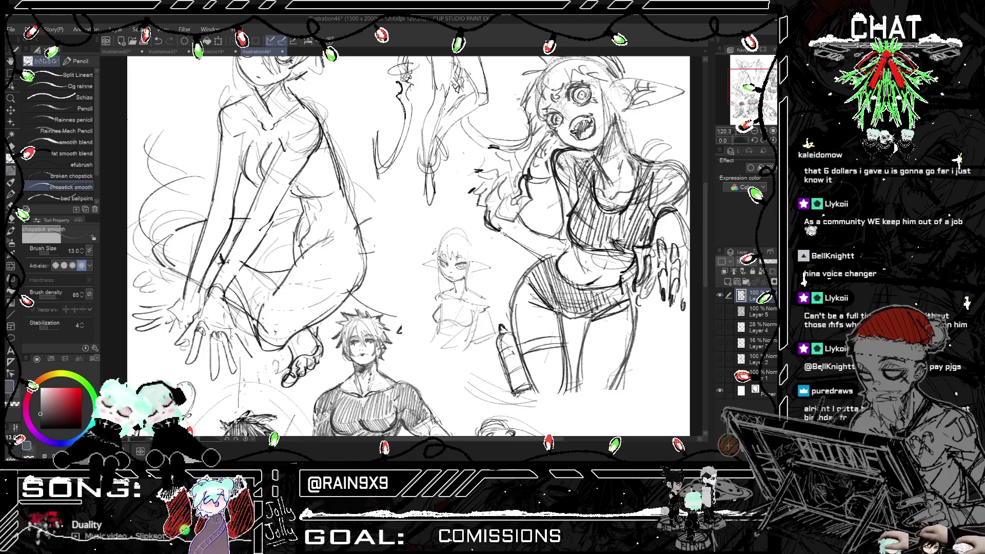
- Draw the sides of the elf's lower body and mirror the view to check proportions
left_click_drag(477, 334, 475, 355)
left_click_drag(486, 316, 482, 359)
key("ctrl+h")
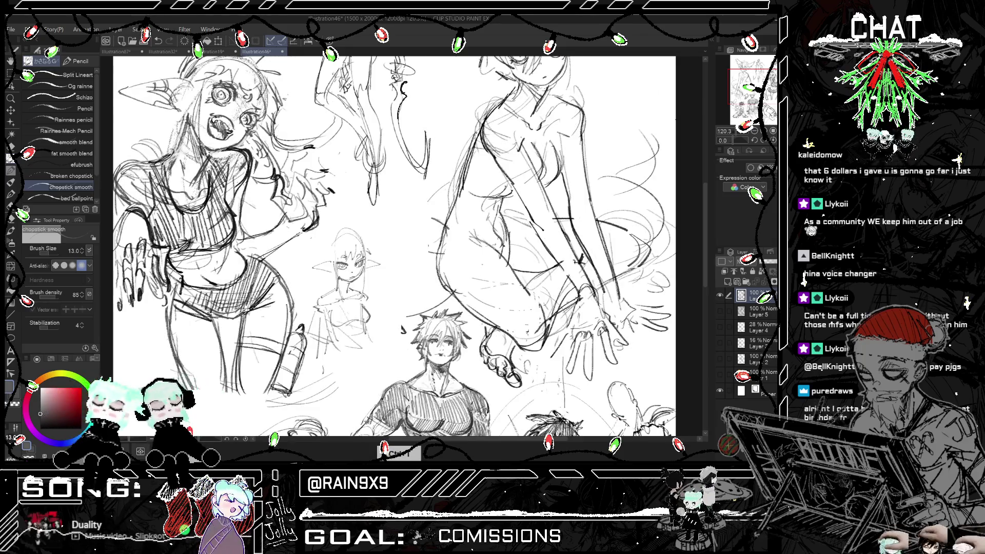
key("ctrl+h")
key("ctrl+h")
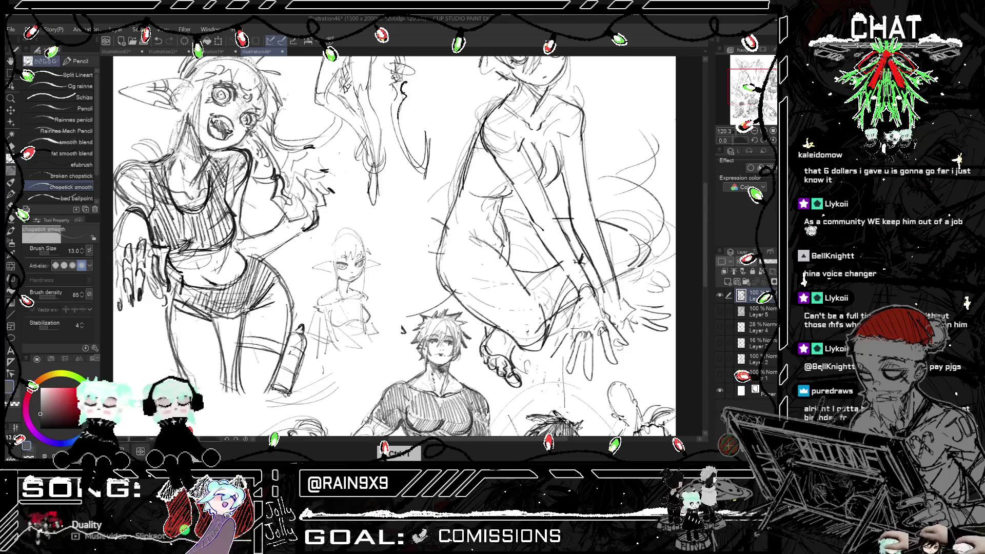
key("ctrl+h")
key("ctrl+h")
key("ctrl+h")
key("ctrl+z")
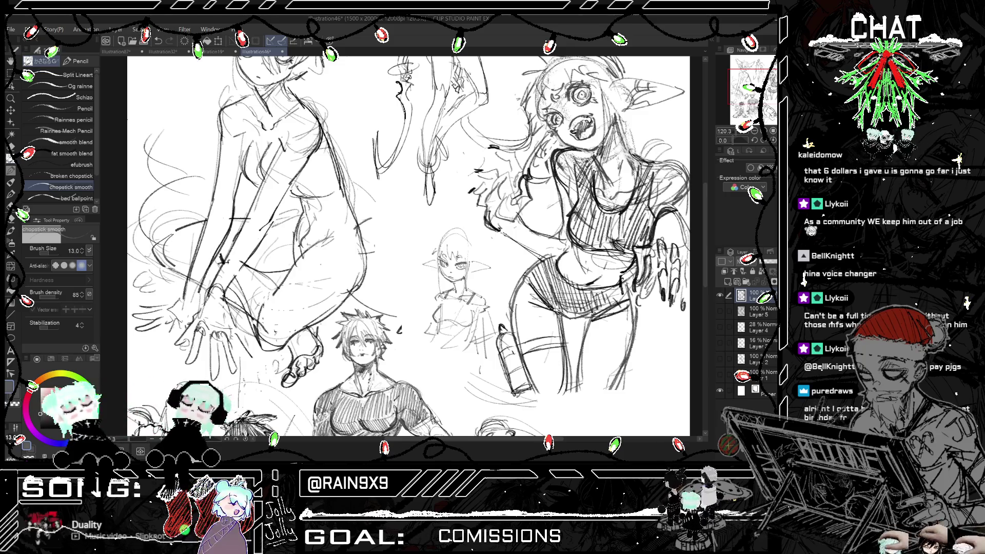
key("ctrl+h")
key("ctrl+h")
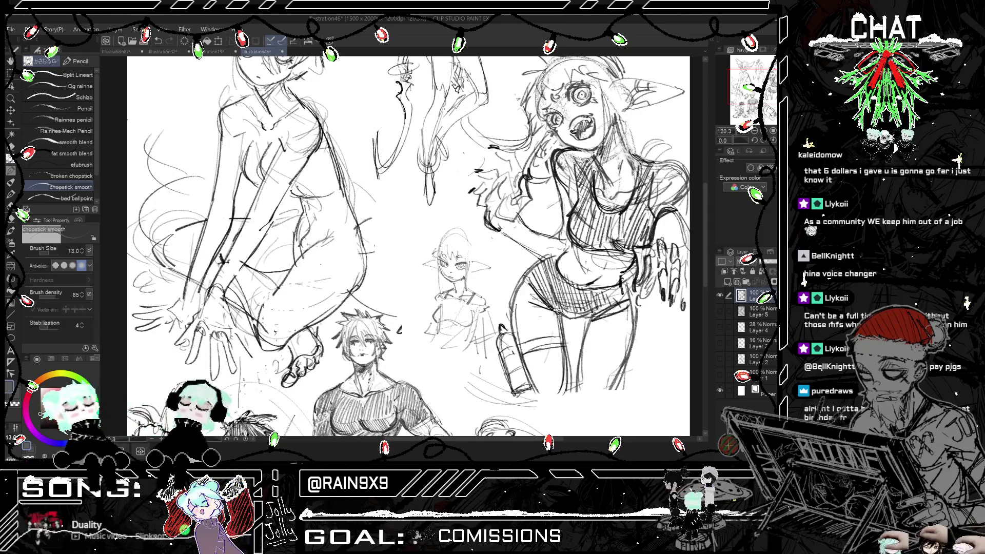
- Try a stroke on the small elf's head, then remove it and the stray mark beside it
mouse_move(433, 242)
left_mouse_down()
mouse_move(464, 237)
mouse_move(481, 258)
mouse_move(452, 258)
left_mouse_up()
key("ctrl+z")
key("ctrl+z")
- Sketch the small elf's torso down toward her hips, undoing the unwanted side strokes
key("ctrl+h")
key("ctrl+h")
key("ctrl+z")
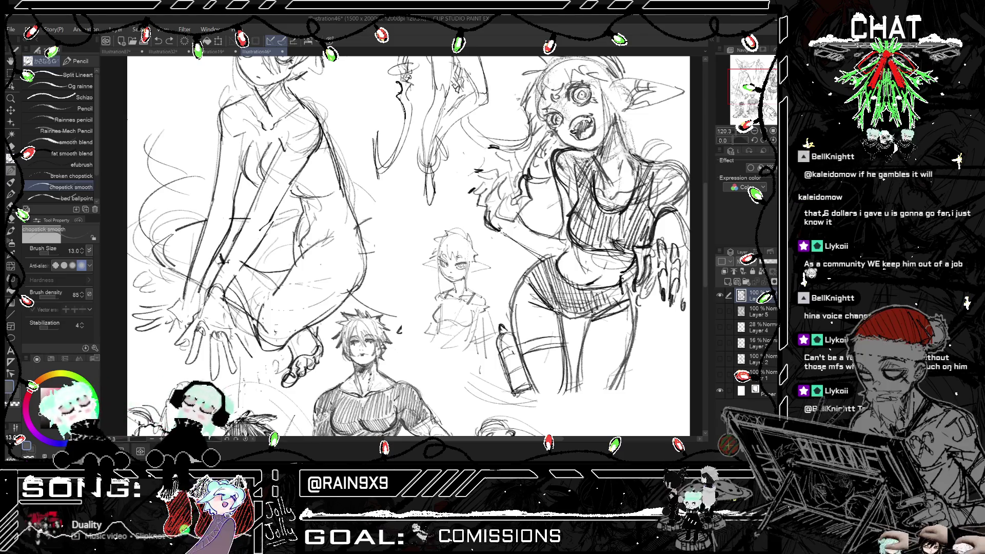
key("h")
key("h")
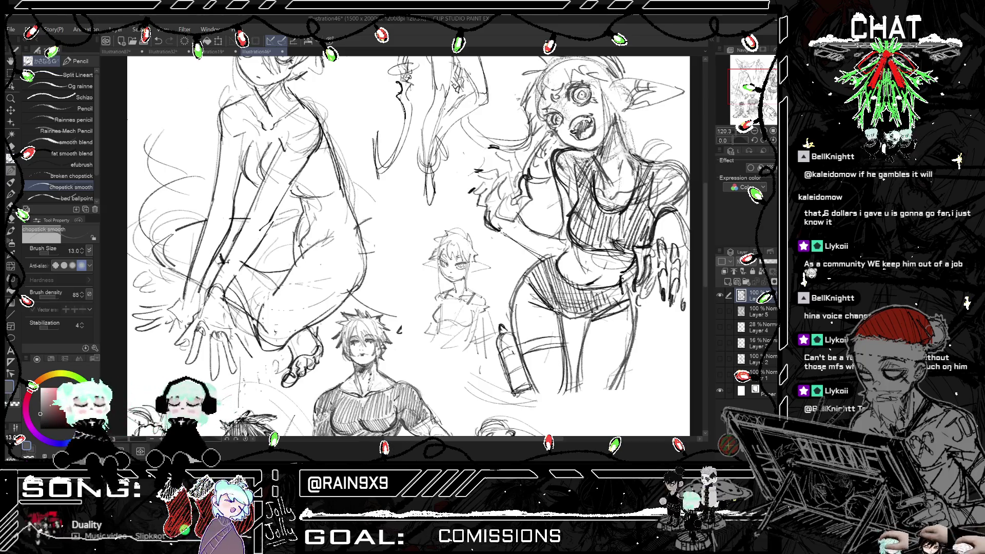
key("h")
key("h")
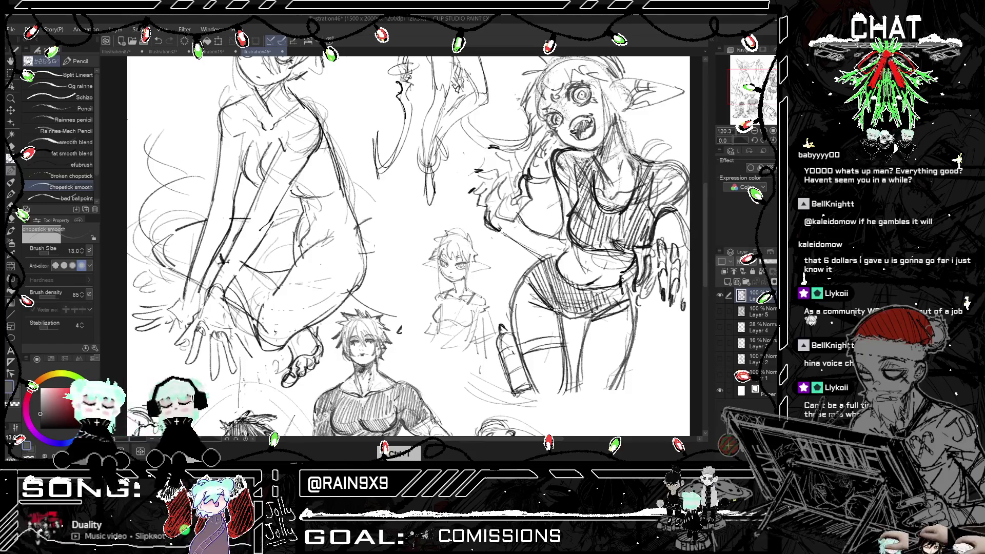
key("h")
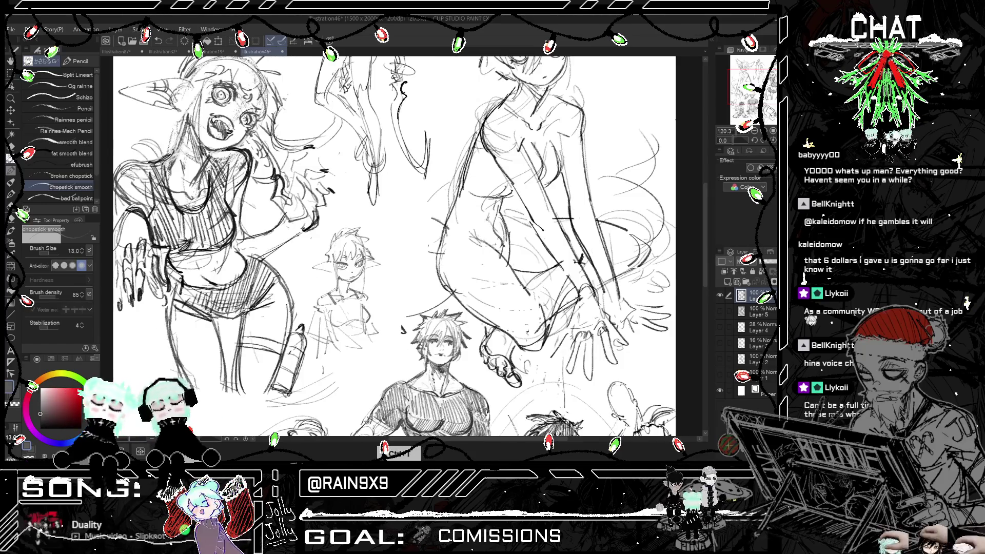
key("h")
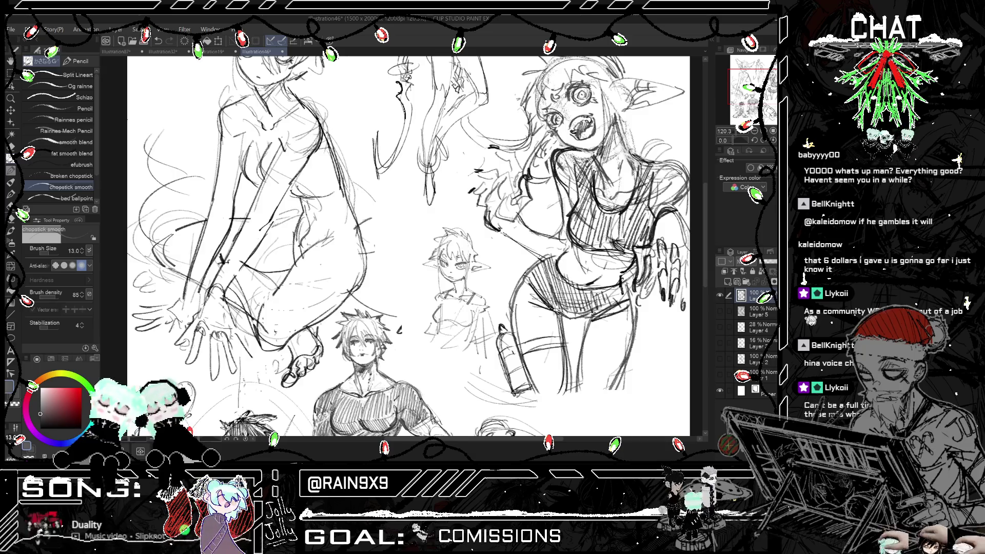
key("h")
key("h")
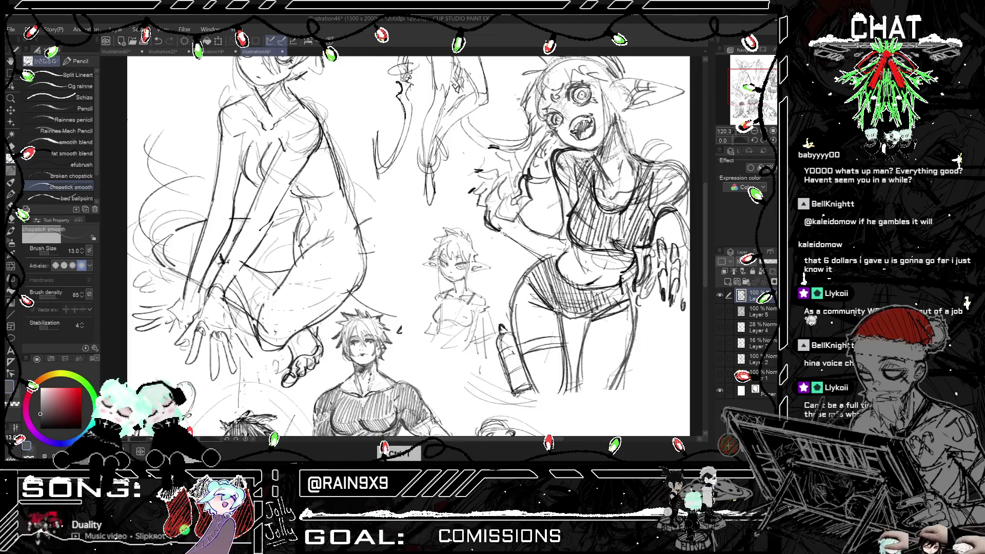
mouse_move(437, 343)
left_mouse_down()
mouse_move(414, 378)
mouse_move(444, 390)
left_mouse_up()
left_click_drag(467, 345, 466, 375)
key("h")
key("h")
key("ctrl+z")
key("ctrl+z")
mouse_move(471, 329)
left_mouse_down()
mouse_move(464, 345)
mouse_move(434, 332)
mouse_move(462, 371)
left_mouse_up()
key("ctrl+z")
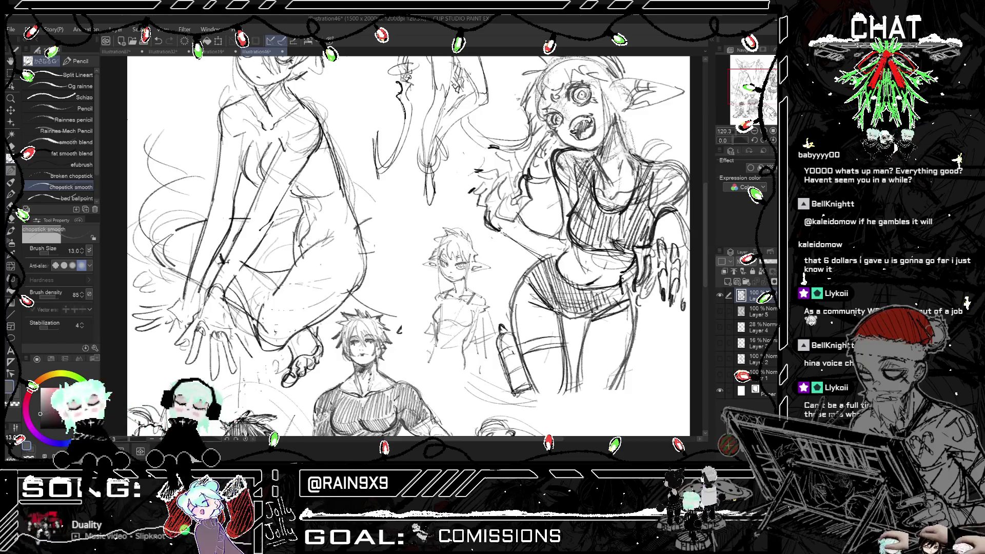
- Add small body strokes and redraw the lines at the elf's hips
key("h")
left_click_drag(327, 372, 329, 395)
left_click_drag(328, 393, 377, 390)
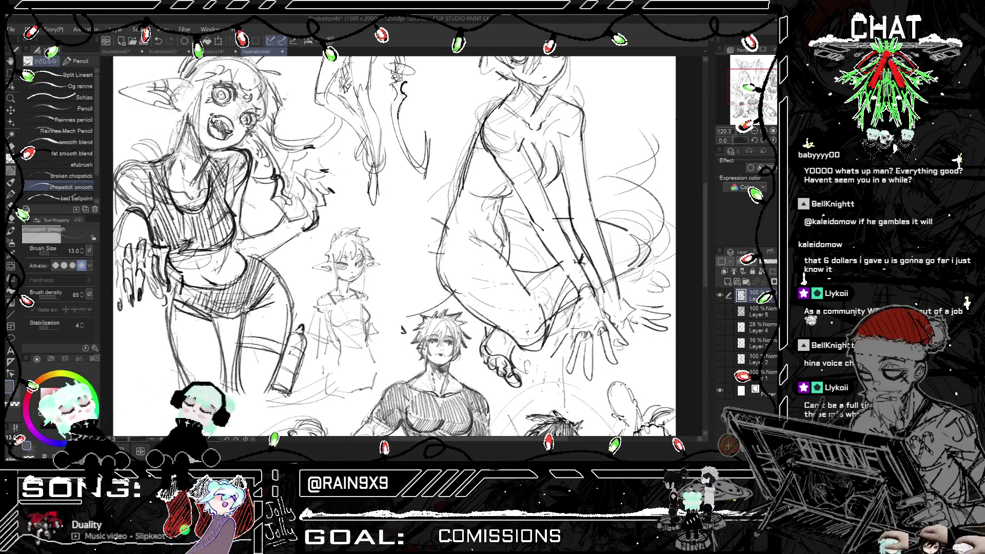
key("h")
left_click_drag(435, 378, 462, 433)
left_click_drag(481, 390, 475, 421)
key("ctrl+z")
left_click_drag(423, 387, 443, 425)
- Sketch the elf's waistline and the lines of her upper legs
key("h")
key("h")
left_click_drag(478, 355, 490, 410)
left_click_drag(489, 371, 494, 420)
key("h")
key("h")
left_click_drag(477, 357, 483, 418)
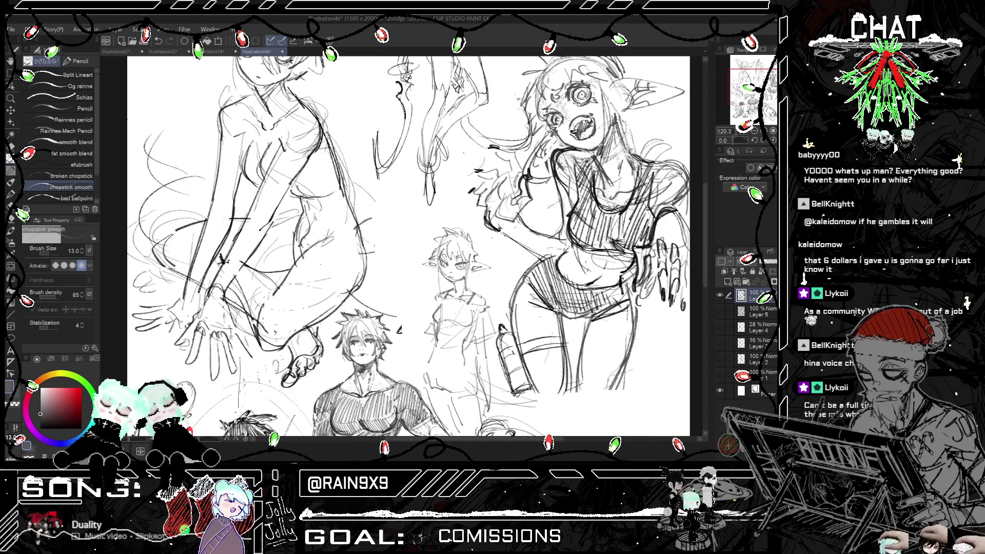
key("h")
key("h")
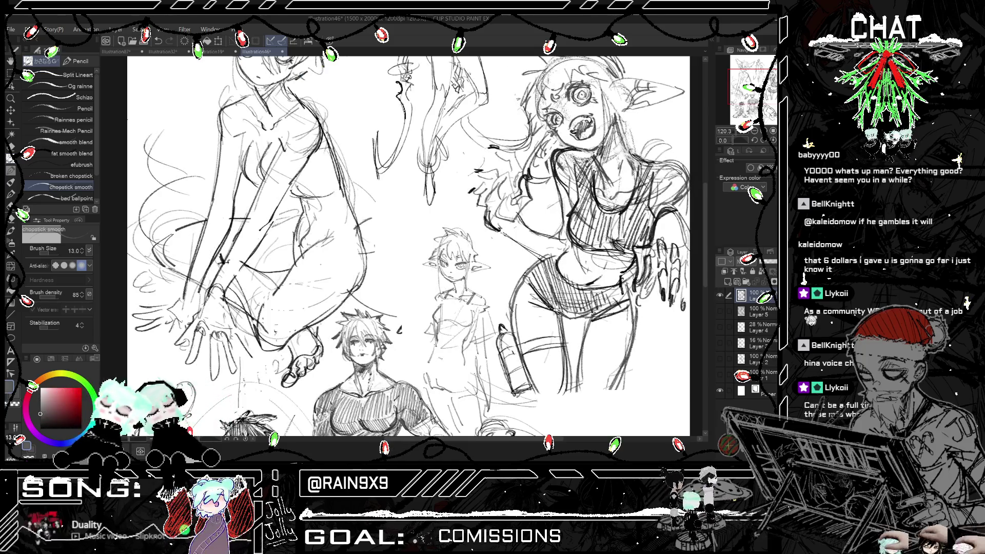
mouse_move(432, 347)
left_mouse_down()
mouse_move(471, 346)
mouse_move(442, 389)
left_mouse_up()
key("h")
key("h")
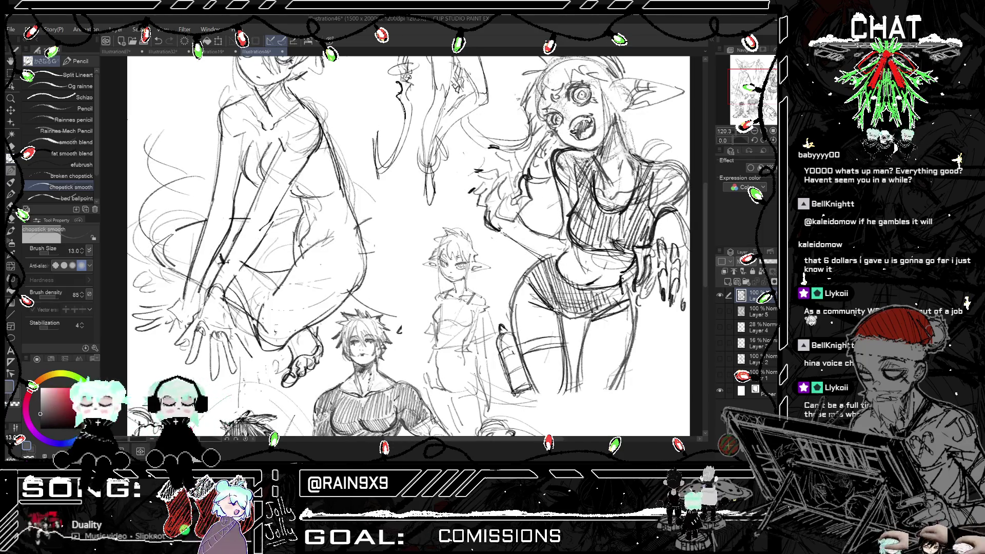
mouse_move(426, 352)
left_mouse_down()
mouse_move(432, 364)
mouse_move(463, 370)
mouse_move(422, 381)
mouse_move(445, 394)
mouse_move(477, 375)
mouse_move(461, 421)
left_mouse_up()
mouse_move(449, 386)
left_mouse_down()
mouse_move(477, 417)
mouse_move(444, 405)
mouse_move(450, 429)
left_mouse_up()
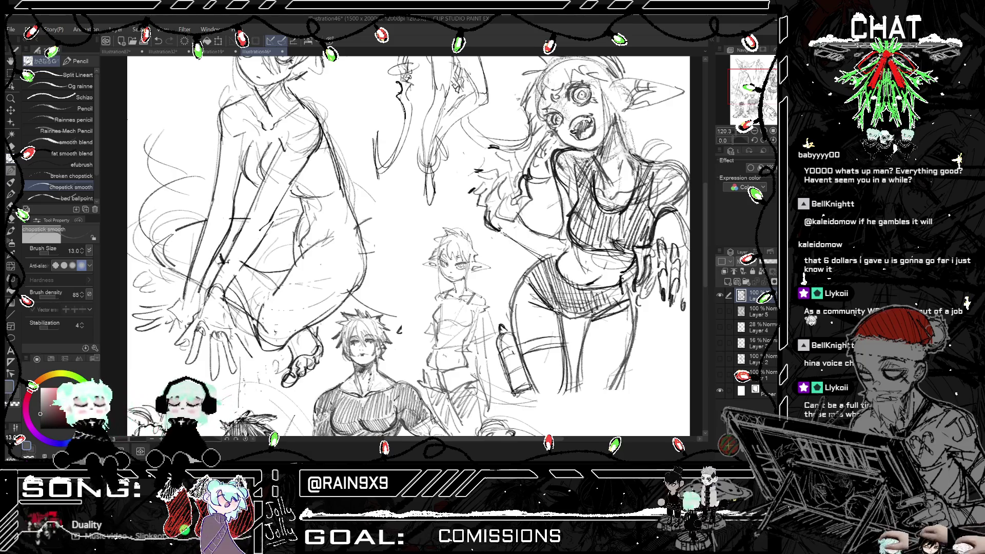
- Add strokes along the elf's left side and a short leg stroke, flip-checking the figure
key("h")
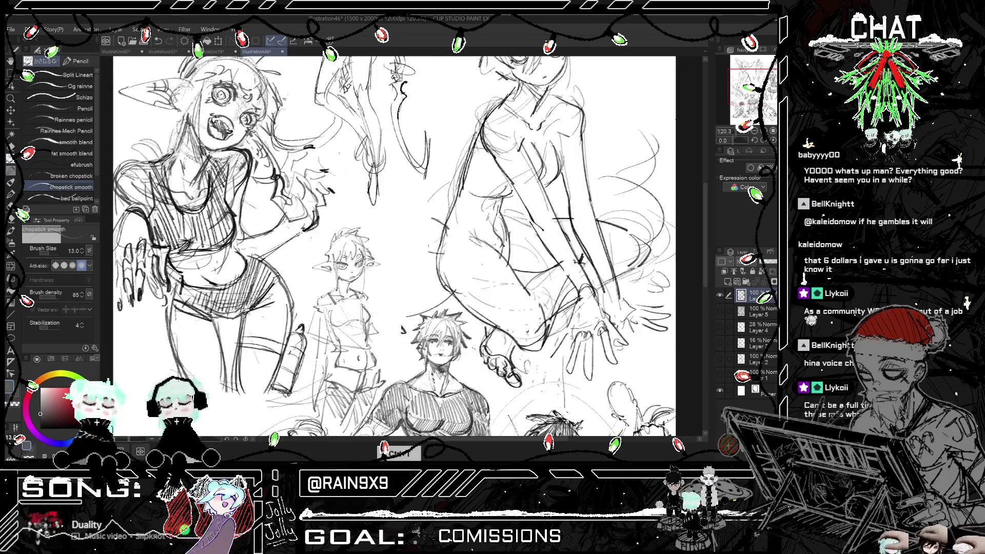
key("h")
left_click_drag(432, 342, 420, 380)
left_click_drag(430, 384, 418, 398)
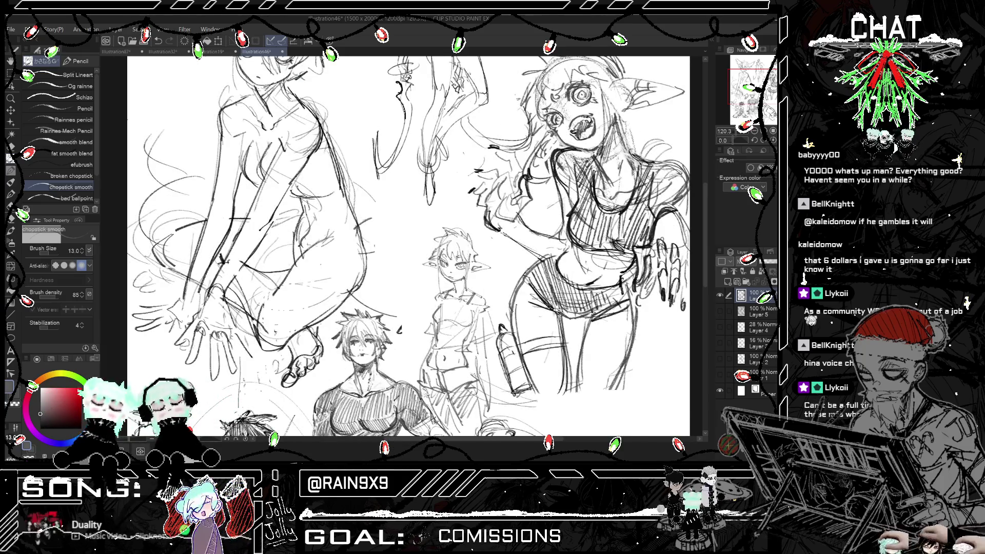
key("h")
key("h")
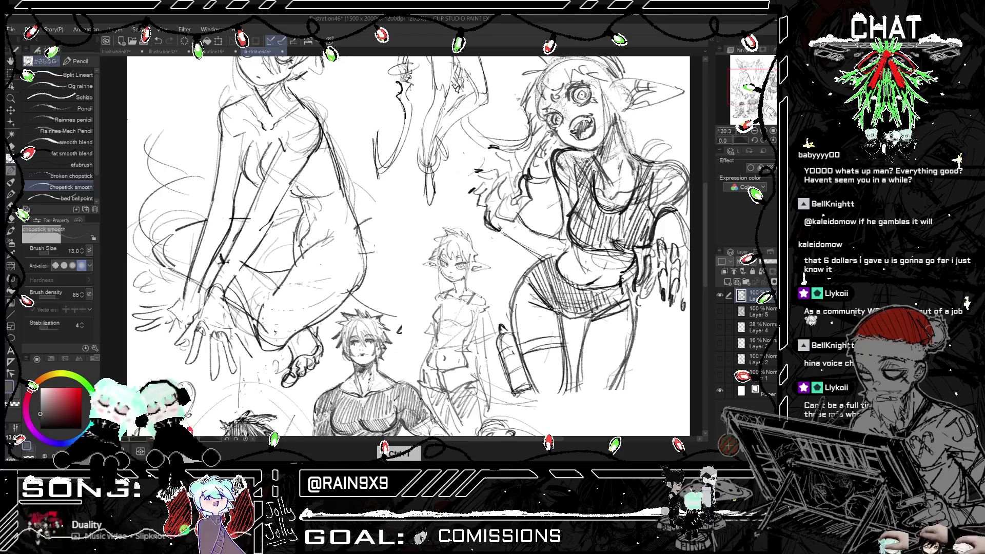
mouse_move(490, 395)
left_mouse_down()
mouse_move(490, 414)
mouse_move(482, 408)
mouse_move(490, 414)
left_mouse_up()
key("ctrl+z")
key("h")
left_click_drag(317, 402, 314, 416)
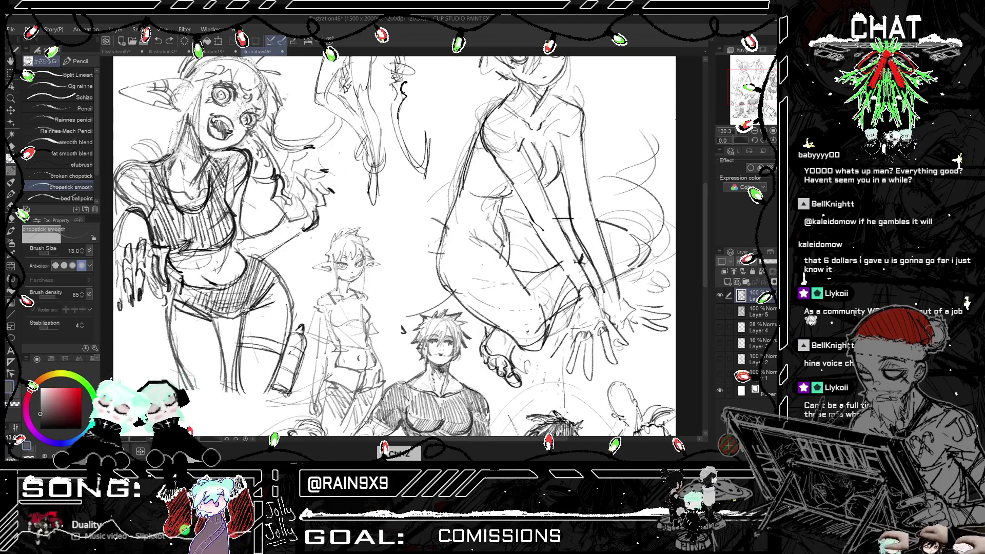
key("h")
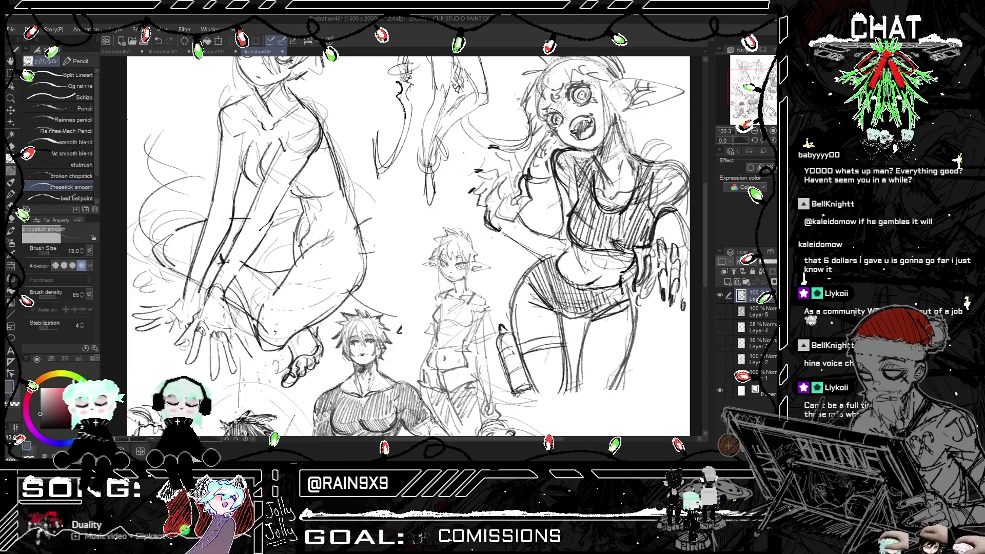
key("h")
key("h")
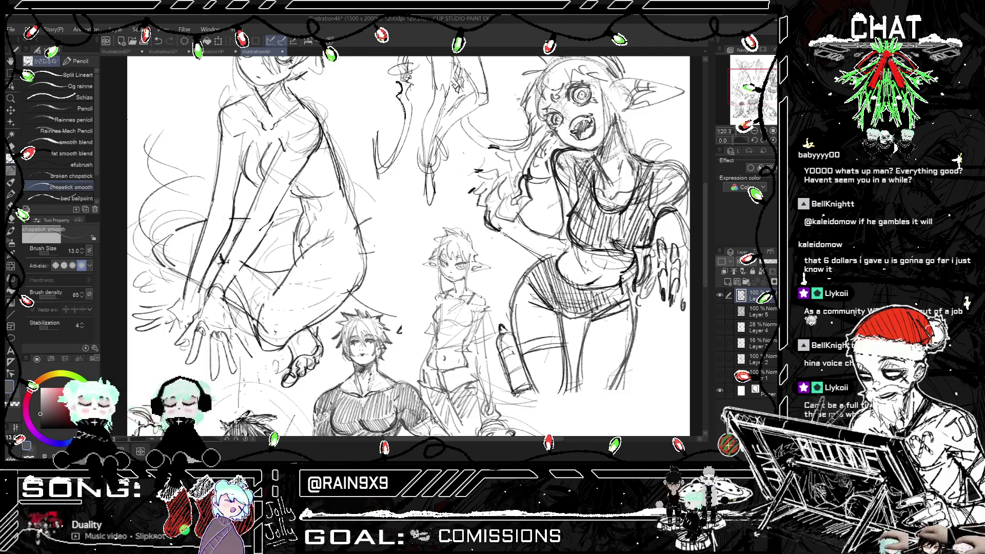
scroll(408, 246, "down", 1)
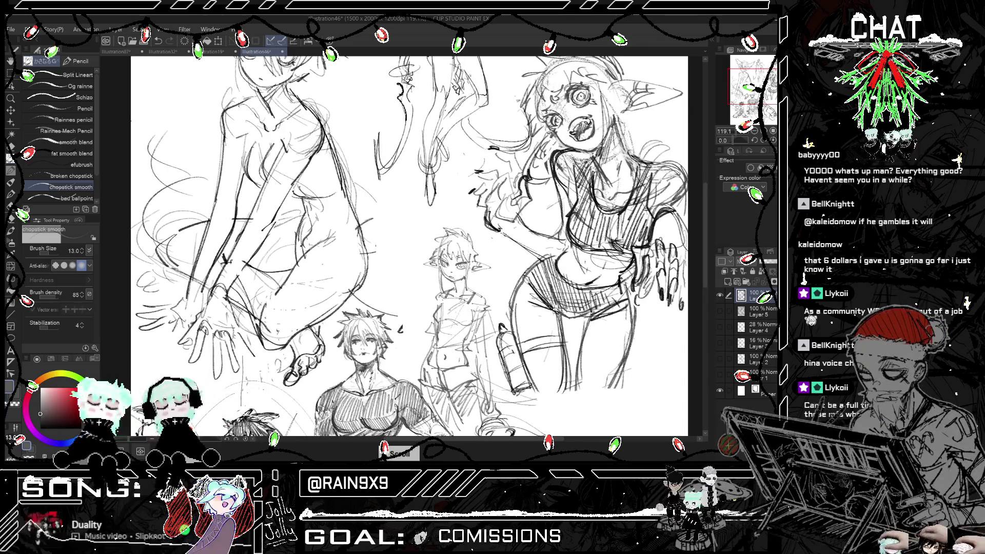
key("ctrl+h")
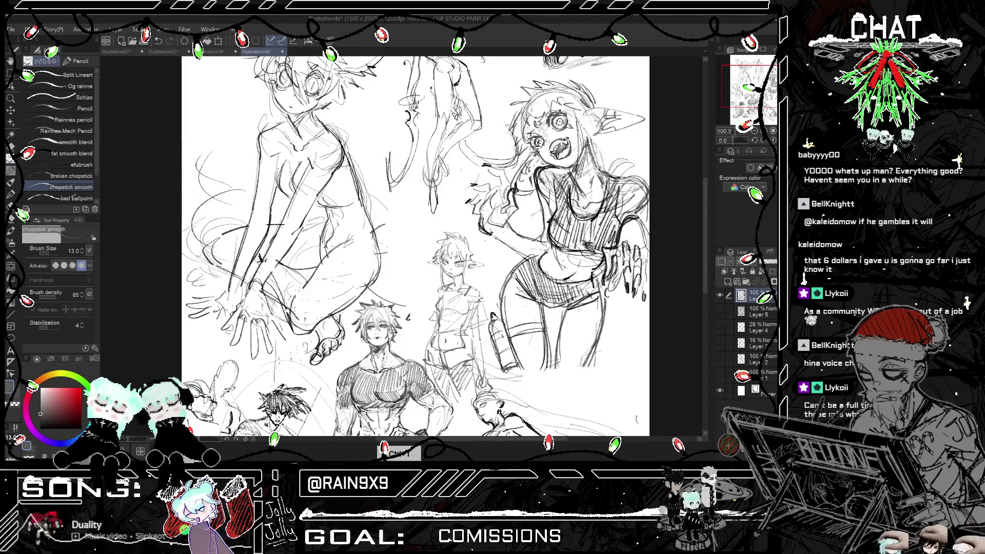
scroll(415, 246, "down", 1)
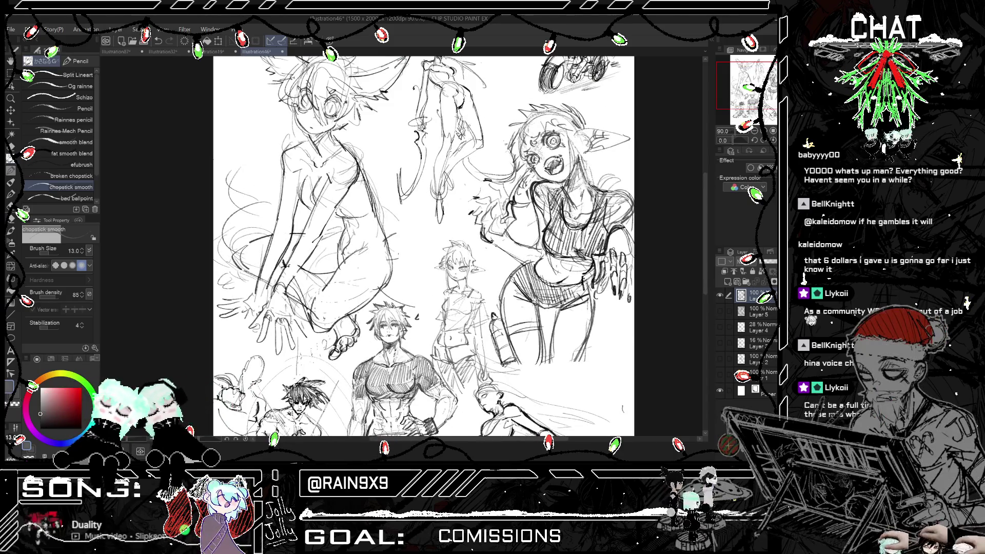
scroll(418, 247, "up", 1)
key("ctrl+z")
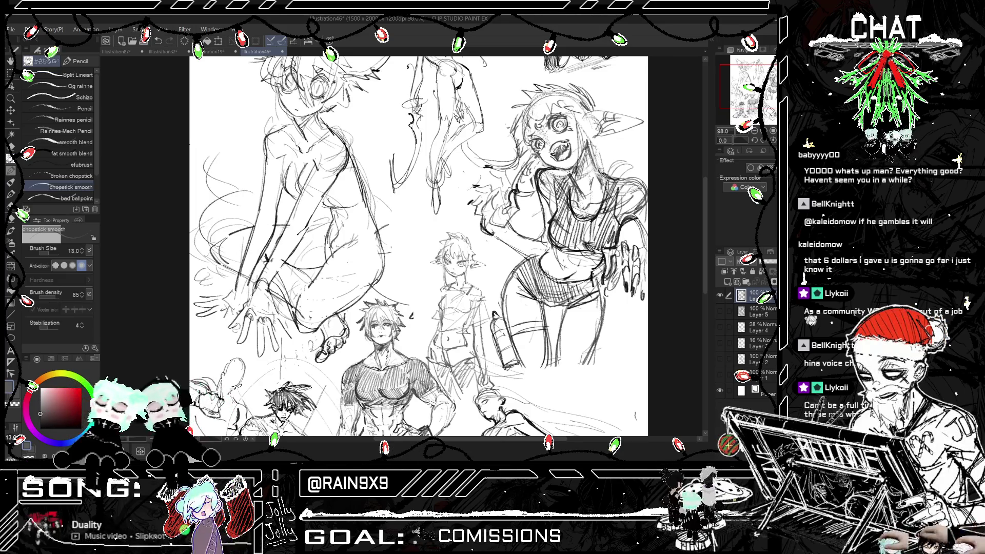
key("h")
key("h")
scroll(402, 246, "up", 4)
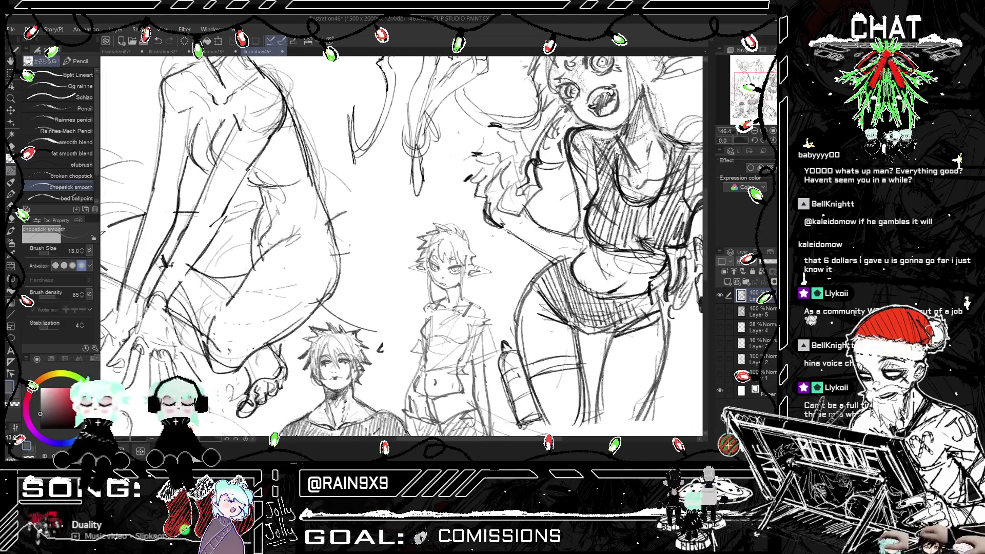
scroll(402, 246, "down", 2)
key("h")
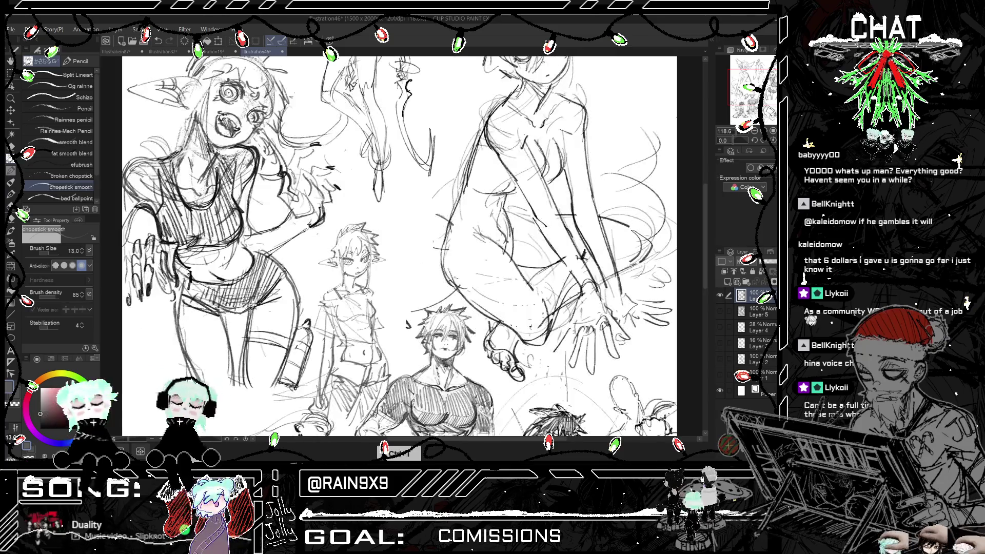
key("h")
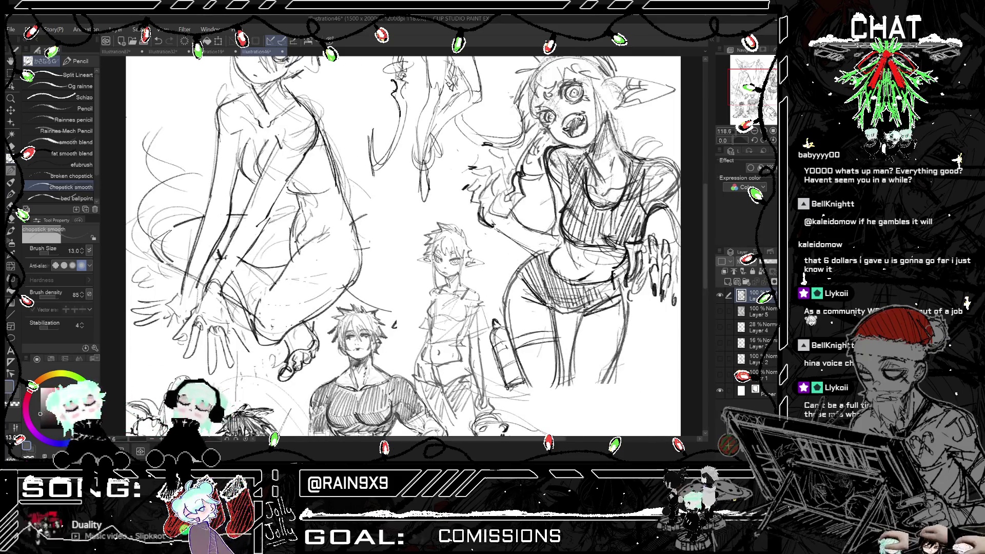
key("ctrl+z")
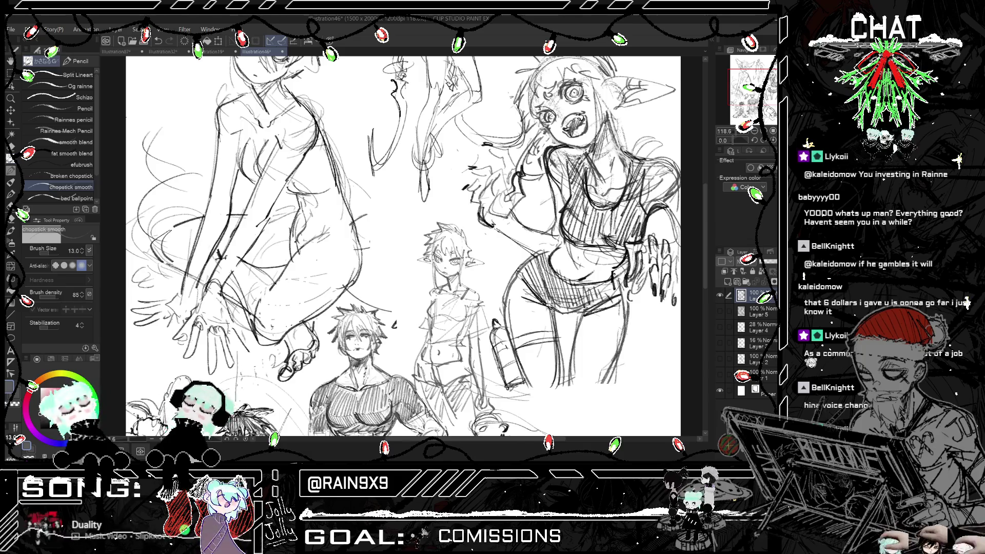
scroll(413, 246, "down", 2)
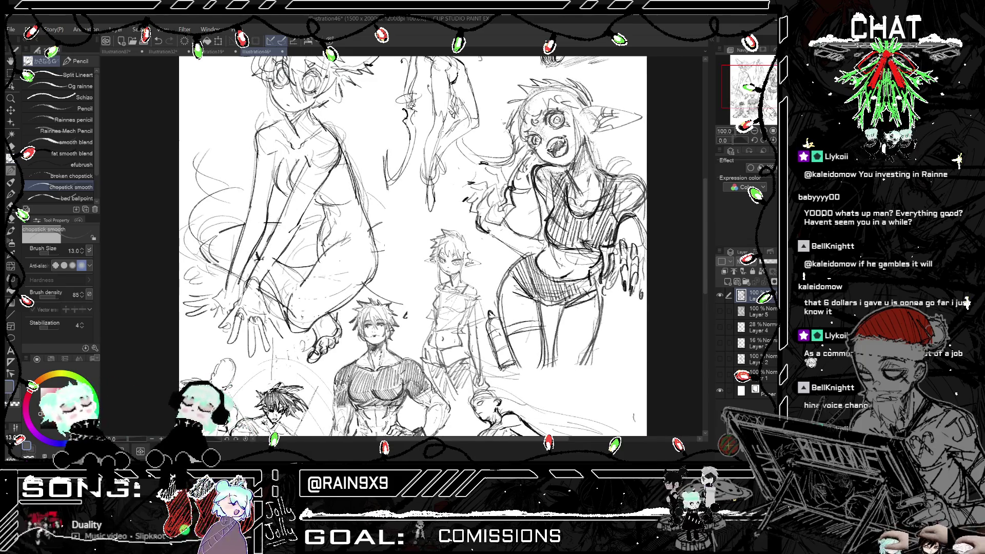
key("ctrl+minus")
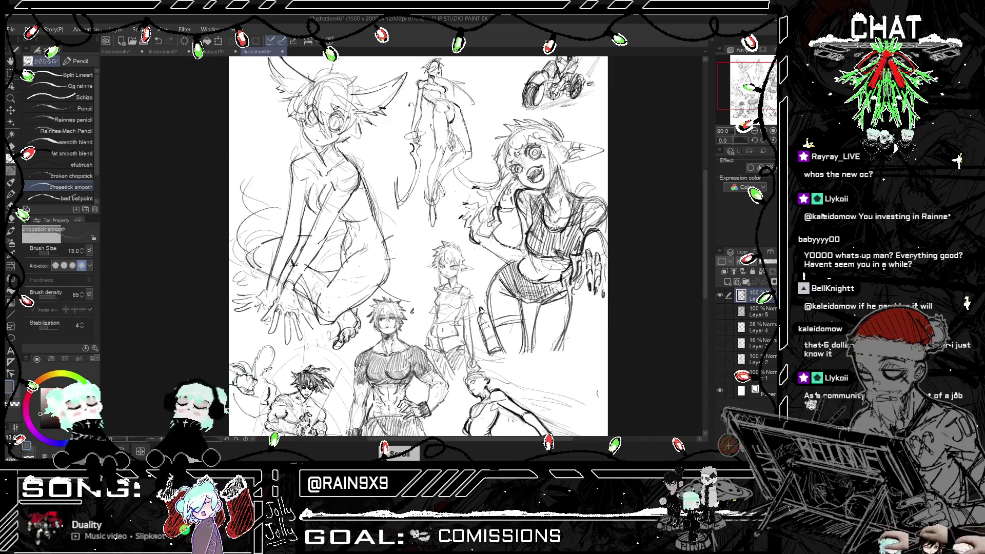
key("ctrl+h")
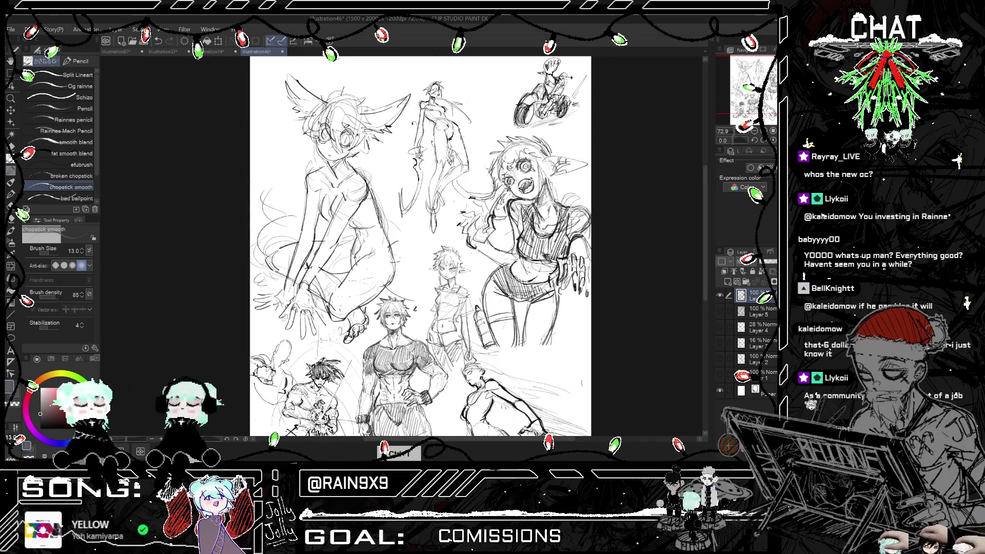
key("ctrl+h")
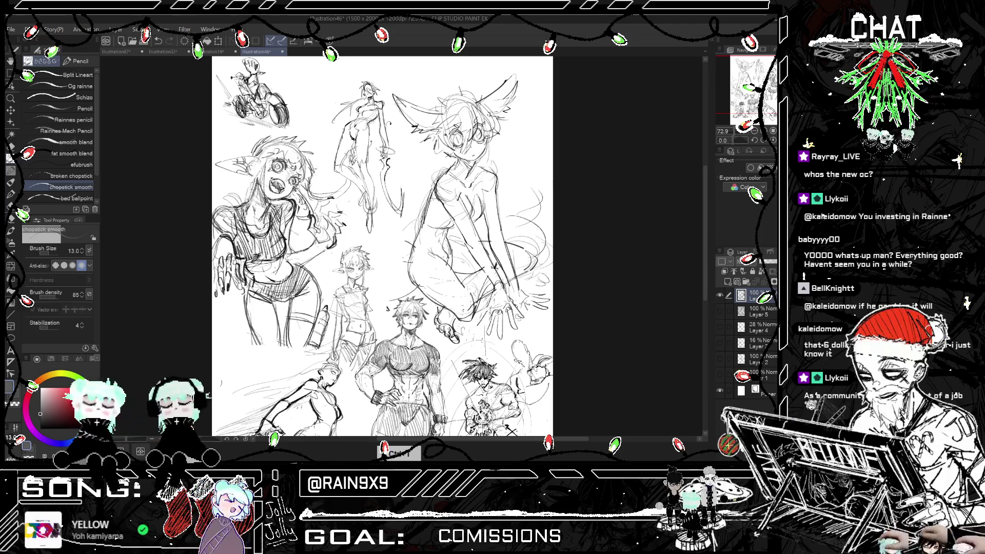
key("ctrl+h")
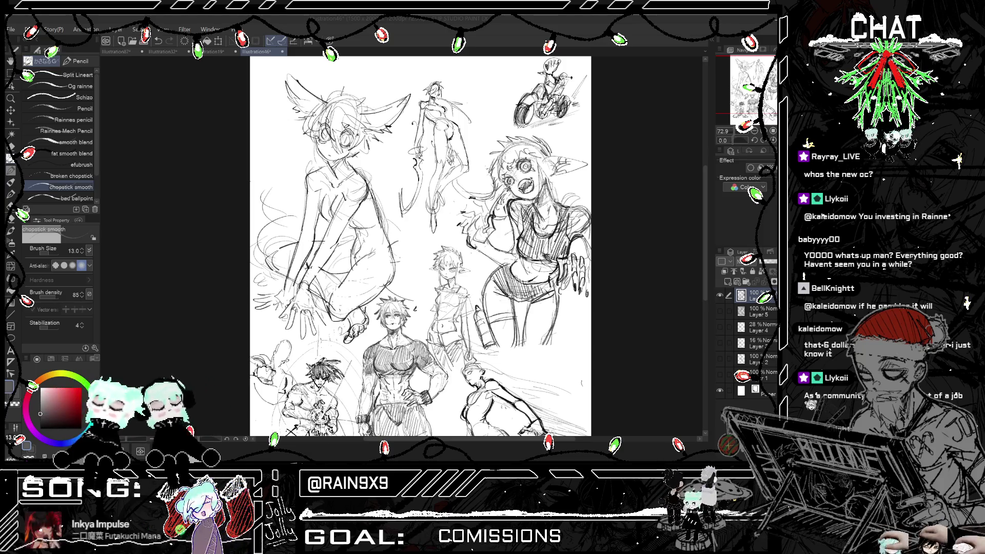
scroll(410, 262, "up", 4)
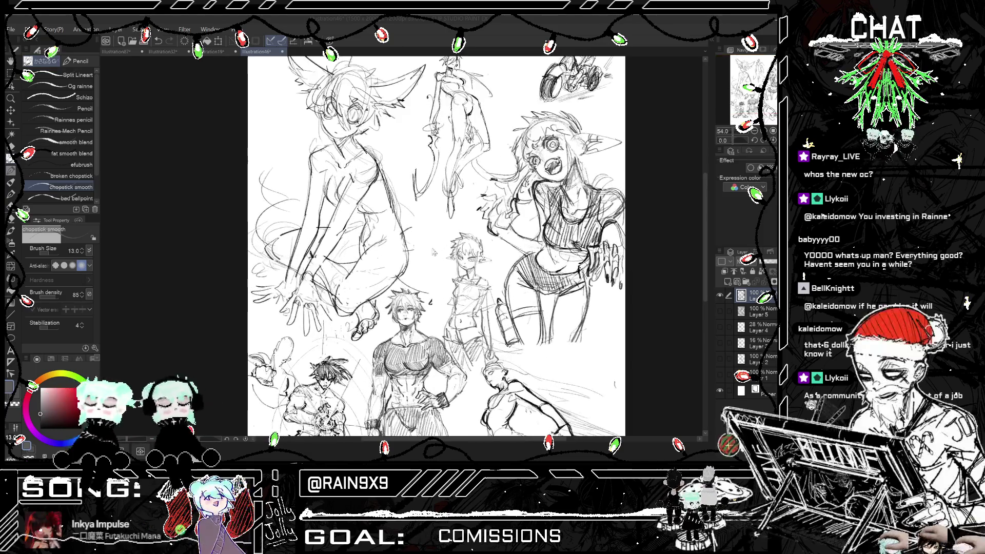
scroll(420, 263, "up", 2)
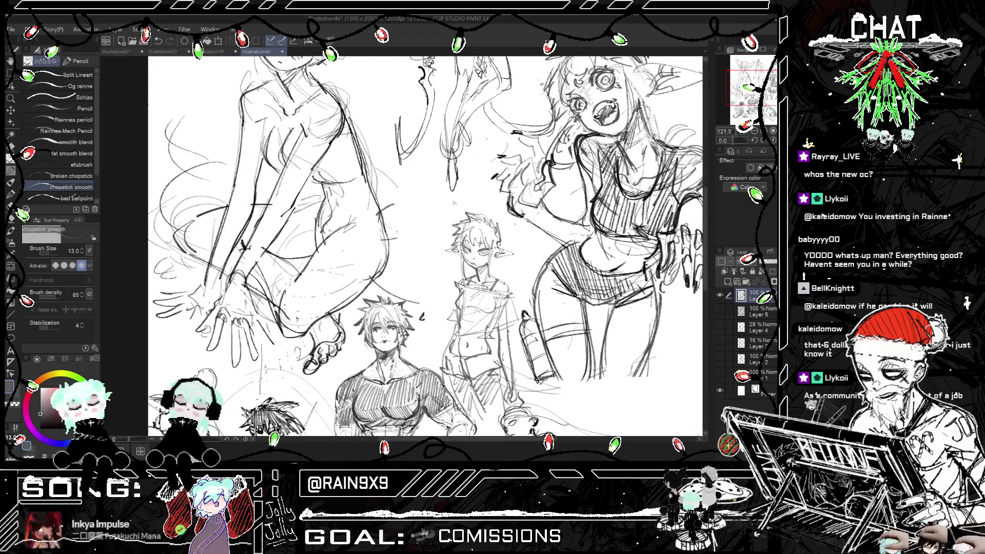
- Write 'Perci' above the elf girl and remove the stray stroke beneath it
key("ctrl+z")
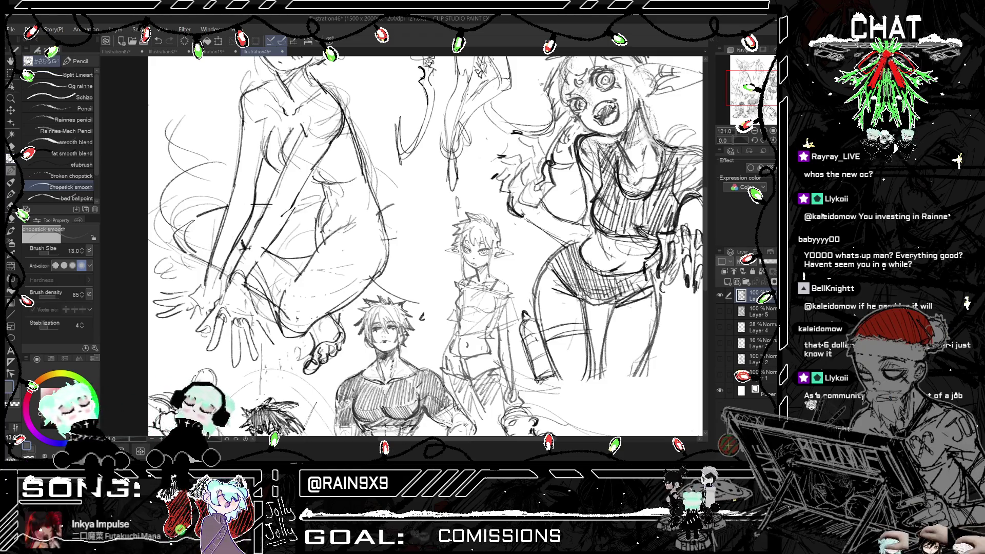
mouse_move(461, 208)
left_mouse_down()
mouse_move(490, 205)
mouse_move(484, 214)
left_mouse_up()
key("ctrl+z")
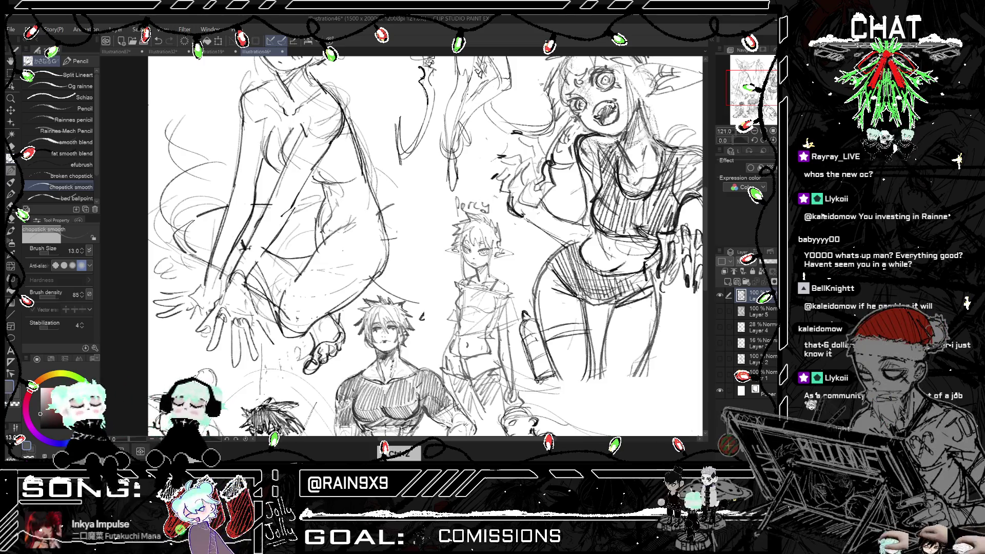
key("ctrl+h")
key("ctrl+h")
key("ctrl+z")
key("ctrl+h")
key("ctrl+h")
- Zoom around and mirror the view to check the Perci sketch
scroll(426, 246, "down", 2)
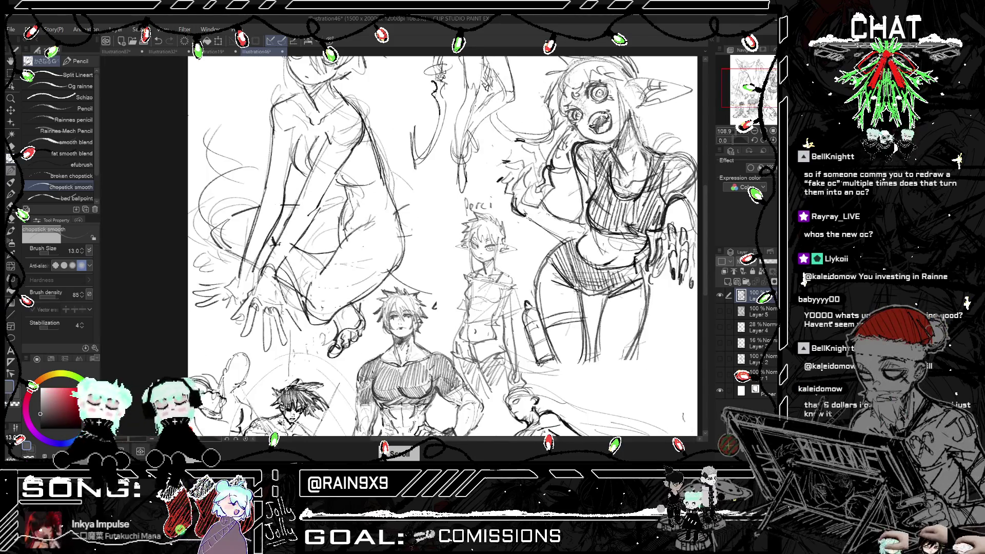
scroll(441, 246, "down", 2)
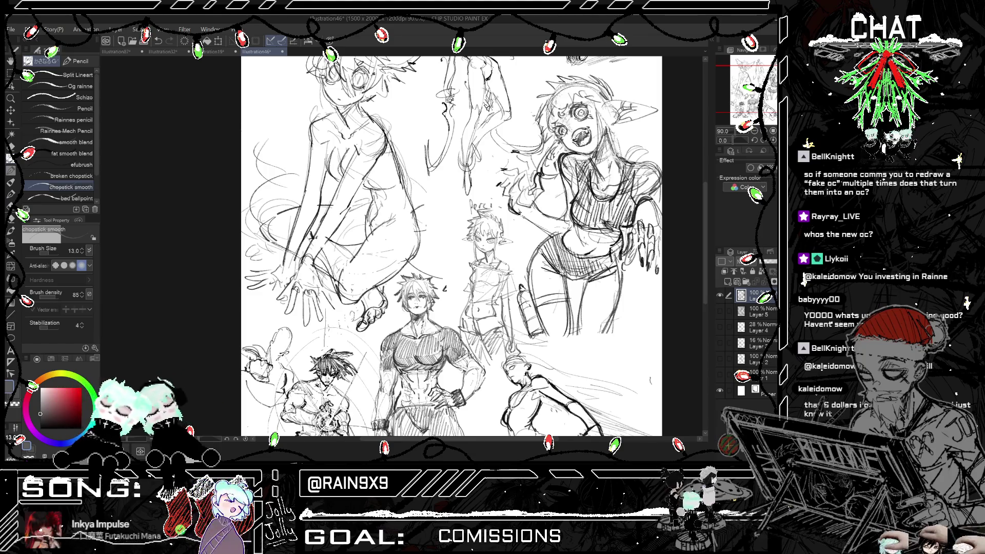
scroll(444, 246, "up", 1)
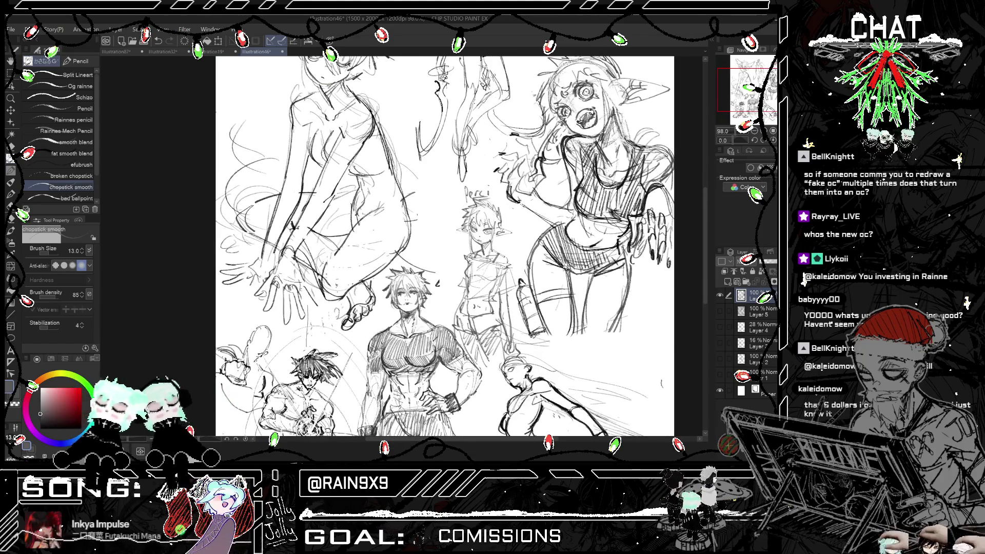
key("ctrl+h")
key("ctrl+h")
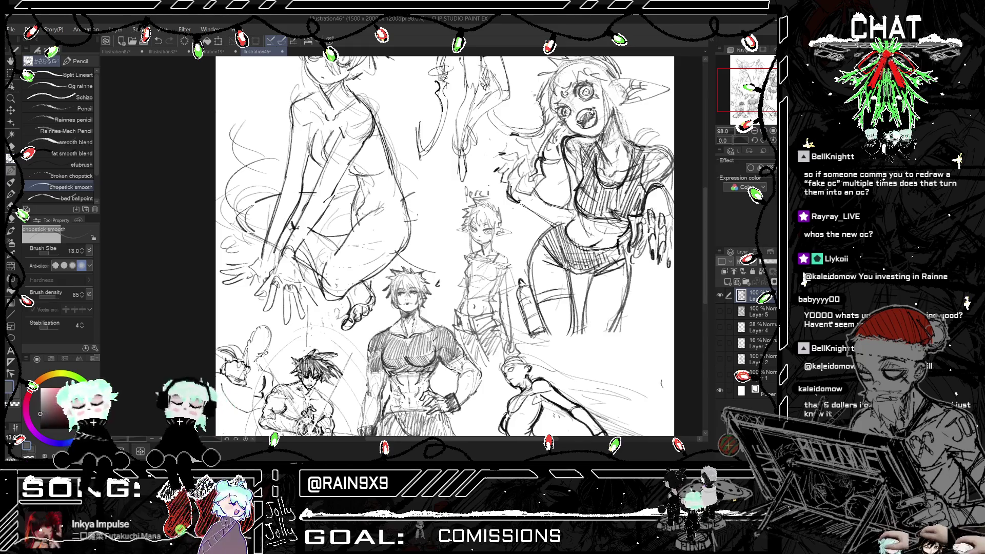
key("ctrl+minus")
key("ctrl+h")
key("ctrl+h")
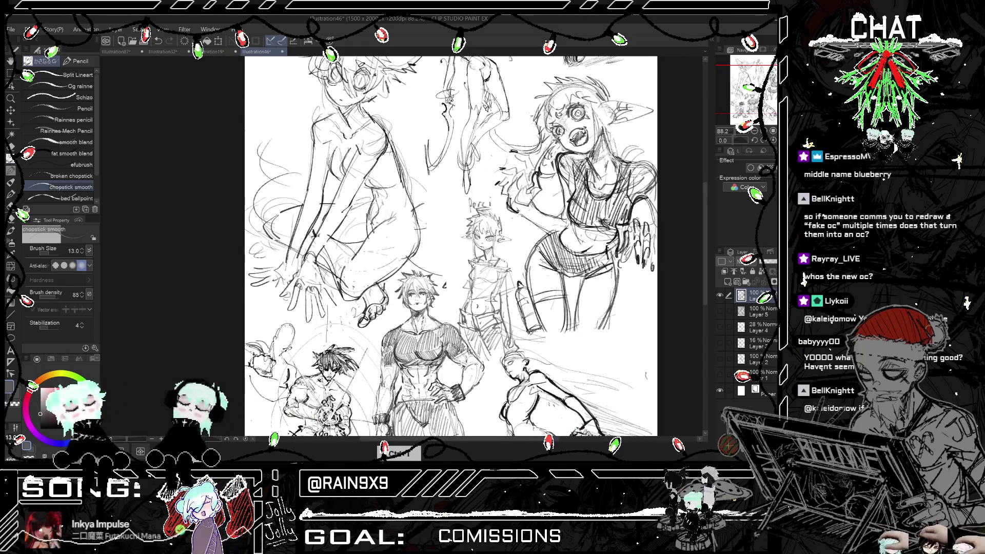
scroll(512, 239, "up", 4)
scroll(503, 234, "up", 1)
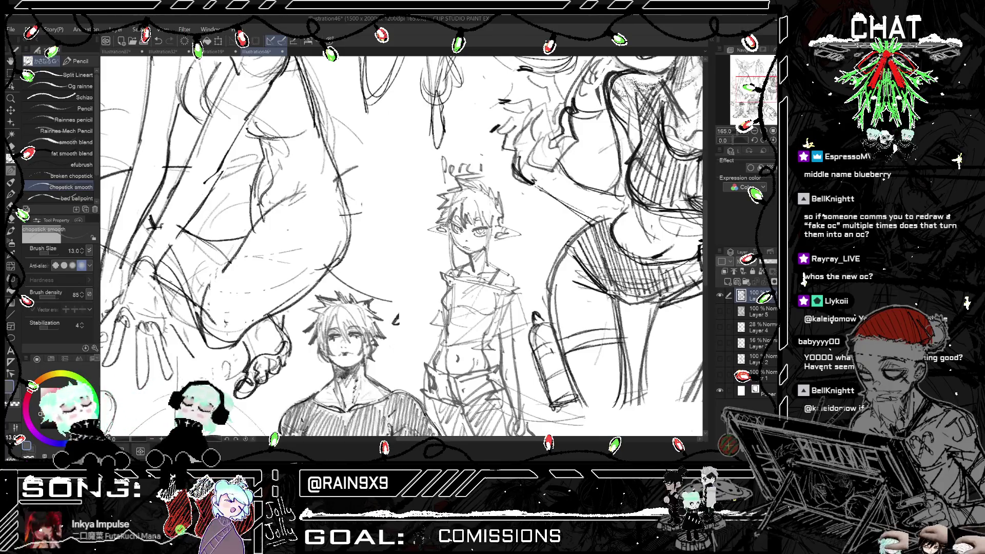
scroll(455, 207, "down", 1)
key("h")
key("h")
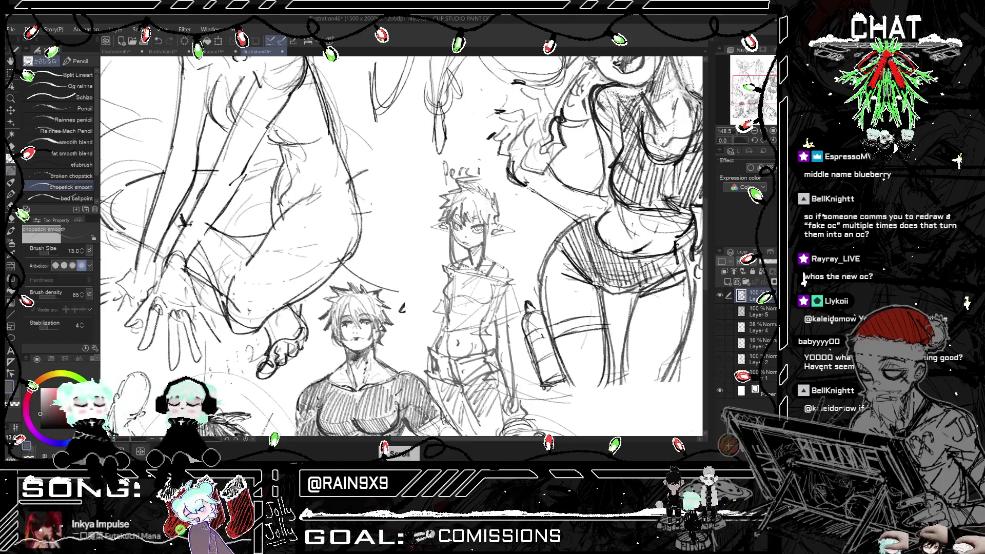
key("h")
scroll(421, 246, "down", 3)
key("h")
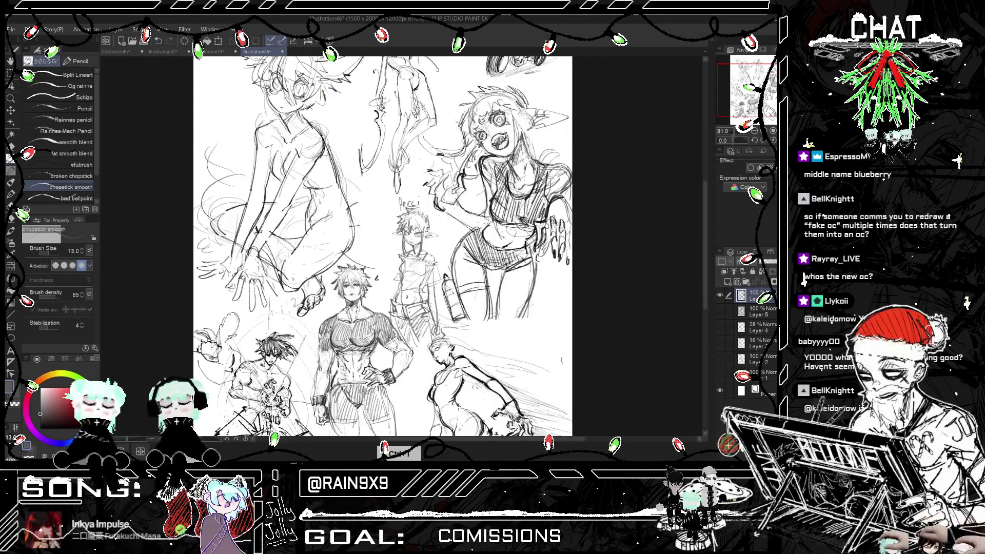
scroll(395, 247, "up", 2)
scroll(395, 246, "up", 1)
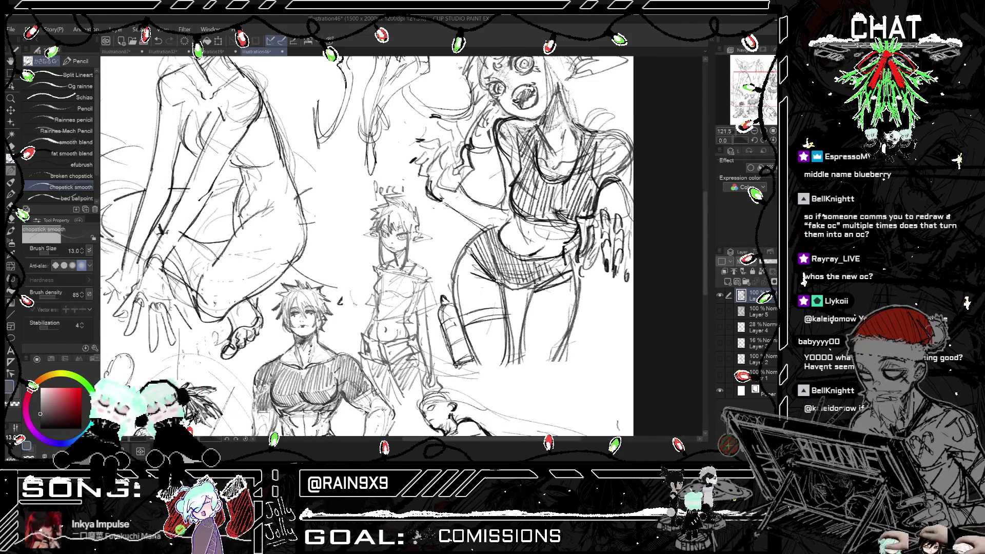
- Draw one long stroke for Perci's arm reaching out to her left, then zoom out
key("ctrl+z")
mouse_move(362, 325)
left_mouse_down()
mouse_move(353, 247)
mouse_move(348, 264)
mouse_move(363, 255)
mouse_move(355, 259)
left_mouse_up()
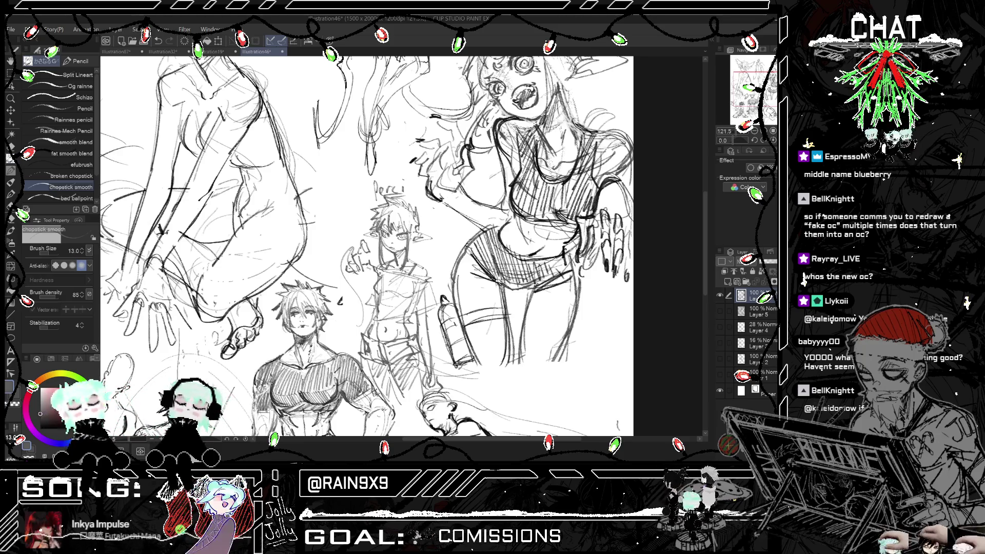
key("h")
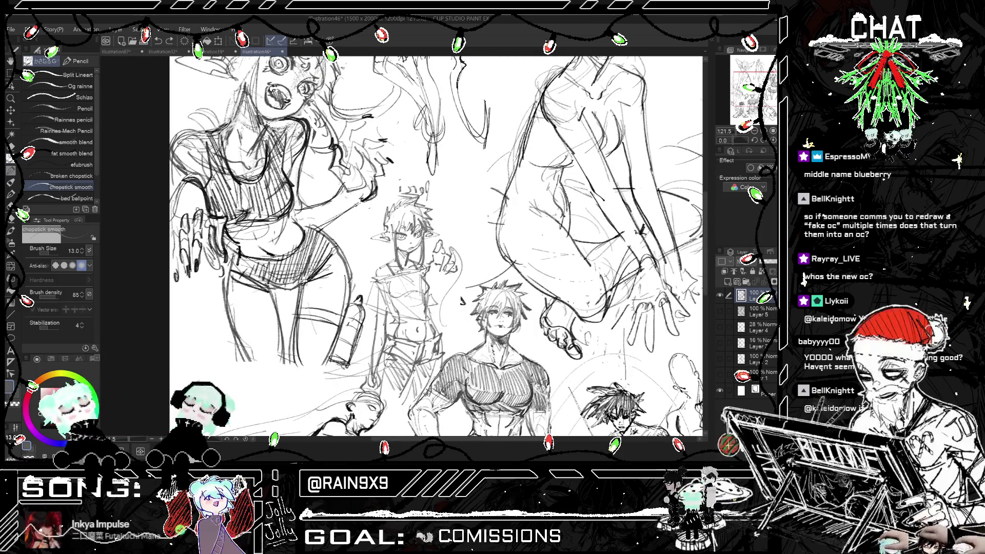
key("h")
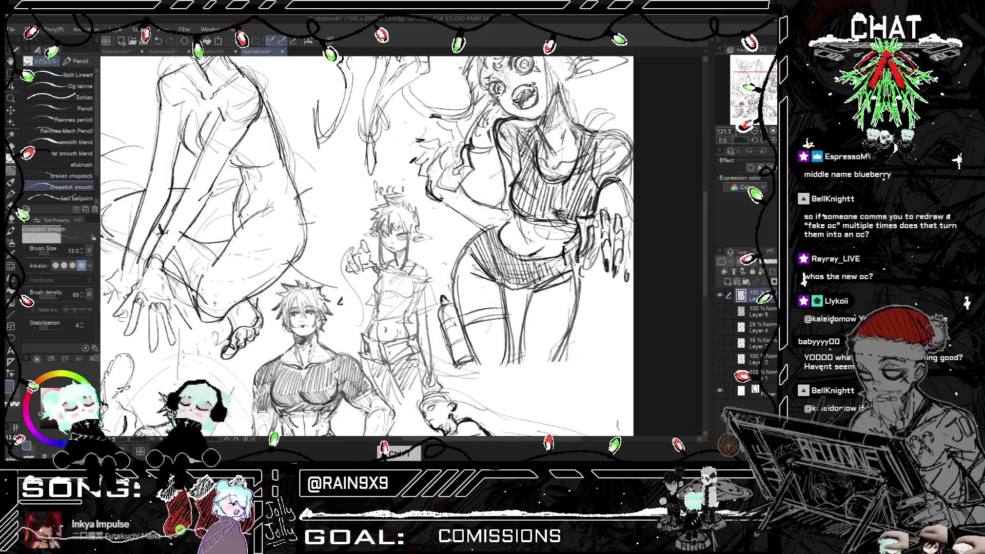
scroll(367, 246, "down", 2)
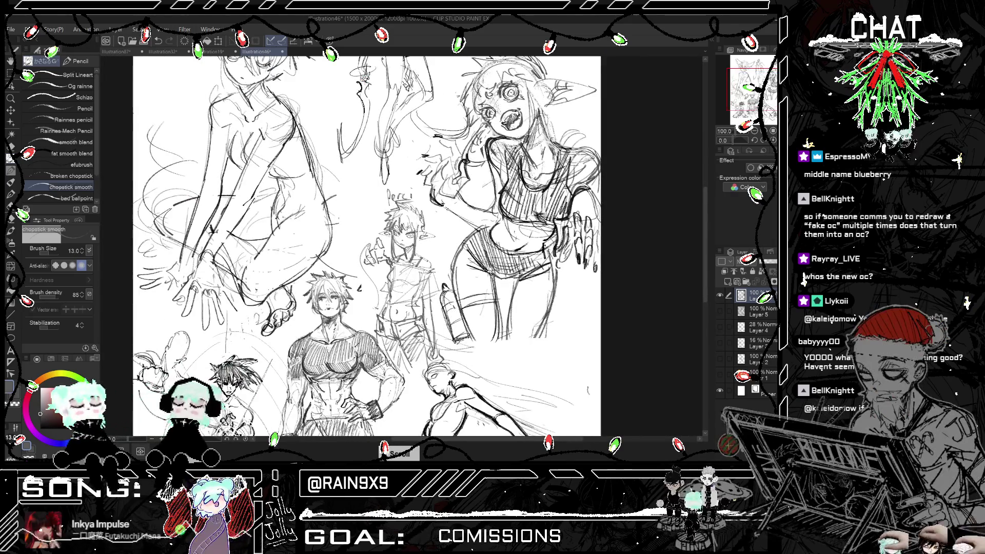
scroll(367, 247, "down", 2)
- Undo the two most recent small strokes near Perci and the central figures
key("h")
key("h")
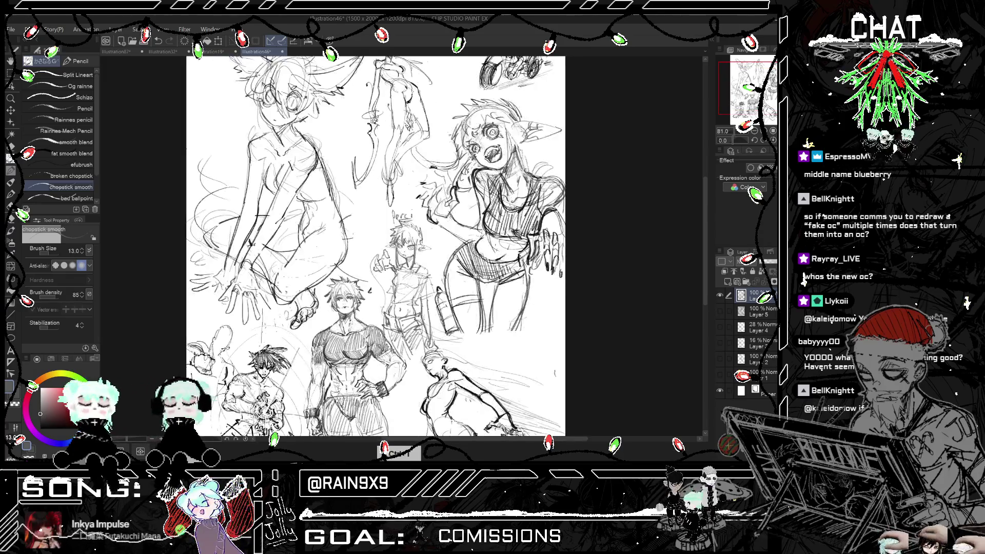
scroll(376, 247, "down", 1)
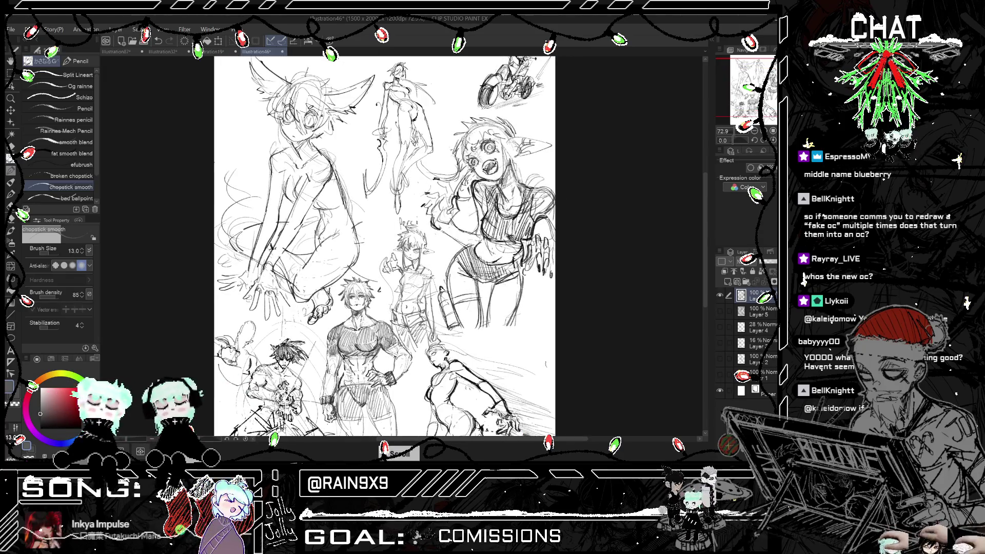
key("ctrl+z")
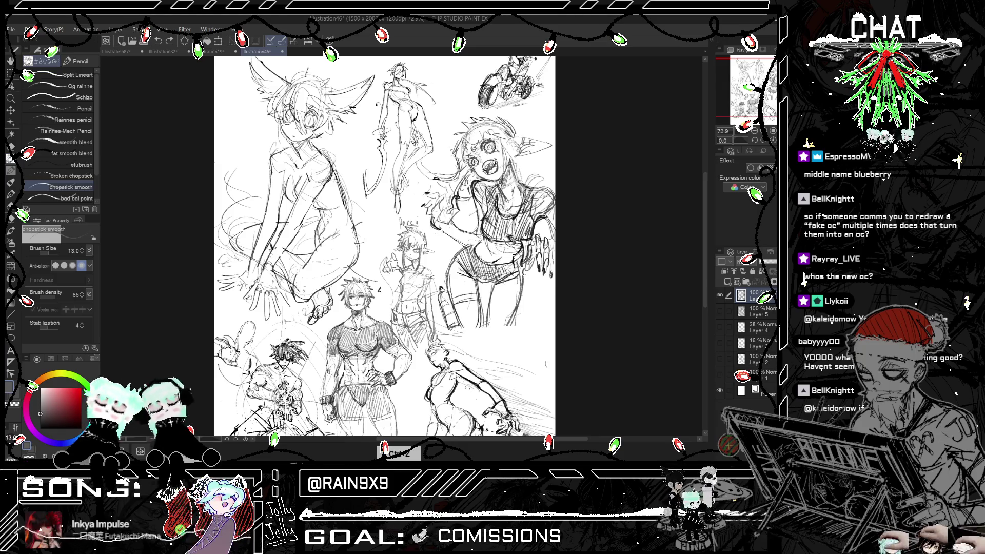
key("ctrl+z")
key("ctrl+z")
key("ctrl+z")
key("ctrl+z")
scroll(428, 248, "up", 5)
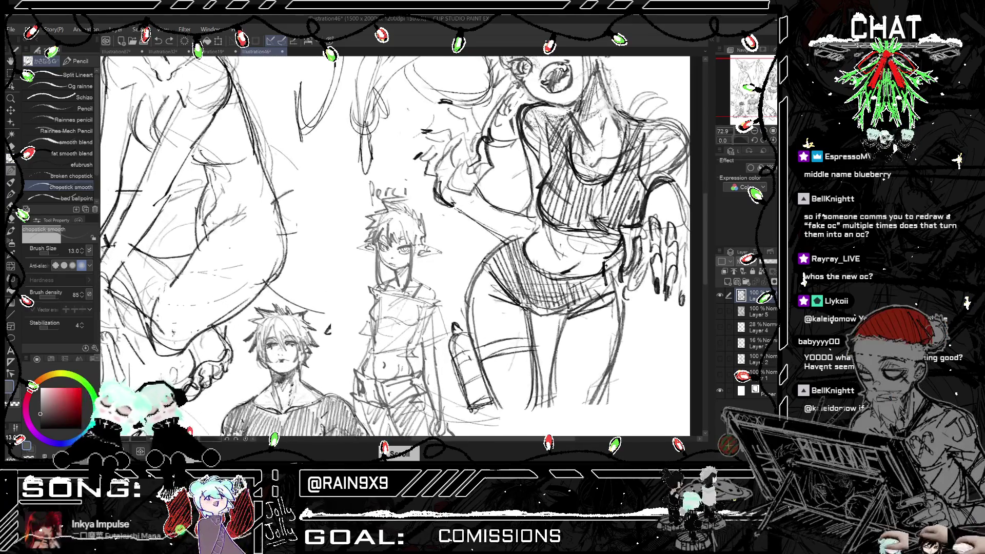
scroll(395, 246, "down", 3)
scroll(395, 246, "down", 1)
key("h")
key("h")
scroll(395, 246, "down", 1)
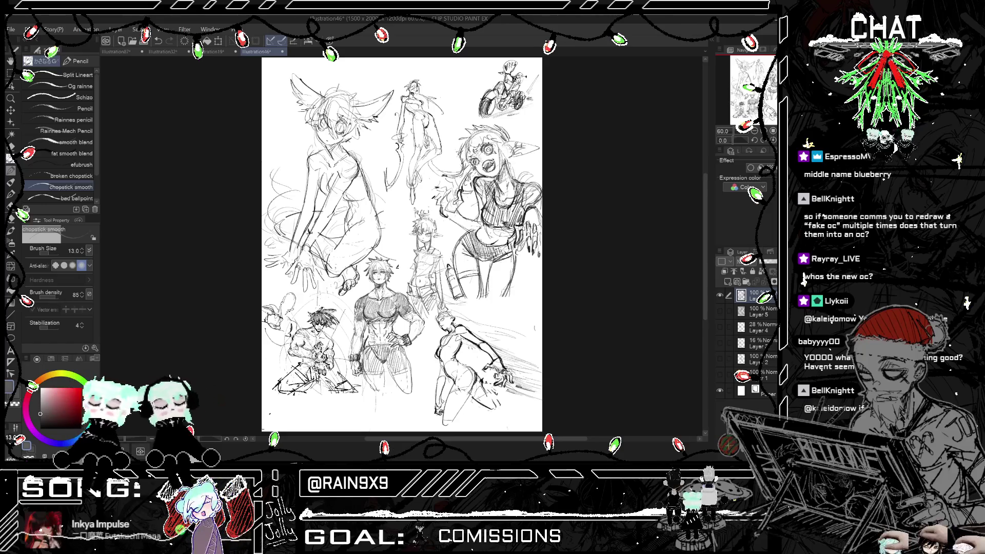
scroll(395, 246, "up", 4)
scroll(395, 246, "up", 2)
scroll(395, 246, "down", 4)
scroll(395, 246, "up", 4)
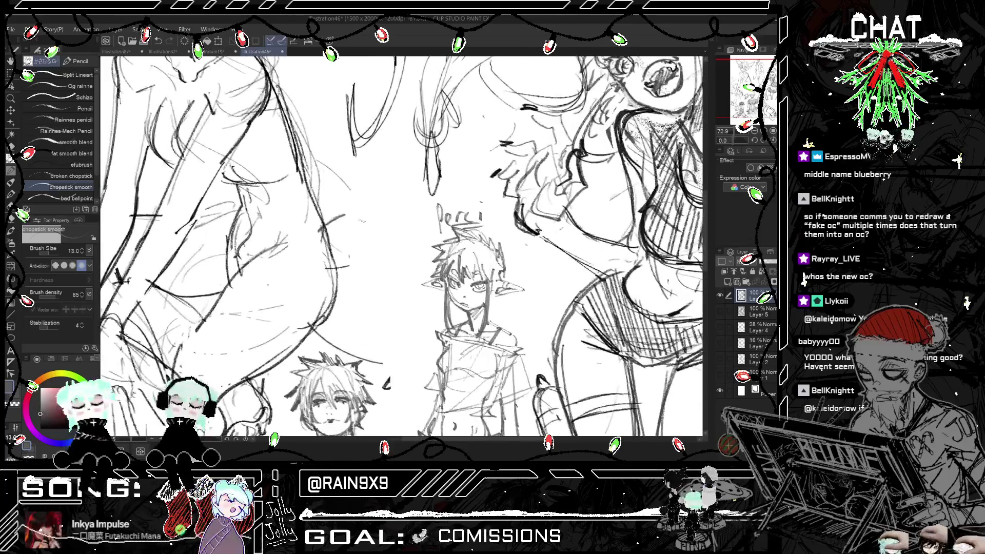
- Draw a small oval orb left of Perci's head, redrawing it slightly higher and smaller
key("ctrl+z")
mouse_move(369, 179)
left_mouse_down()
mouse_move(367, 203)
mouse_move(392, 173)
mouse_move(395, 203)
left_mouse_up()
key("ctrl+z")
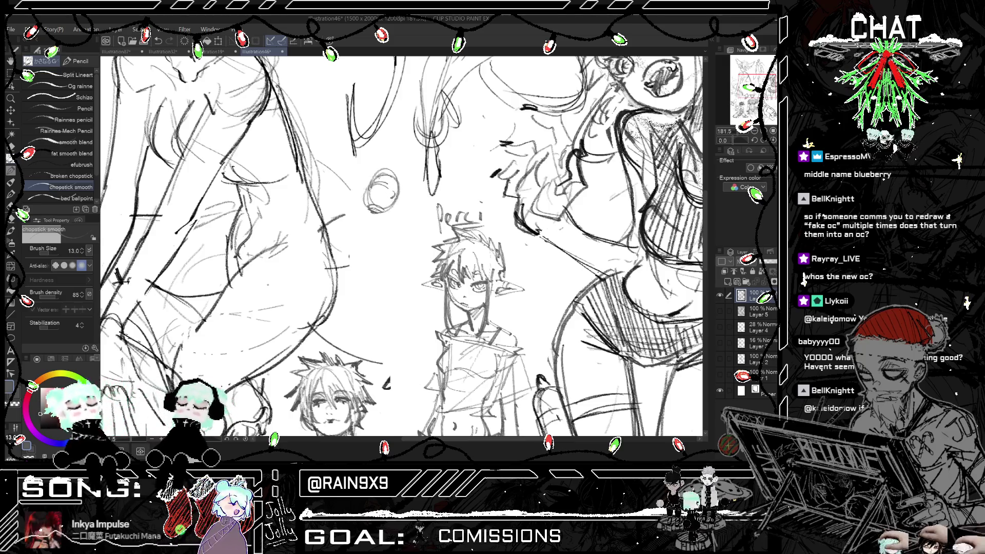
key("ctrl+z")
key("ctrl+z")
key("ctrl+z")
mouse_move(381, 167)
left_mouse_down()
mouse_move(393, 190)
mouse_move(369, 199)
mouse_move(387, 186)
left_mouse_up()
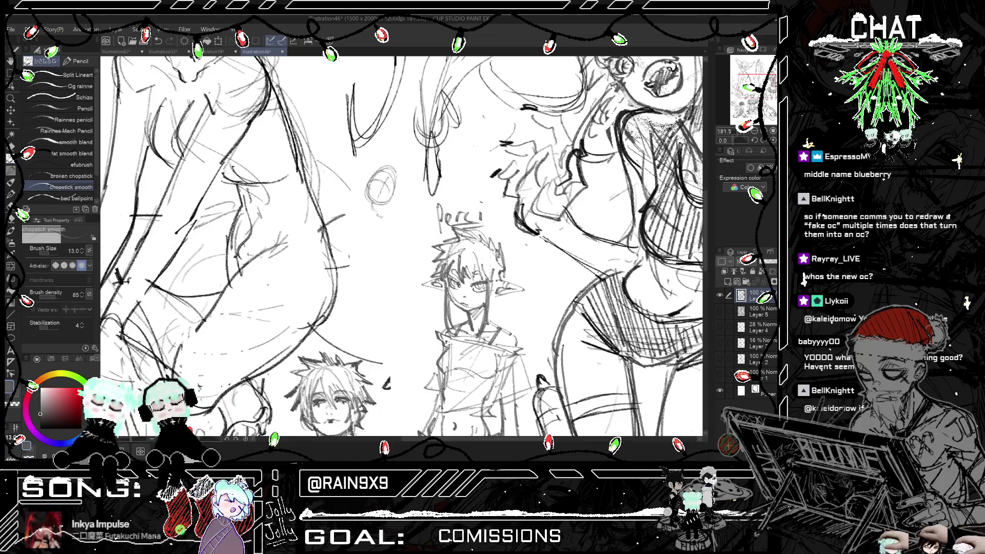
key("ctrl+z")
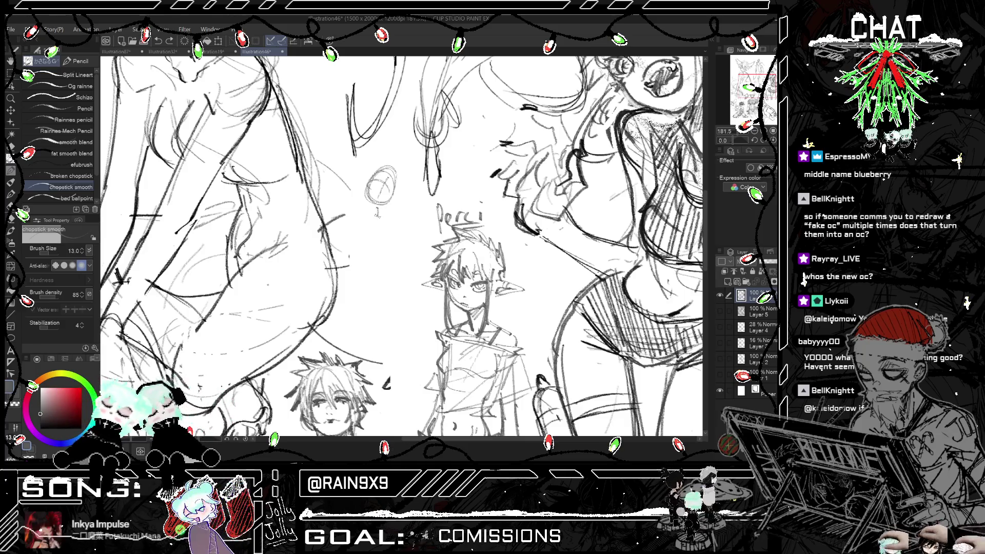
key("ctrl+z")
- Draw the orb's long handle angling down-right below the oval
left_click_drag(375, 208, 379, 236)
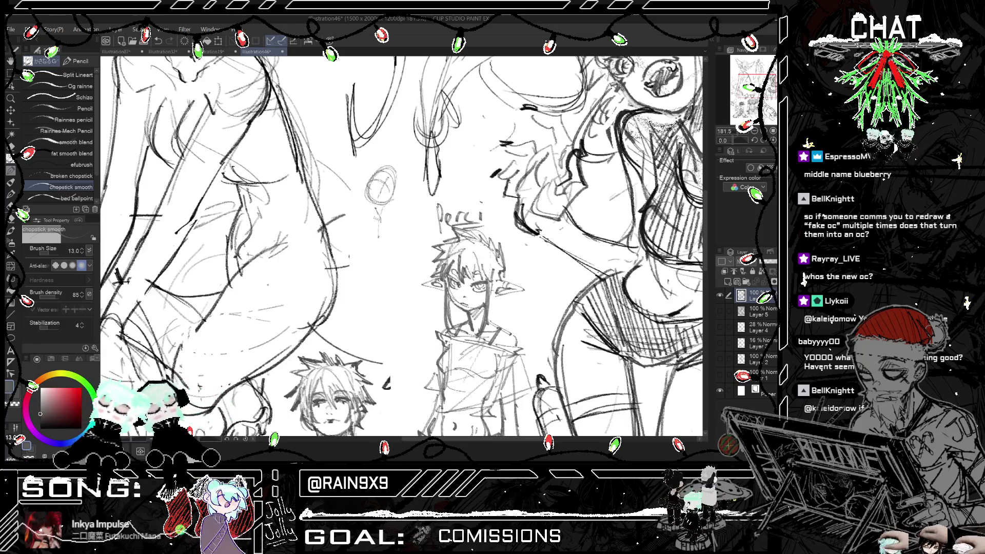
key("ctrl+z")
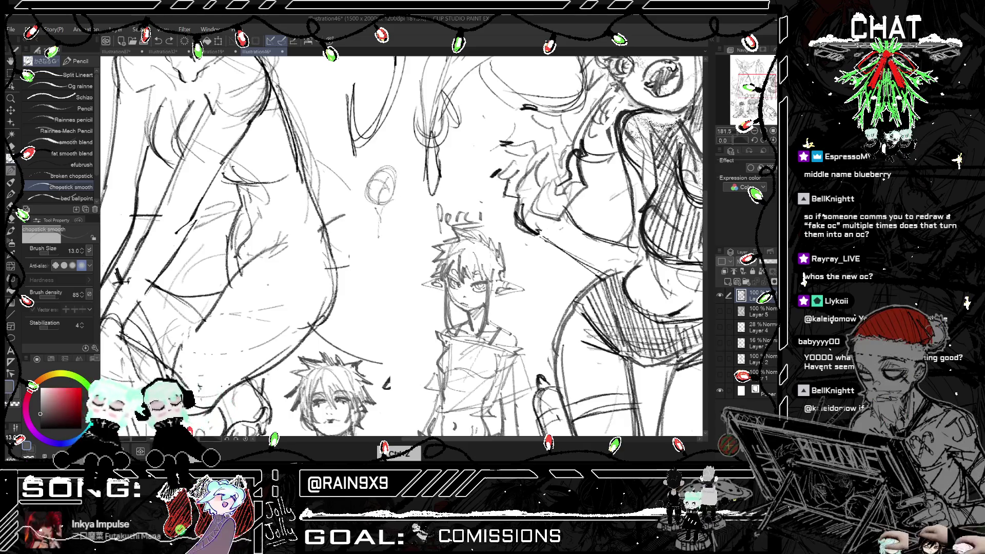
left_click_drag(379, 227, 374, 244)
key("ctrl+z")
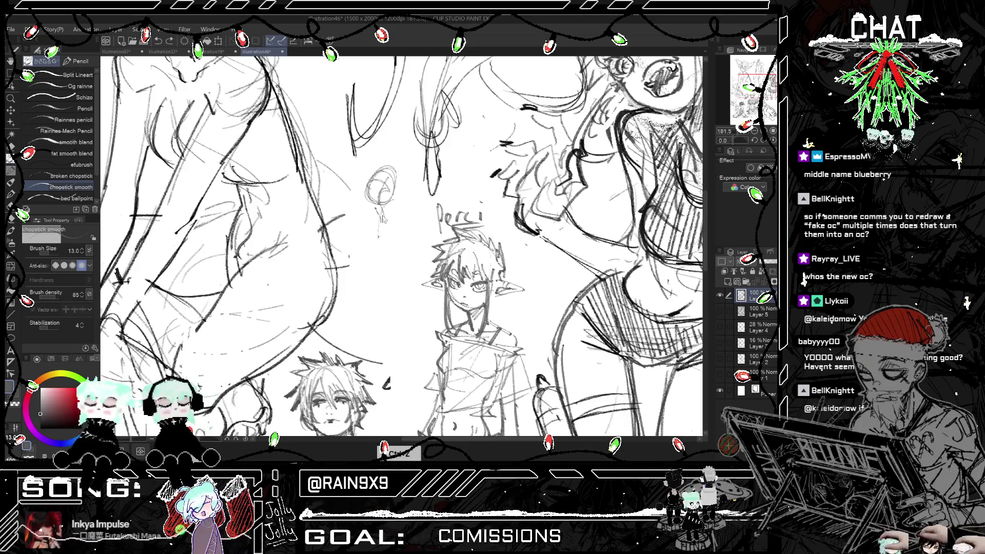
mouse_move(380, 215)
left_mouse_down()
mouse_move(388, 256)
mouse_move(417, 246)
left_mouse_up()
left_click_drag(373, 269, 380, 273)
mouse_move(397, 228)
left_mouse_down()
mouse_move(415, 266)
mouse_move(376, 282)
mouse_move(411, 294)
left_mouse_up()
key("ctrl+z")
key("ctrl+z")
- Sketch faint light strokes for the tiny figure below the orb
mouse_move(382, 236)
left_mouse_down()
mouse_move(395, 277)
mouse_move(422, 274)
mouse_move(426, 310)
left_mouse_up()
left_click_drag(390, 302, 410, 311)
mouse_move(386, 277)
left_mouse_down()
mouse_move(425, 292)
mouse_move(409, 322)
mouse_move(381, 328)
left_mouse_up()
key("ctrl+t")
key("ctrl+t")
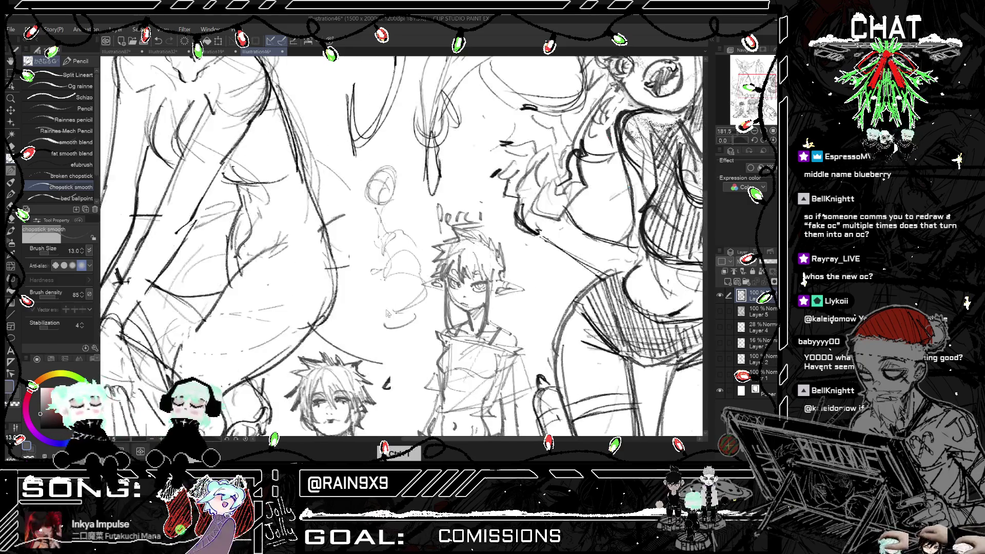
left_click_drag(413, 295, 423, 313)
left_click_drag(360, 275, 310, 301)
key("ctrl+z")
key("ctrl+z")
left_click_drag(360, 303, 404, 305)
left_click_drag(359, 277, 408, 272)
key("ctrl+z")
key("ctrl+z")
key("ctrl+z")
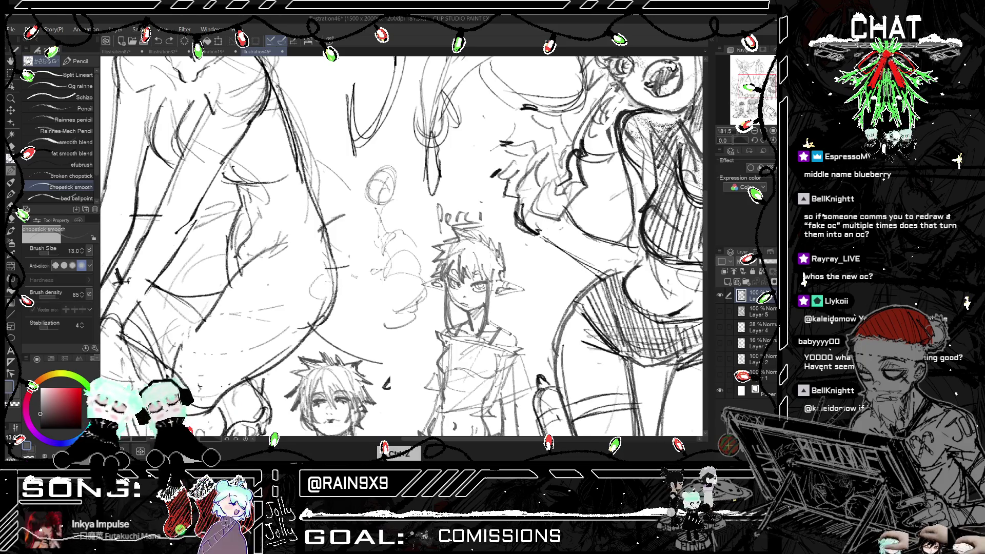
left_click_drag(335, 279, 413, 276)
left_click_drag(352, 308, 403, 295)
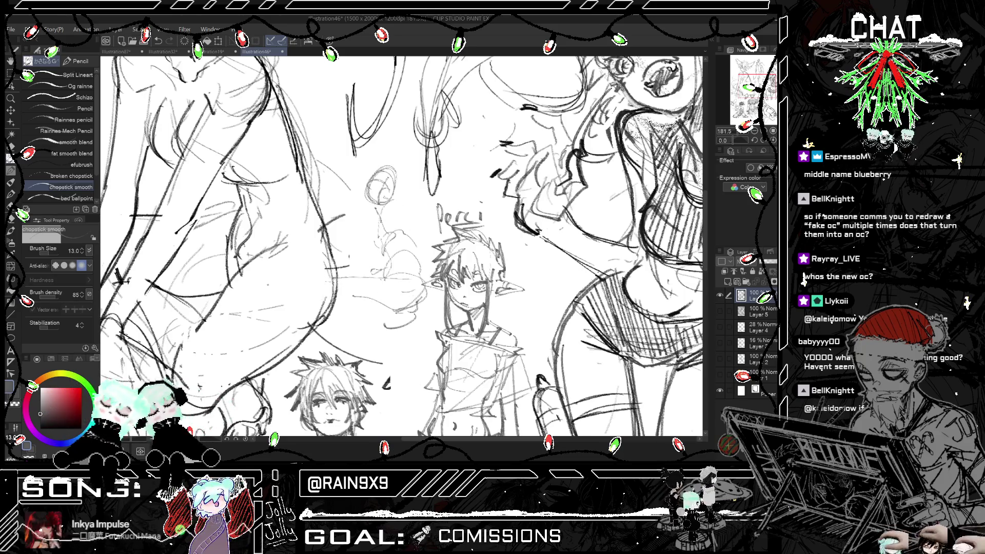
- Extend the arm up to the orb and darken the wand lines beside Perci's head
mouse_move(382, 209)
left_mouse_down()
mouse_move(410, 245)
mouse_move(416, 239)
mouse_move(435, 282)
left_mouse_up()
left_click_drag(414, 239, 435, 285)
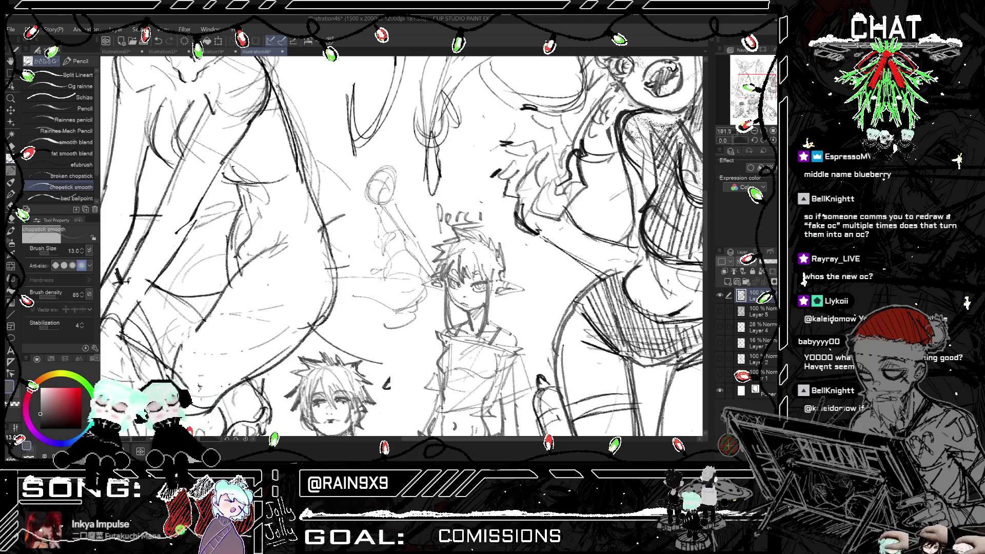
mouse_move(405, 236)
left_mouse_down()
mouse_move(409, 301)
mouse_move(425, 303)
left_mouse_up()
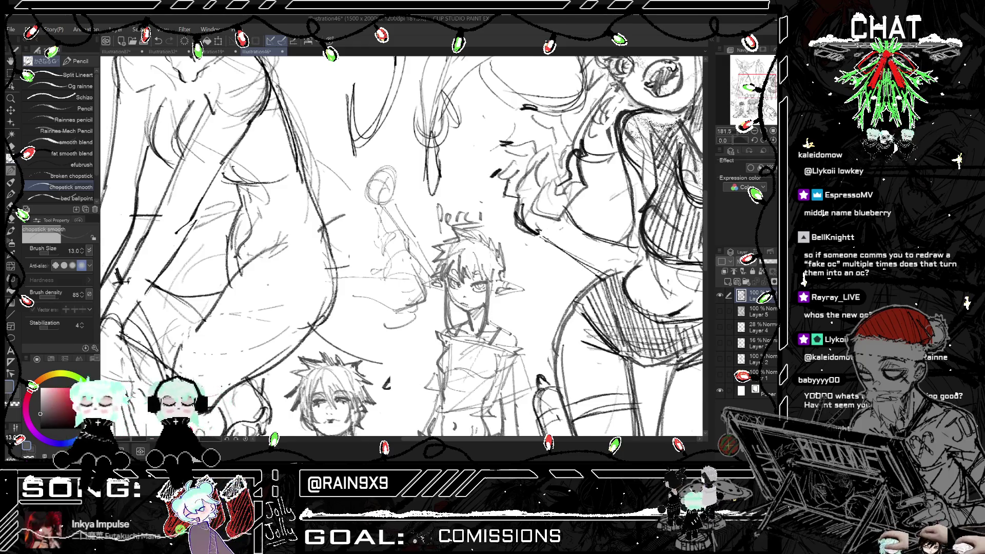
key("h")
mouse_move(384, 278)
left_mouse_down()
mouse_move(394, 322)
mouse_move(419, 318)
left_mouse_up()
key("h")
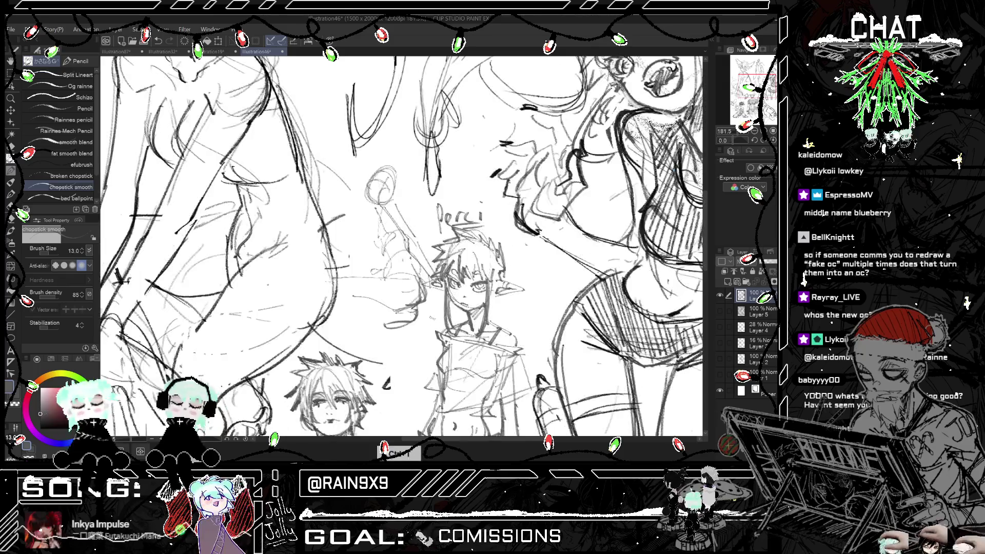
left_click_drag(347, 308, 394, 322)
- Check the sketch in mirrored view, then erase the small circle and nearby strokes
key("h")
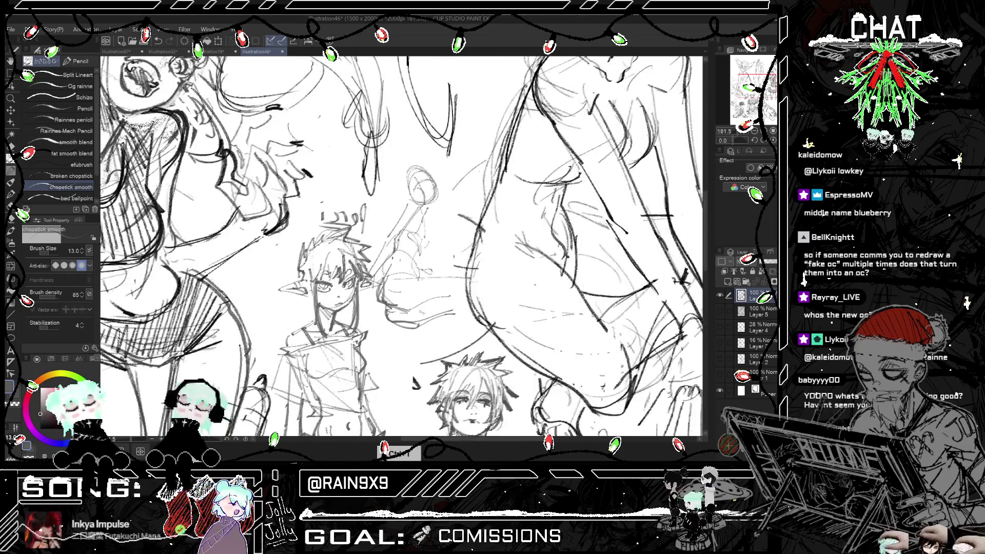
key("h")
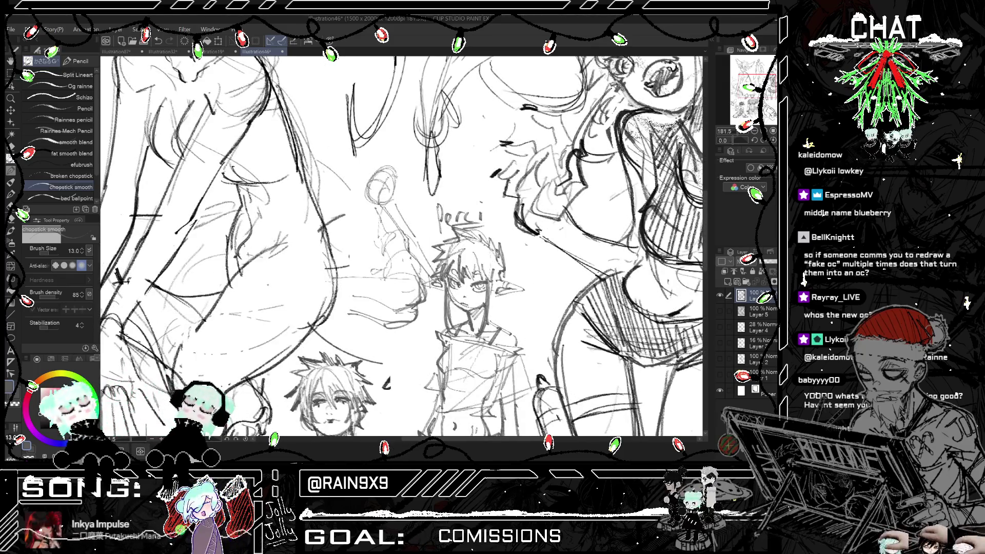
scroll(392, 178, "down", 1)
scroll(402, 173, "down", 4)
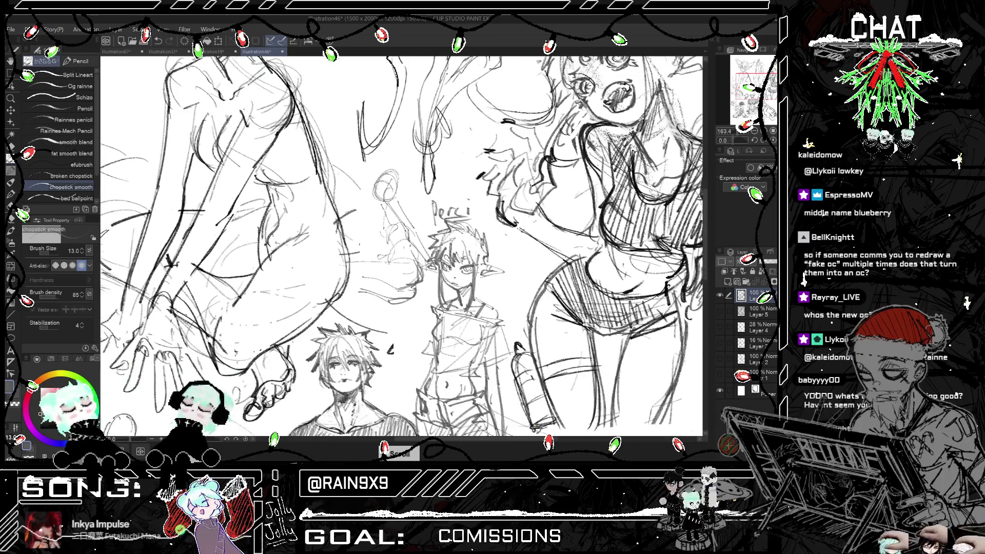
key("h")
scroll(468, 267, "up", 3)
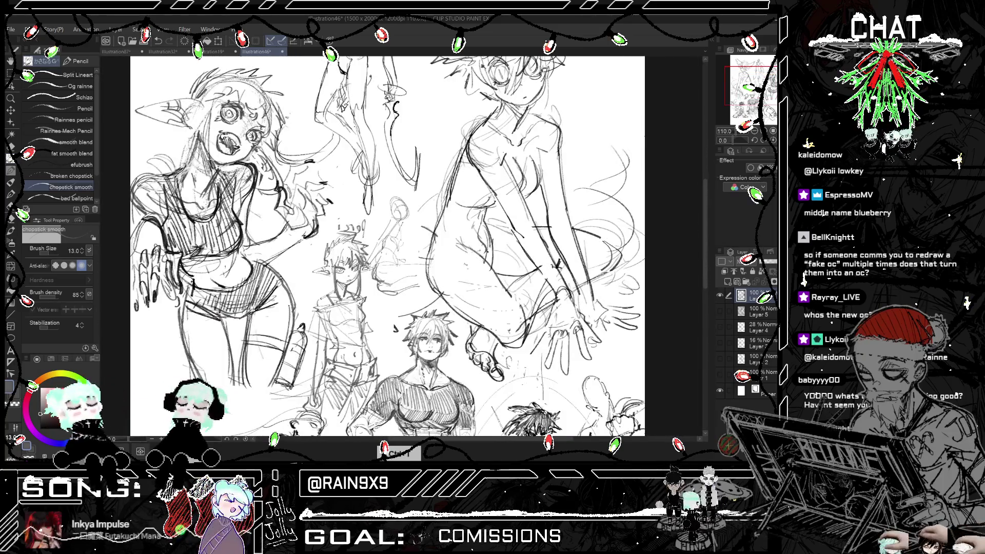
key("h")
scroll(359, 231, "up", 1)
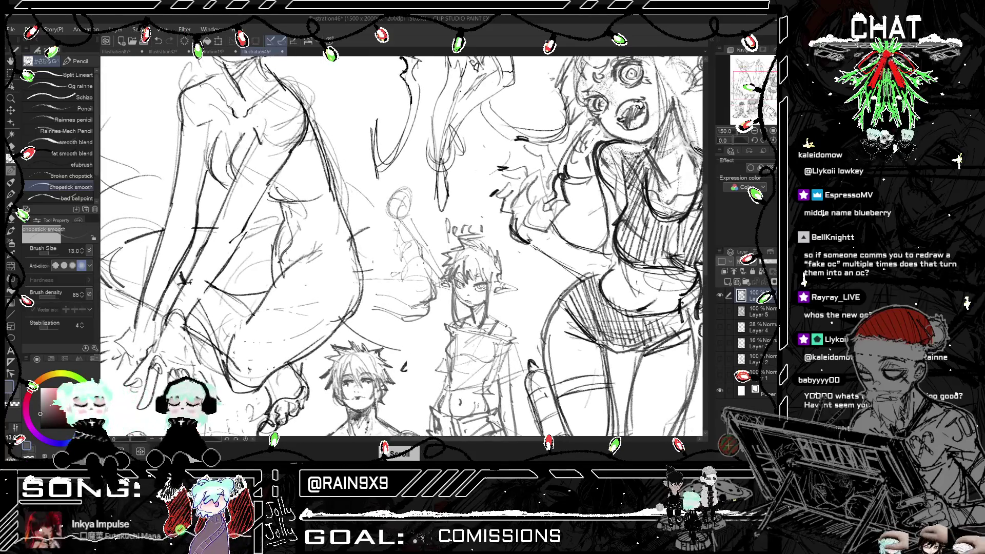
key("e")
mouse_move(402, 193)
left_mouse_down()
mouse_move(390, 215)
mouse_move(415, 192)
left_mouse_up()
- Redraw and darken the small round head with the Pencil, adding strokes near the staff
key("p")
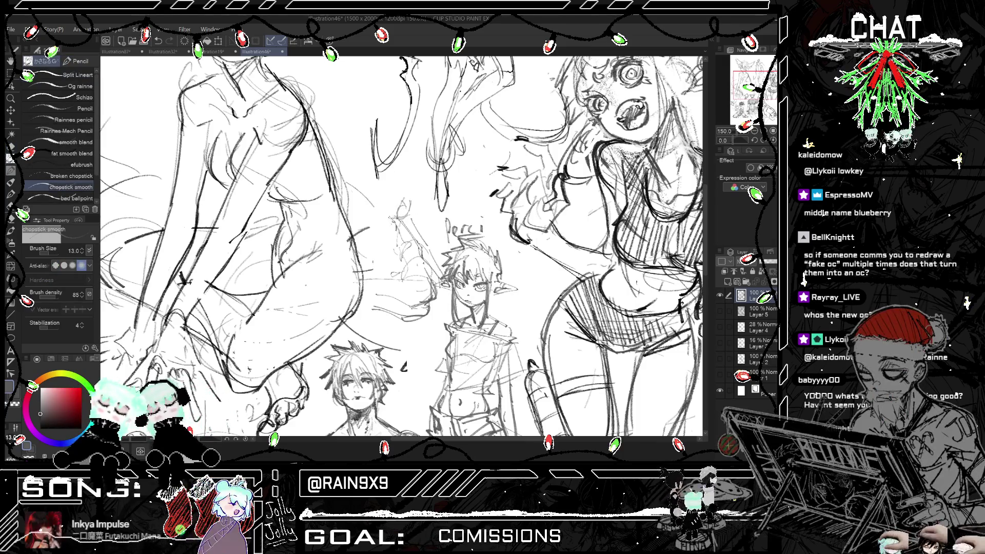
mouse_move(379, 193)
left_mouse_down()
mouse_move(386, 213)
mouse_move(400, 206)
mouse_move(381, 225)
mouse_move(397, 220)
left_mouse_up()
left_click_drag(392, 226, 410, 218)
key("h")
key("h")
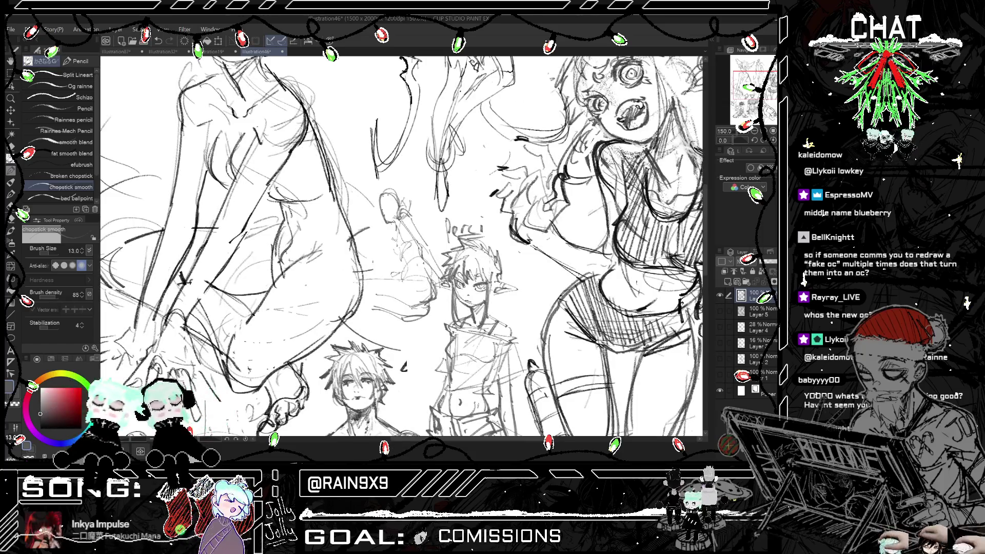
left_click_drag(395, 235, 404, 258)
key("h")
- Add short strokes along the sword, undoing and redrawing the stray ones
key("h")
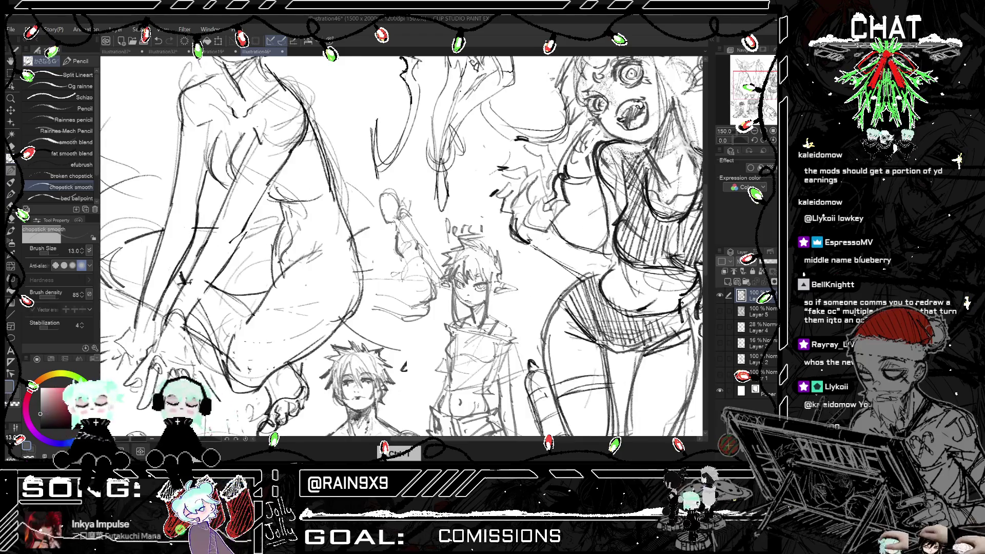
left_click_drag(416, 251, 429, 297)
key("h")
key("h")
left_click_drag(395, 235, 397, 250)
key("ctrl+z")
key("h")
key("h")
key("h")
key("h")
left_click_drag(406, 212, 399, 224)
left_click_drag(414, 214, 403, 221)
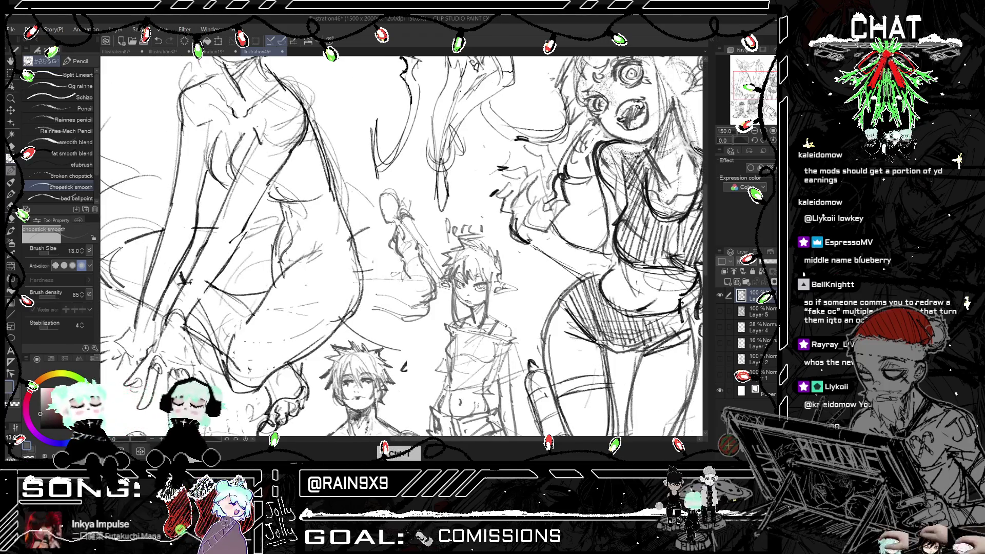
left_click_drag(402, 265, 379, 279)
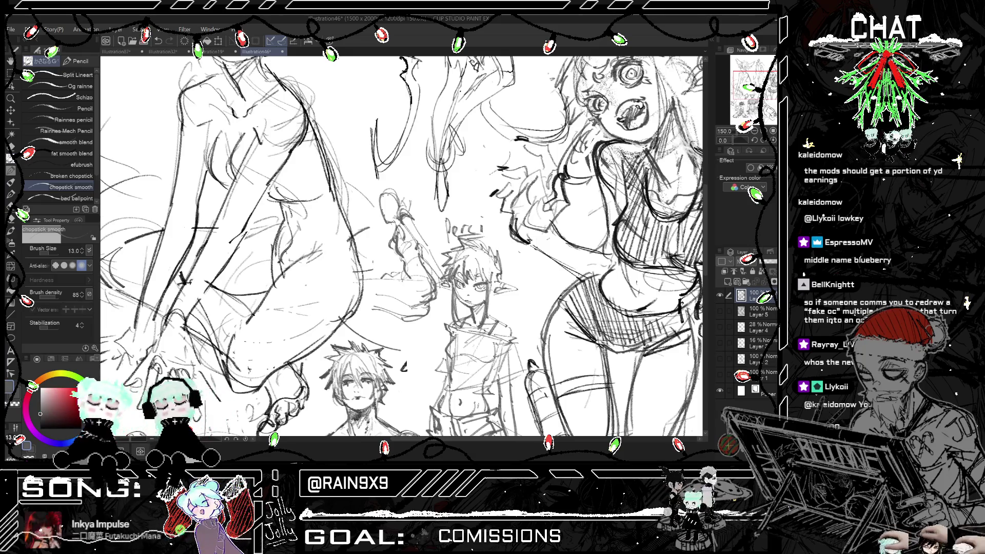
key("ctrl+z")
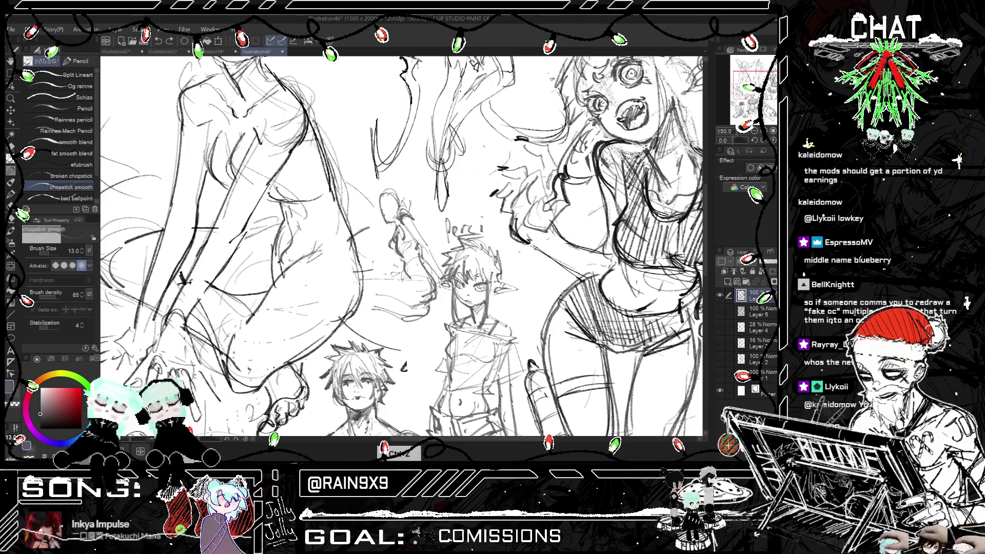
key("ctrl+z")
mouse_move(389, 273)
left_mouse_down()
mouse_move(398, 280)
mouse_move(391, 285)
left_mouse_up()
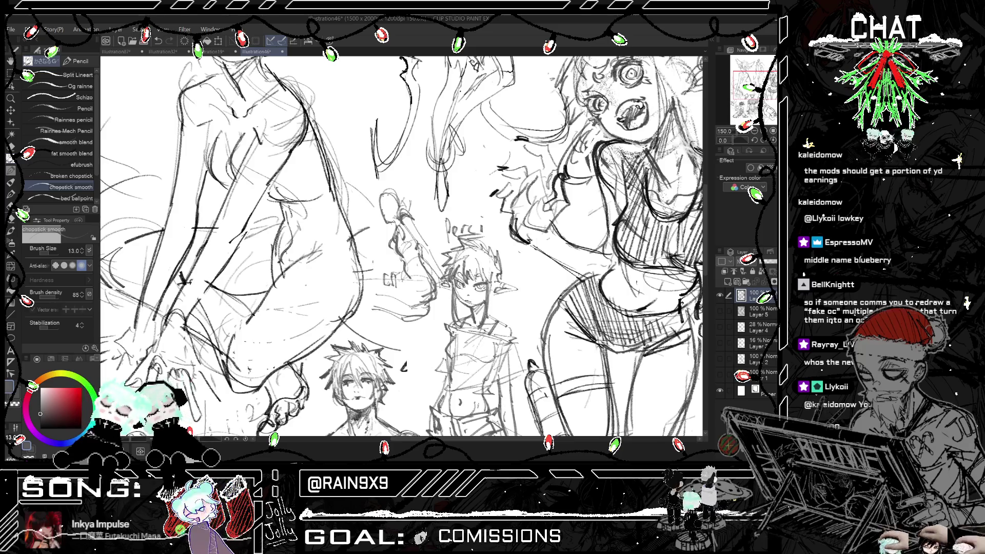
- Add a small stroke near the sword and try a darker stroke beside the elf's hair, undoing strays
key("h")
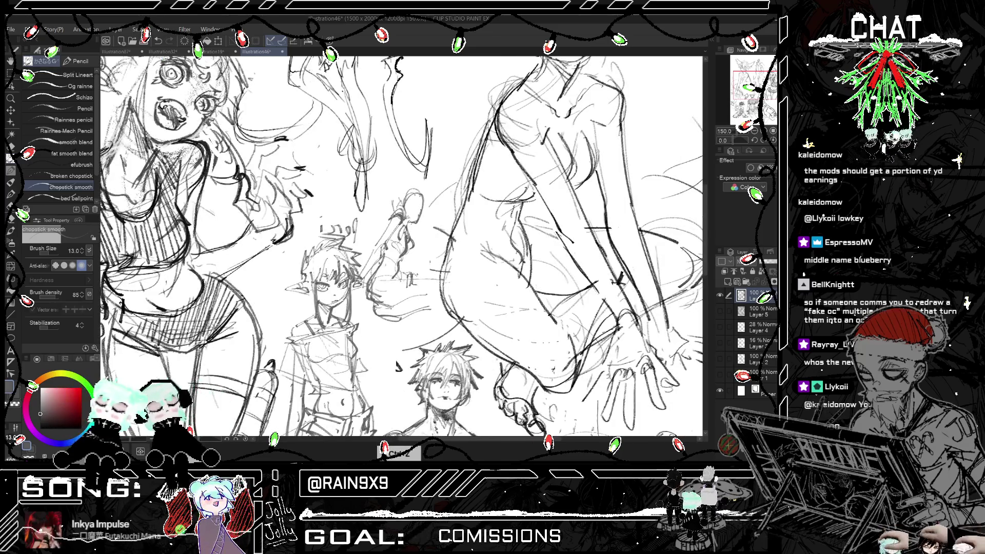
left_click_drag(414, 276, 420, 283)
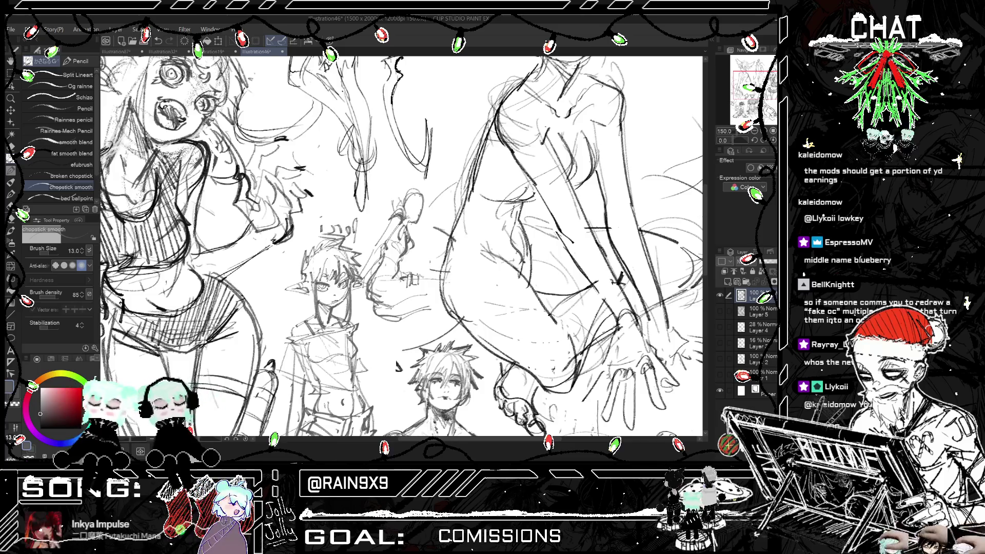
key("h")
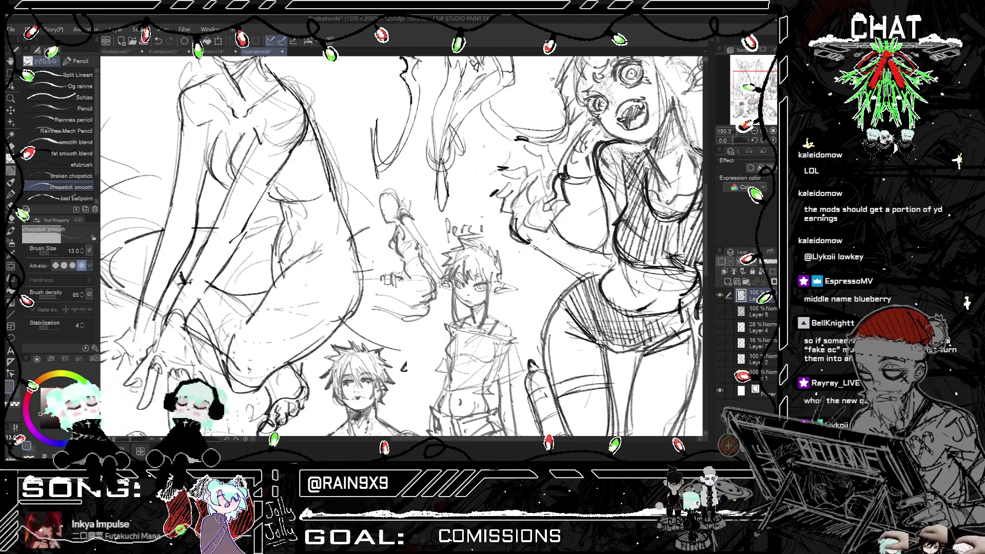
key("h")
key("h")
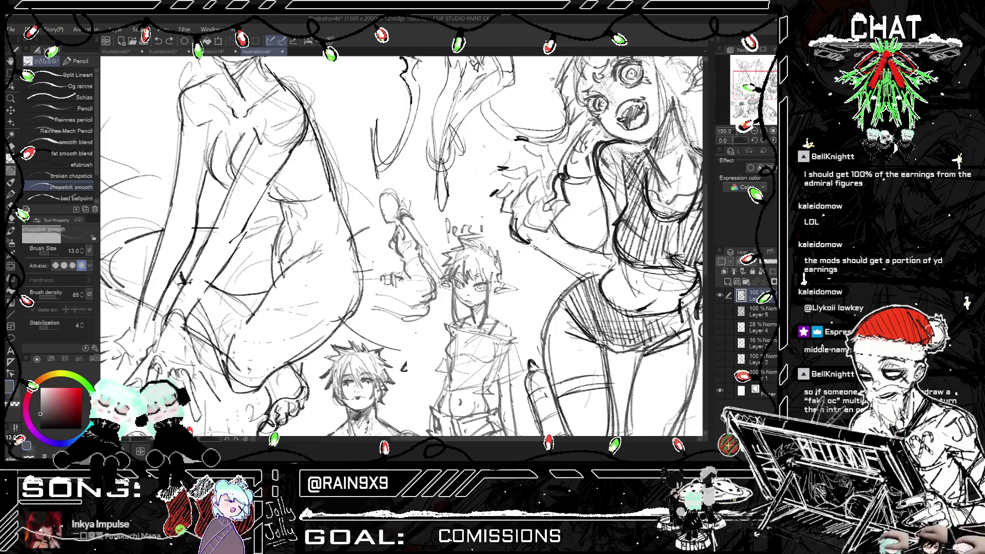
key("ctrl+z")
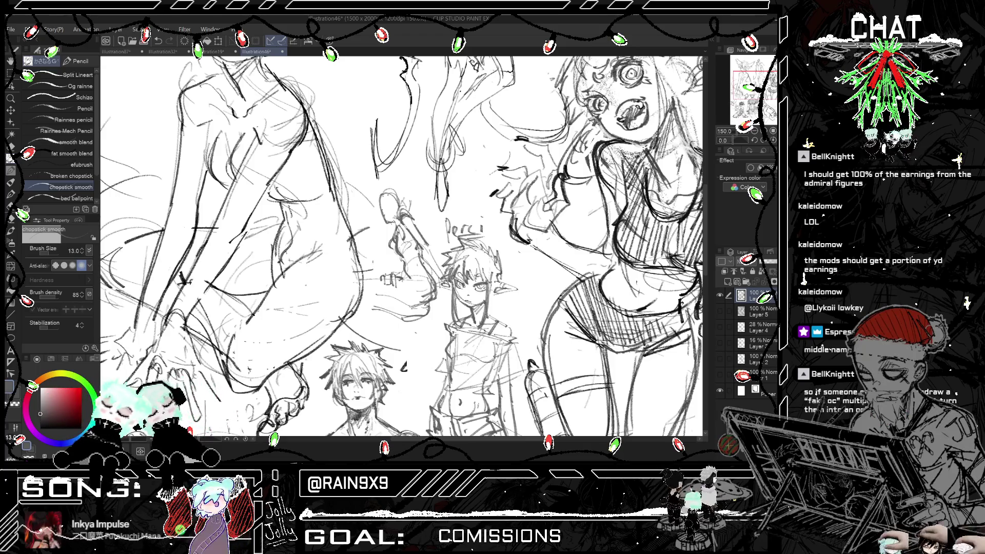
left_click_drag(422, 249, 446, 274)
key("ctrl+z")
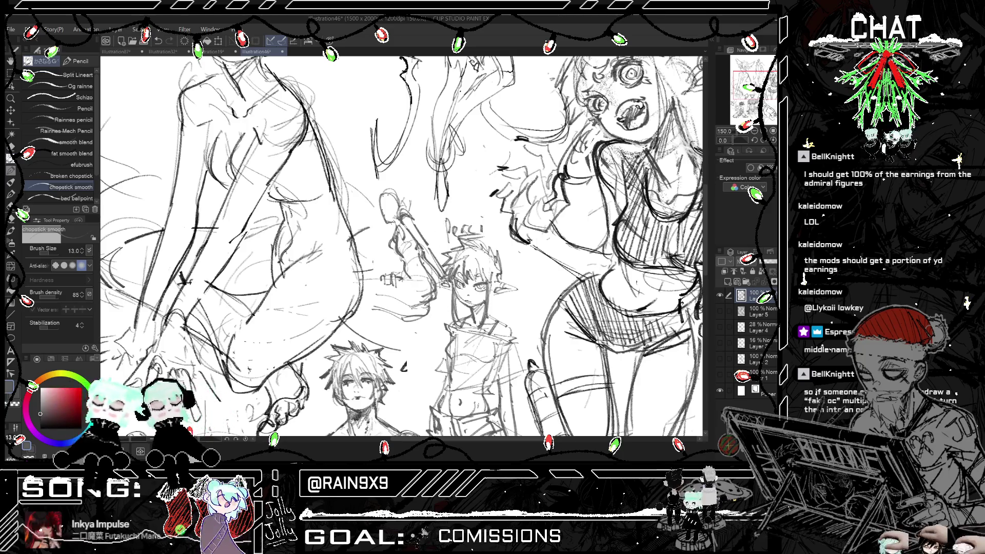
- Mirror the canvas repeatedly to check proportions, then try and undo a short pencil stroke
key("ctrl+t")
key("ctrl+t")
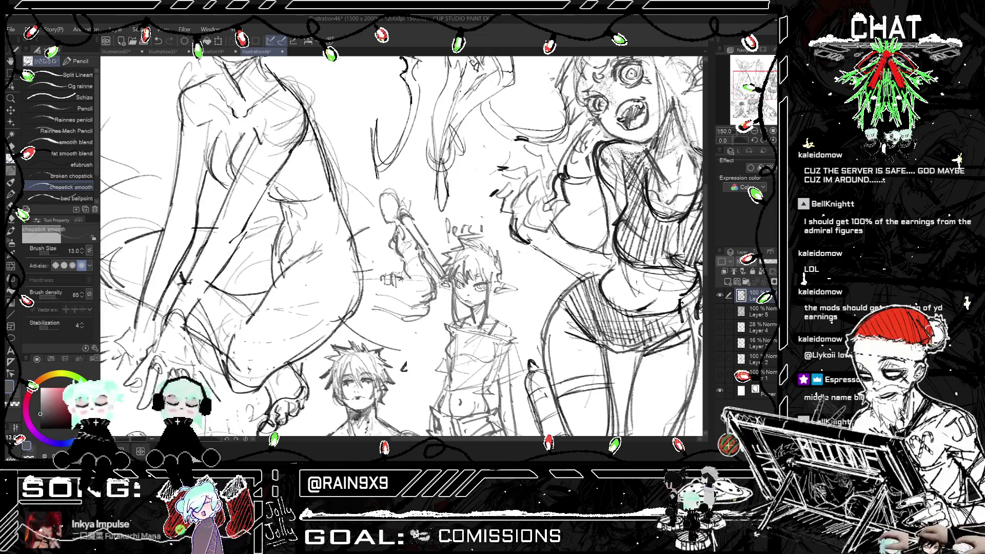
key("ctrl+t")
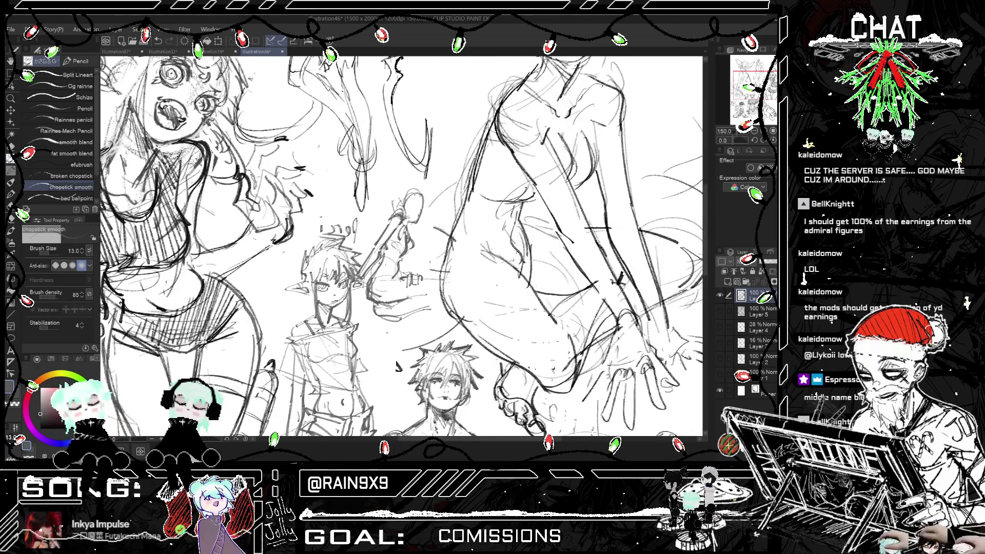
key("ctrl+t")
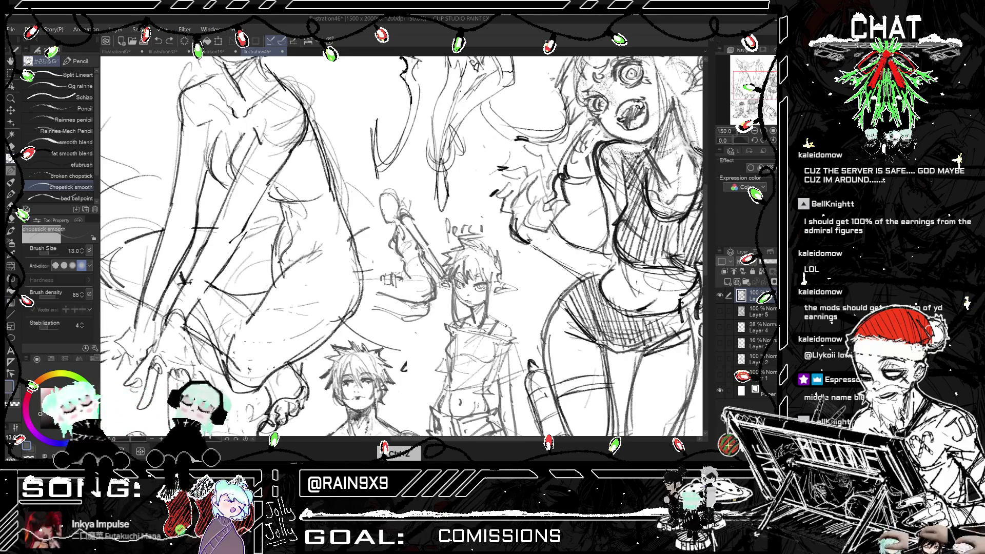
key("ctrl+t")
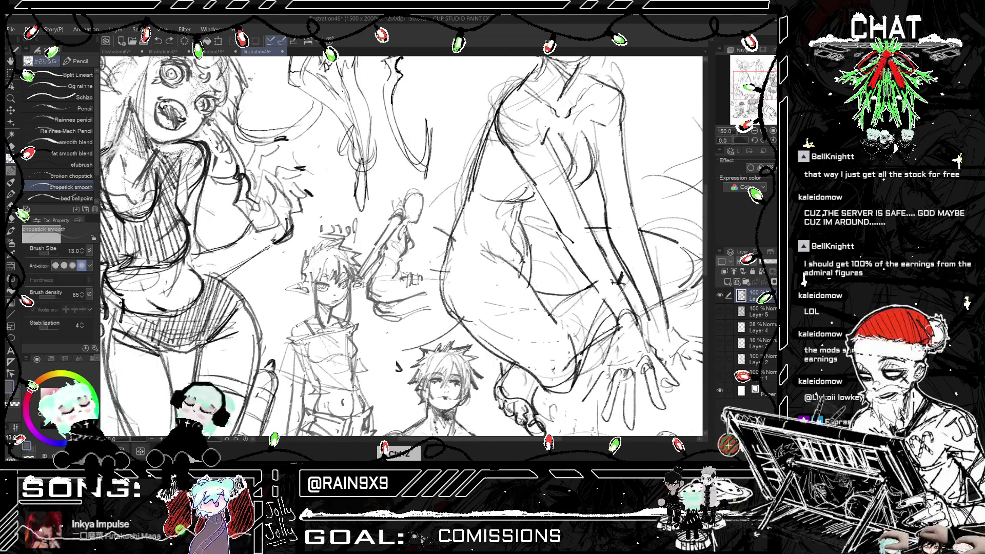
key("ctrl+t")
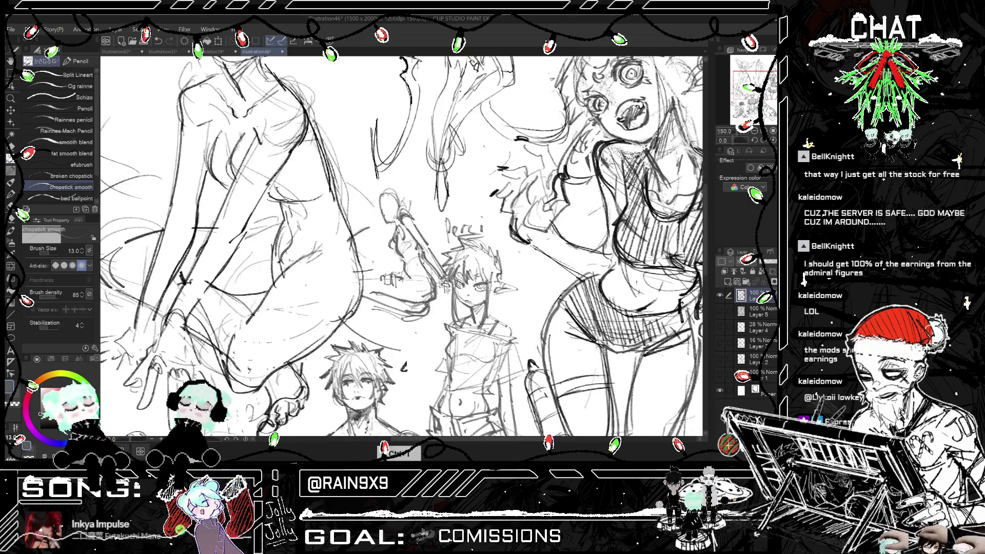
left_click_drag(385, 293, 367, 331)
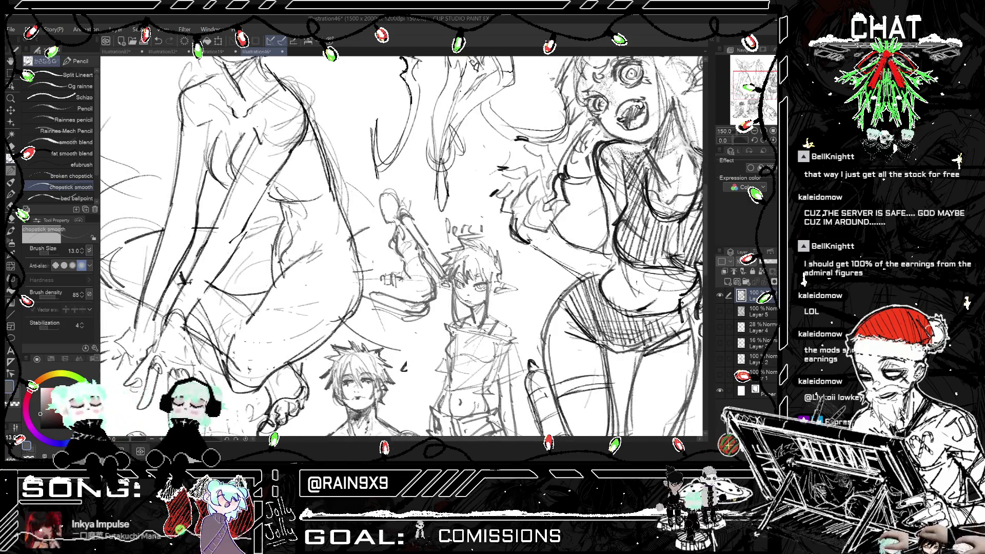
key("ctrl+z")
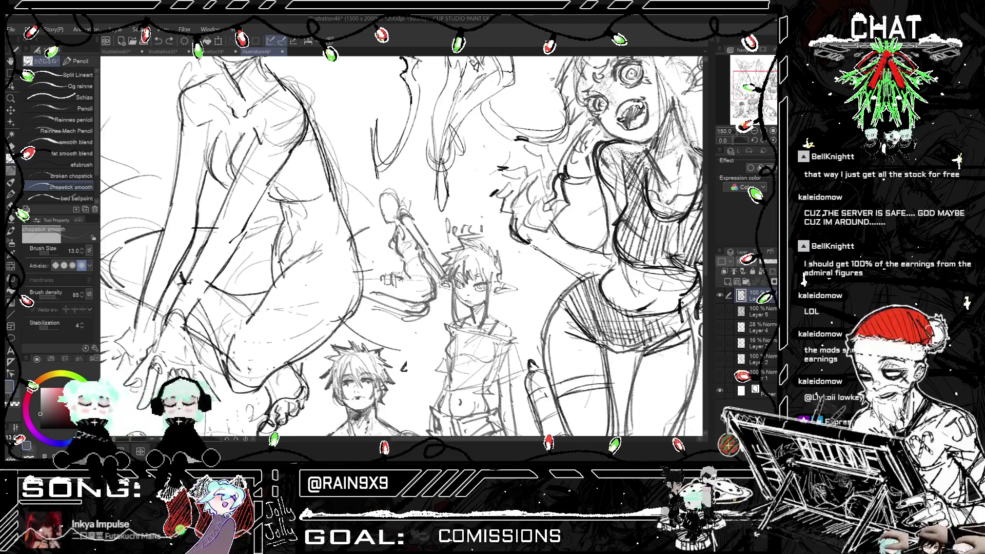
- Toggle Eraser and back to Pencil, recheck the mirrored sketch, and zoom out to the page
left_click(11, 147)
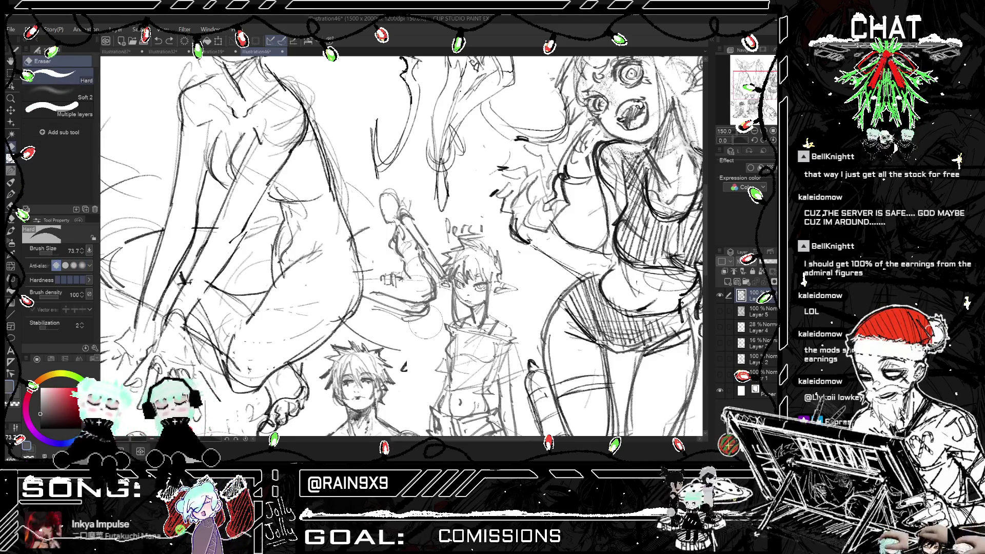
left_click(11, 159)
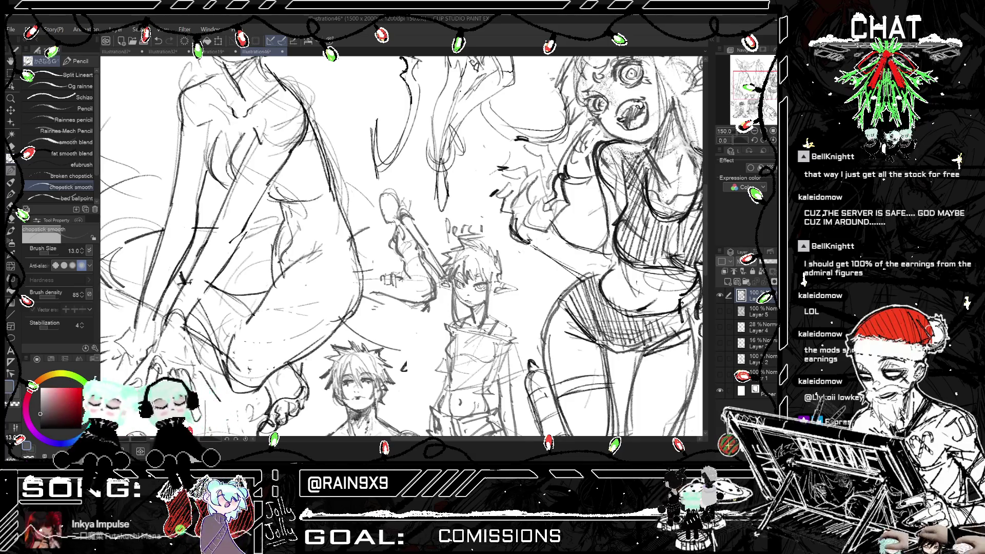
key("h")
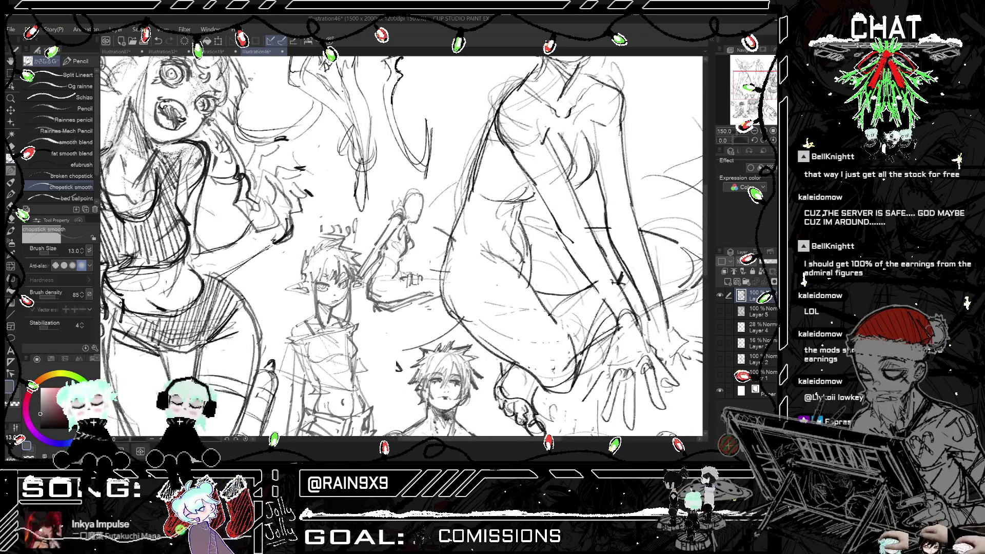
key("h")
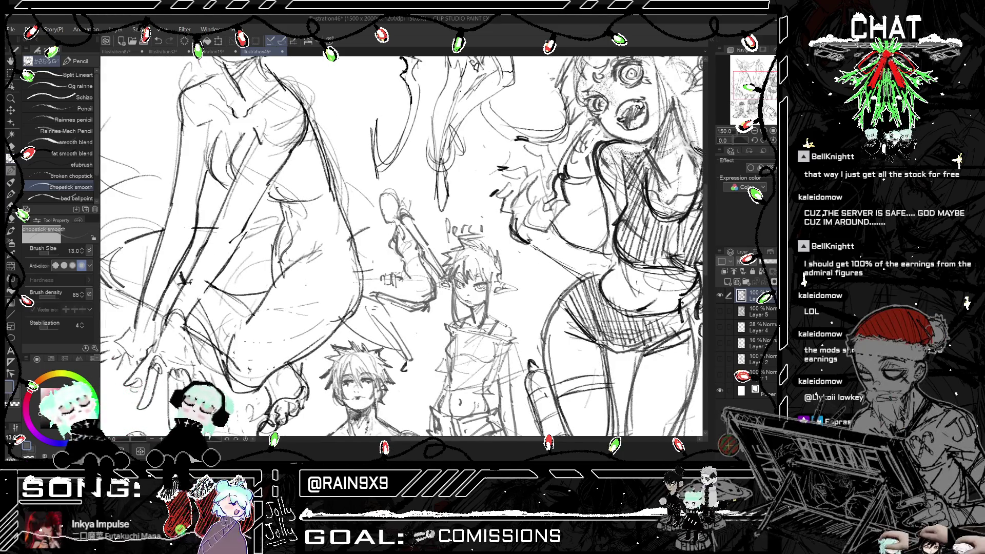
key("h")
key("h")
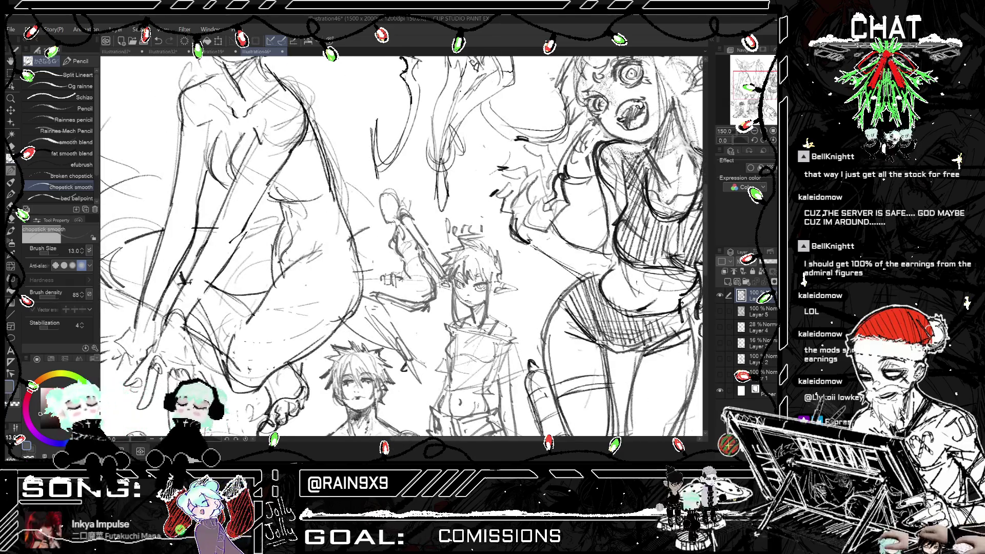
key("ctrl+minus")
key("ctrl+minus")
key("ctrl+minus")
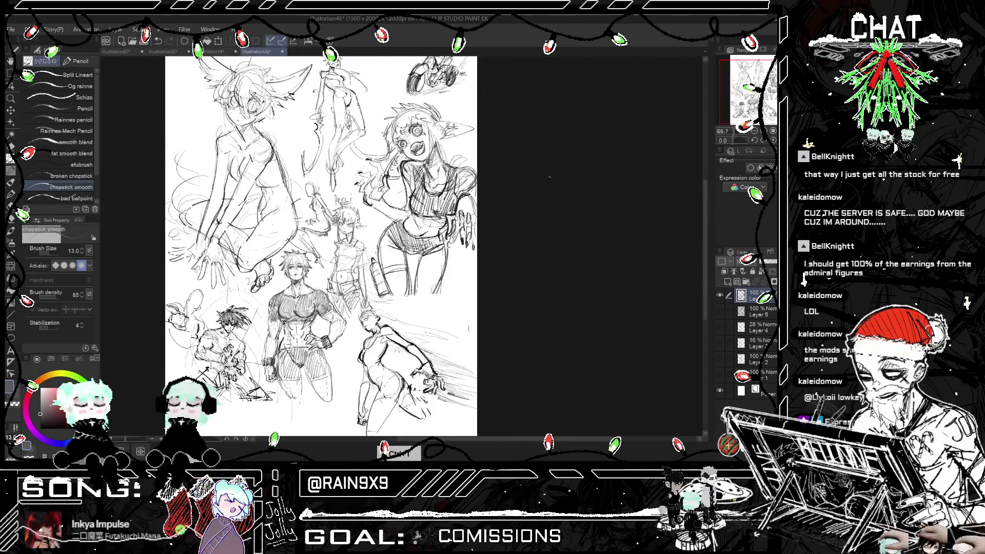
- Lasso the Perci figure, scale it down to 90%, and return to the Pencil
key("ctrl+minus")
key("ctrl+plus")
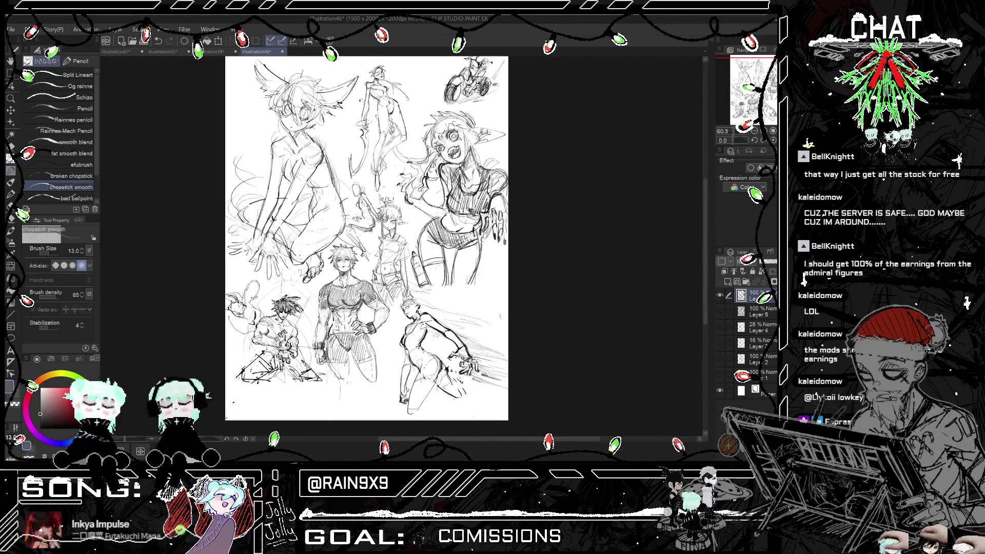
key("ctrl+plus")
key("h")
key("h")
key("ctrl+plus")
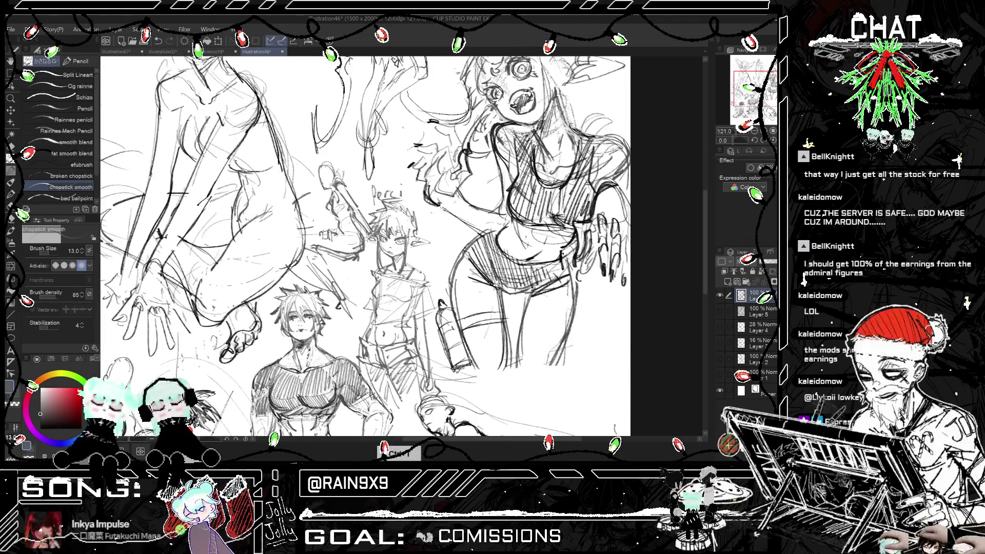
key("m")
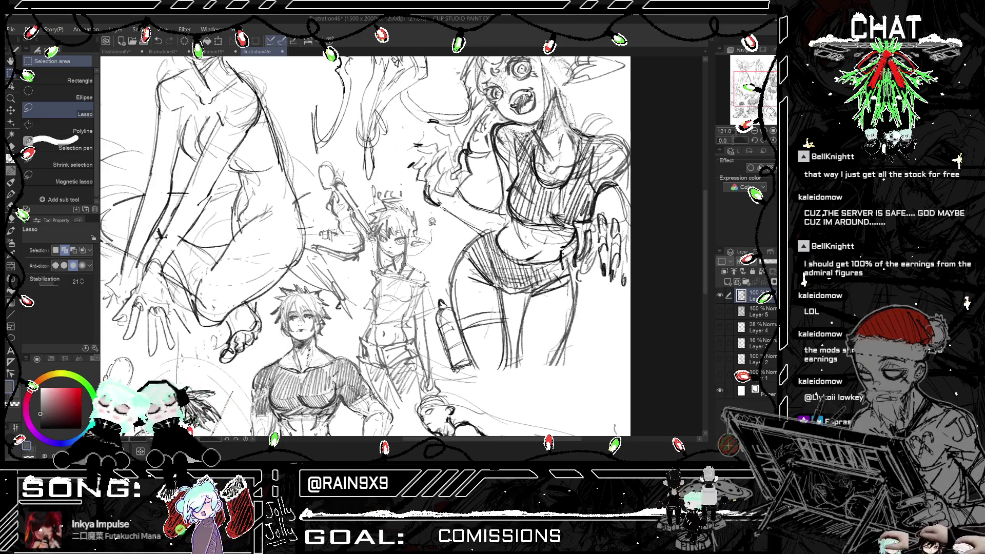
mouse_move(432, 222)
left_mouse_down()
mouse_move(429, 202)
mouse_move(426, 220)
left_mouse_up()
key("ctrl+t")
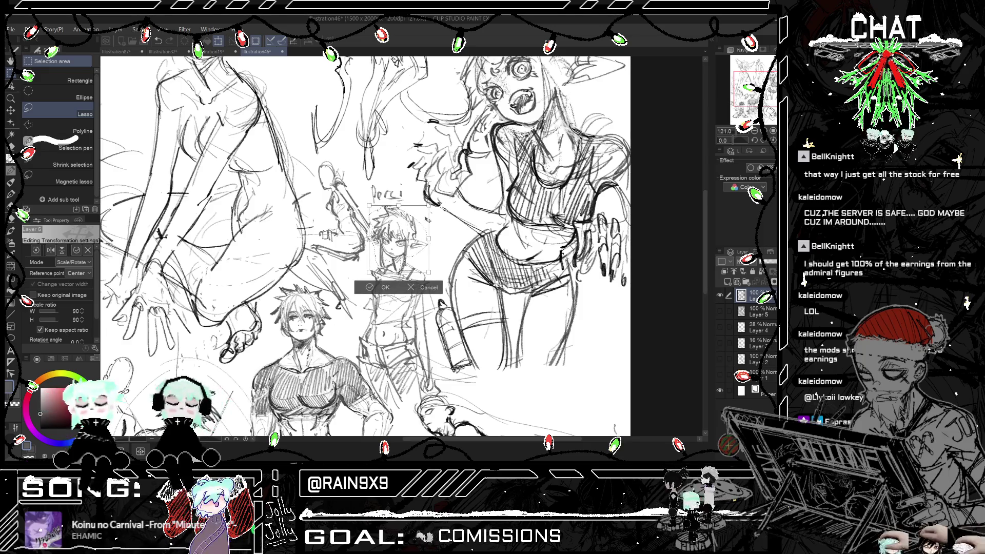
left_click(382, 287)
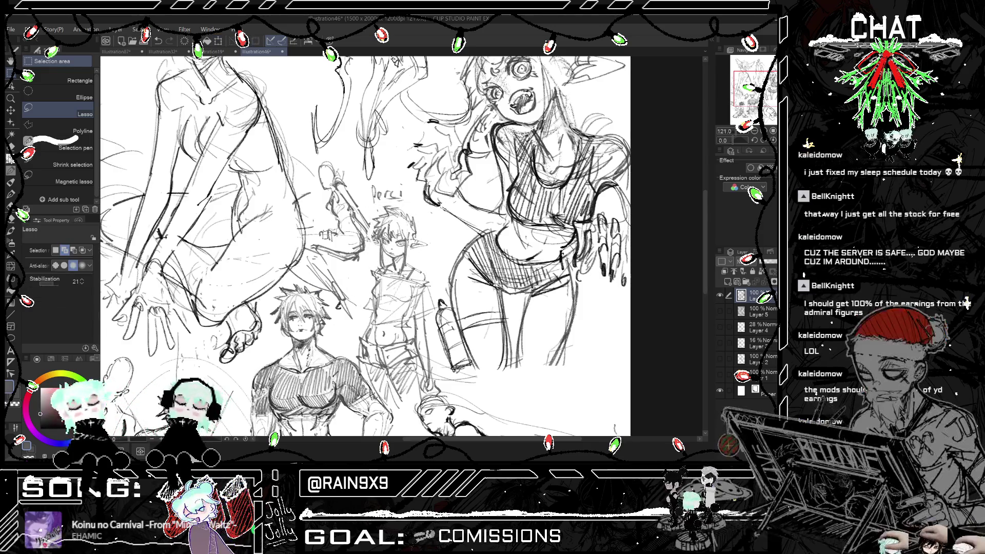
key("p")
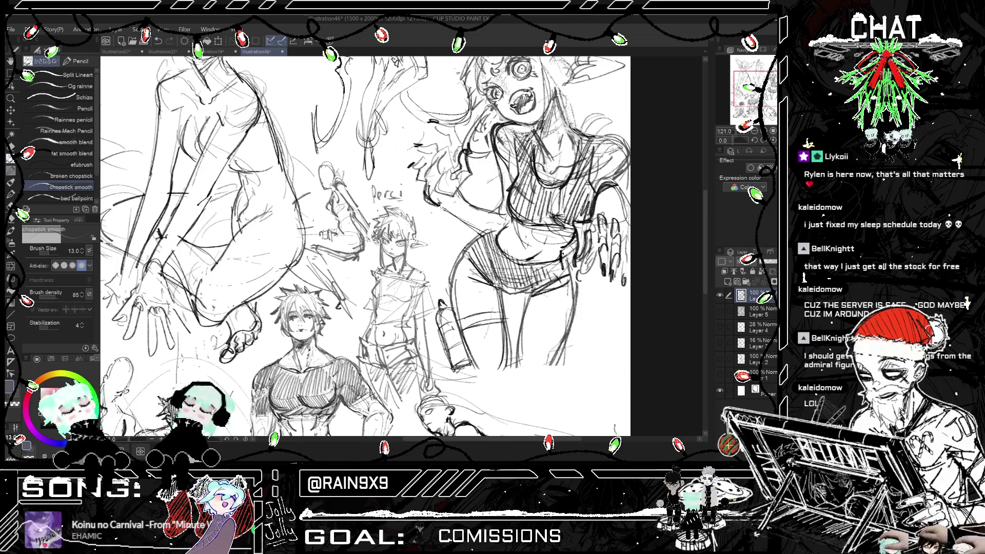
scroll(402, 246, "down", 5)
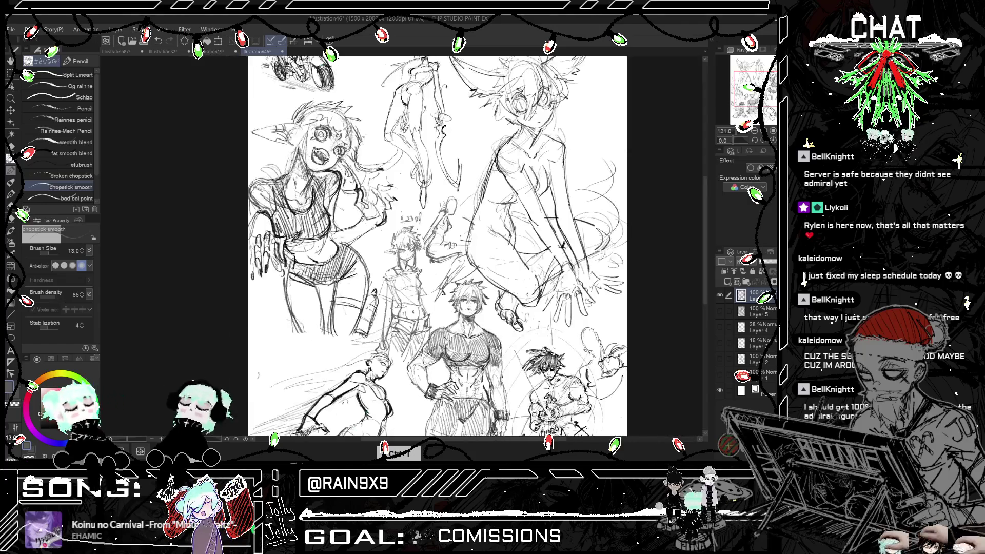
- Mirror and zoom the page repeatedly to review the area around Perci
key("ctrl+h")
key("ctrl+h")
key("ctrl+h")
key("ctrl+h")
key("ctrl+h")
scroll(623, 232, "up", 2)
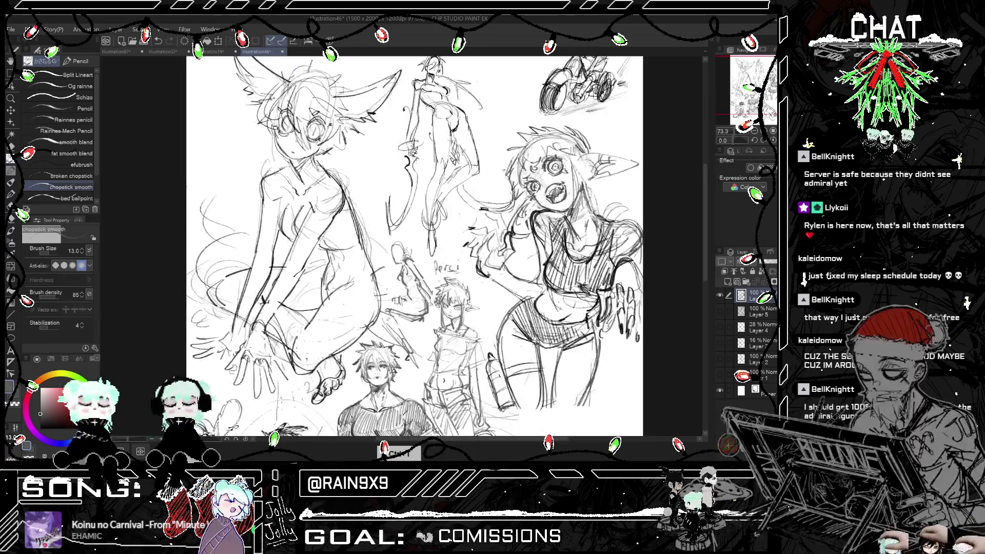
scroll(623, 232, "down", 4)
scroll(623, 232, "up", 4)
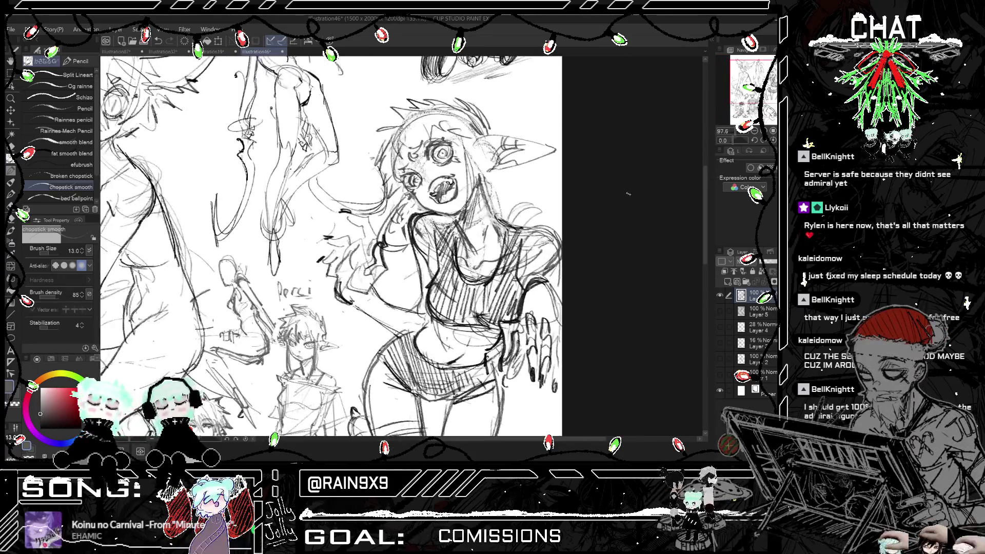
key("ctrl+h")
key("ctrl+h")
key("ctrl+h")
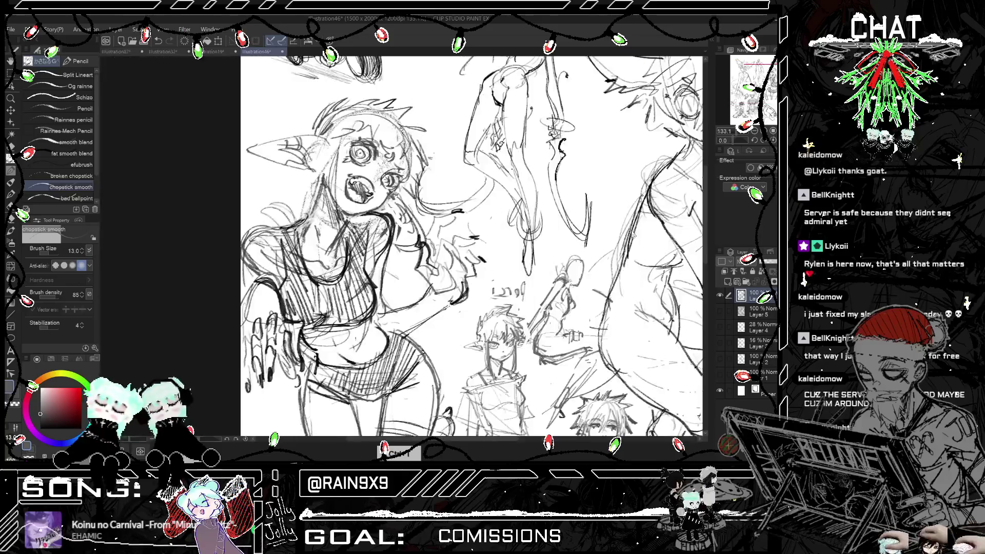
key("ctrl+h")
key("ctrl+h")
key("ctrl+h")
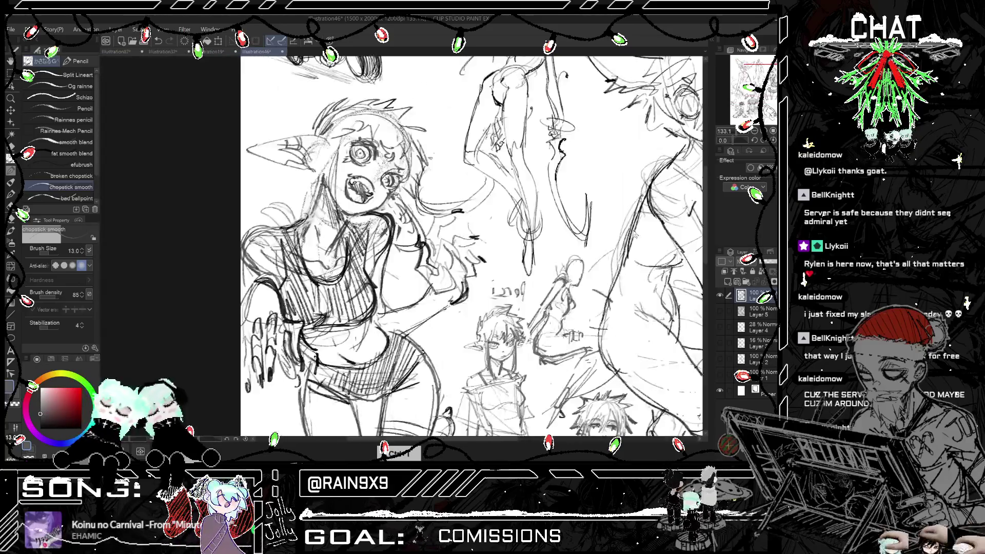
key("ctrl+h")
key("ctrl+h")
key("ctrl+h")
scroll(600, 244, "down", 6)
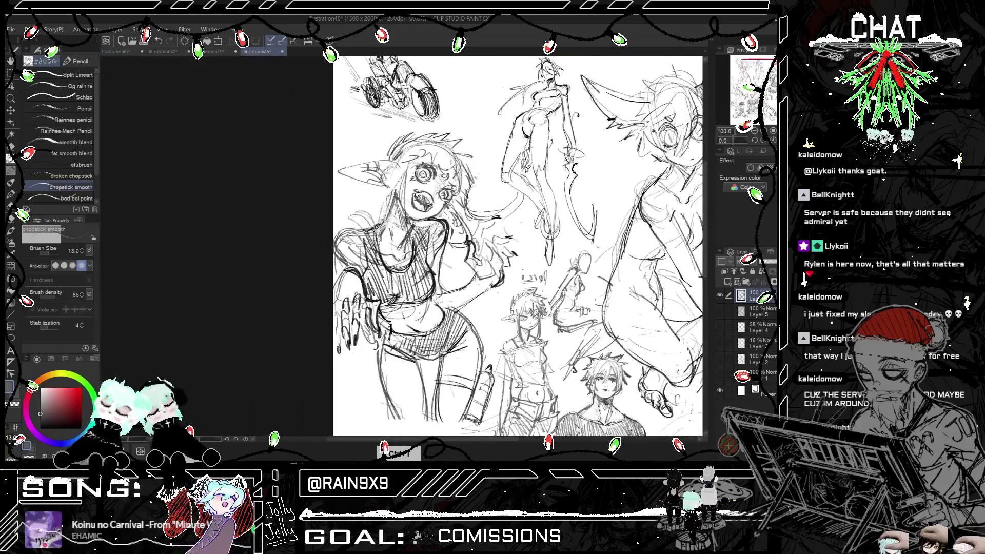
scroll(318, 250, "down", 2)
scroll(241, 231, "up", 5)
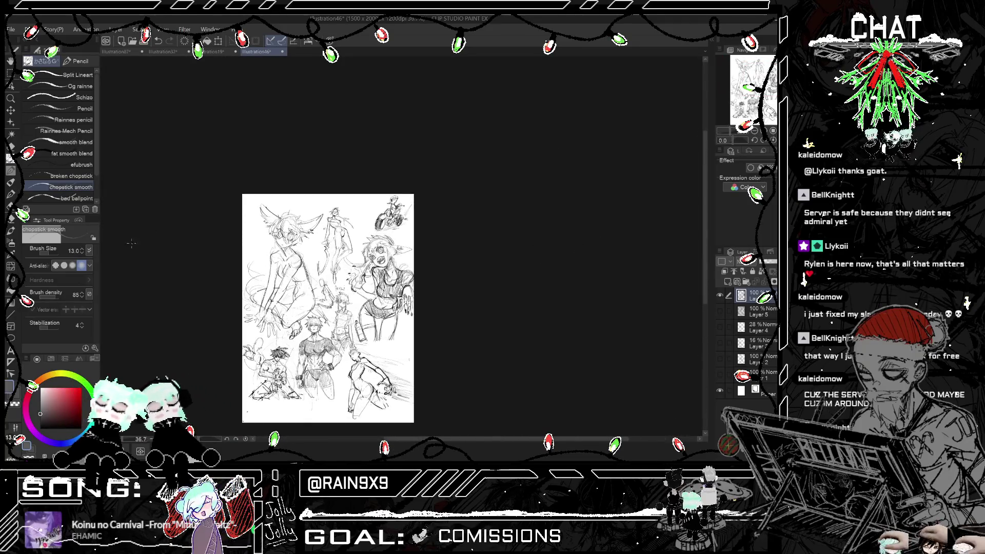
scroll(195, 231, "down", 3)
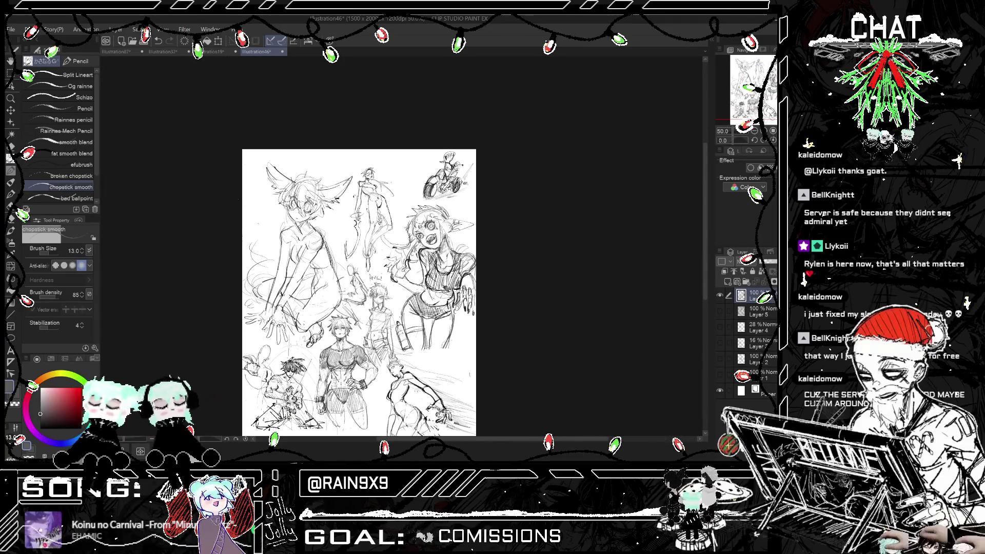
scroll(285, 240, "up", 2)
scroll(199, 211, "down", 3)
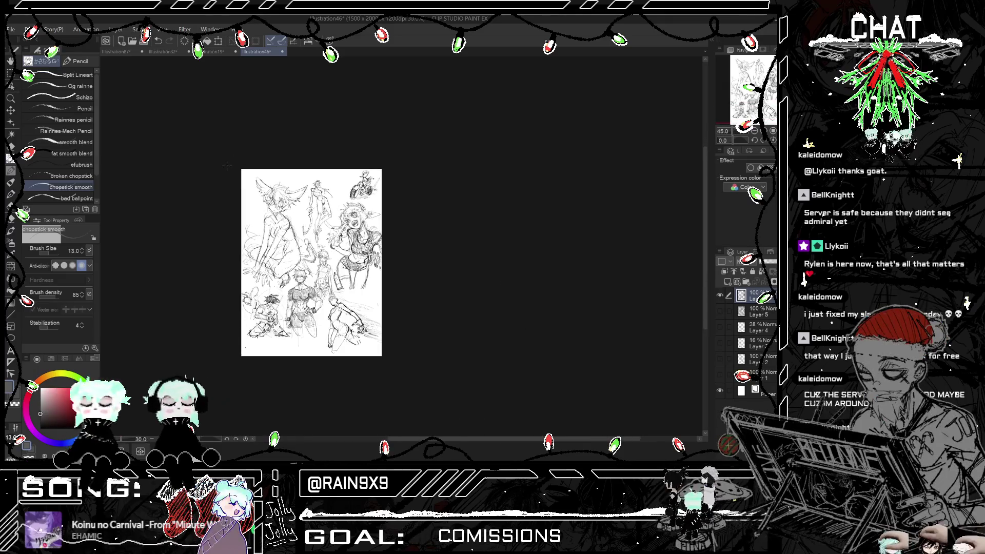
scroll(199, 211, "up", 4)
scroll(199, 211, "up", 1)
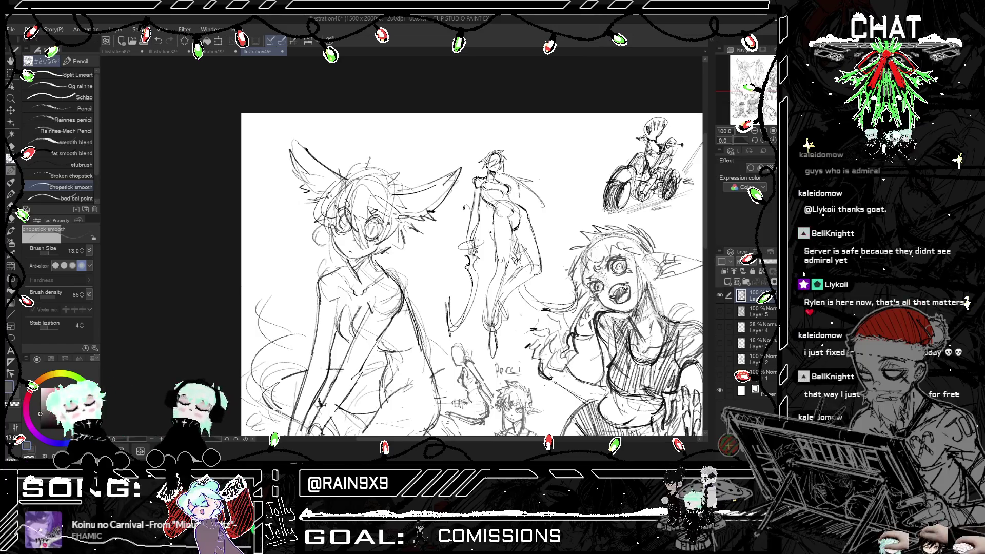
key("h")
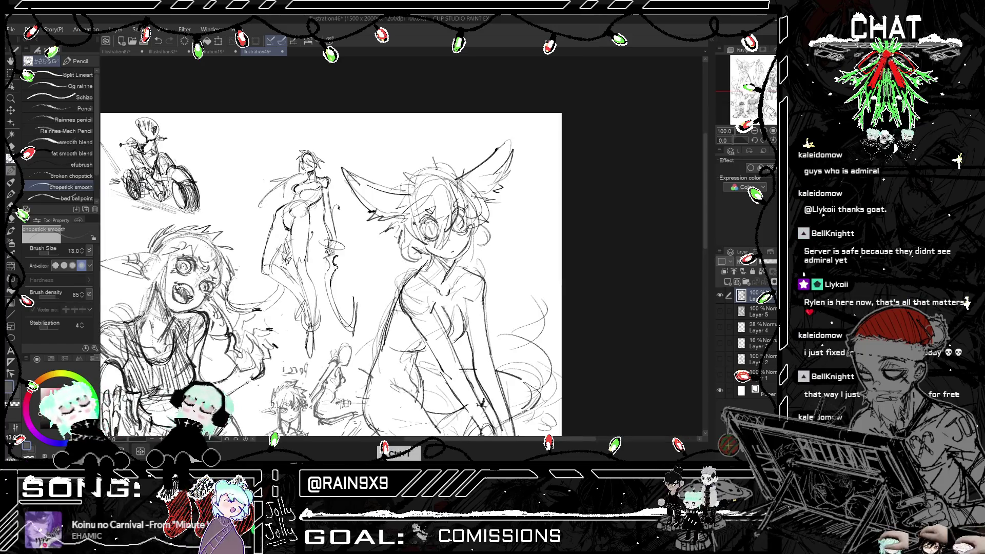
key("h")
scroll(472, 277, "down", 3)
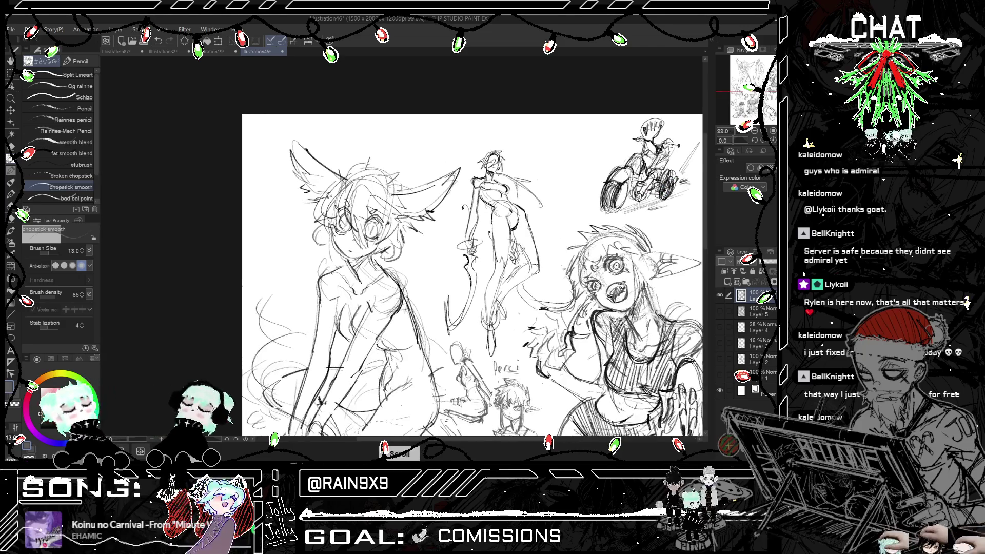
scroll(468, 284, "down", 1)
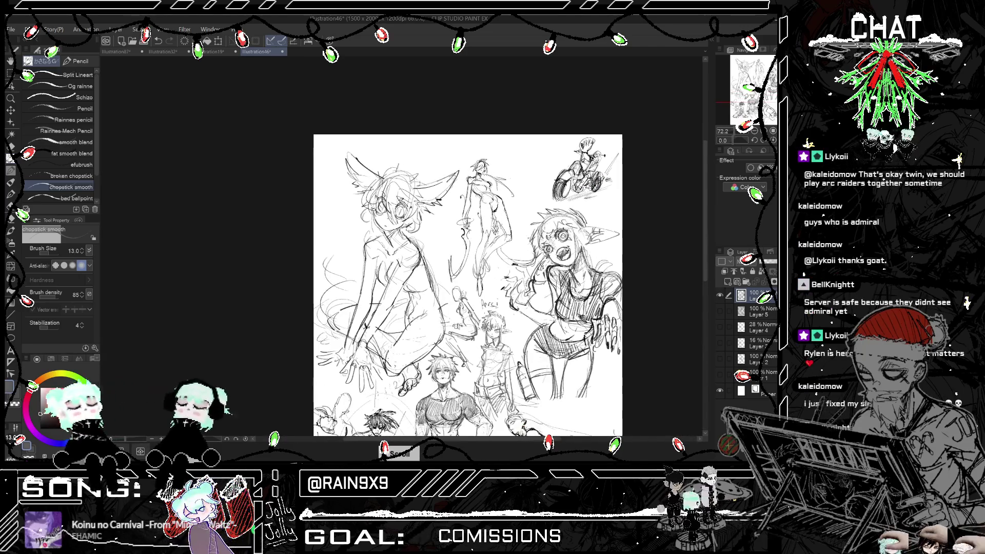
scroll(467, 285, "down", 1)
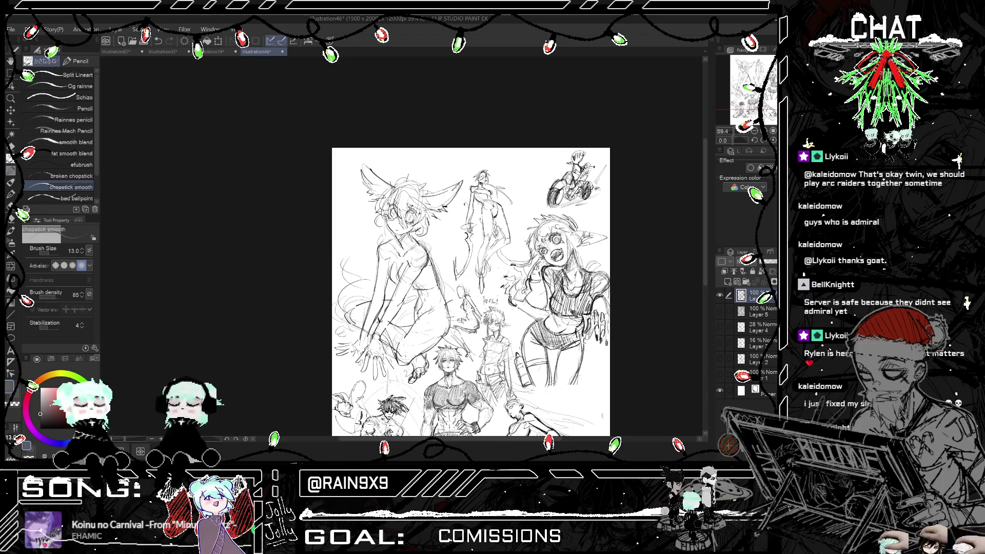
key("h")
scroll(403, 293, "down", 3)
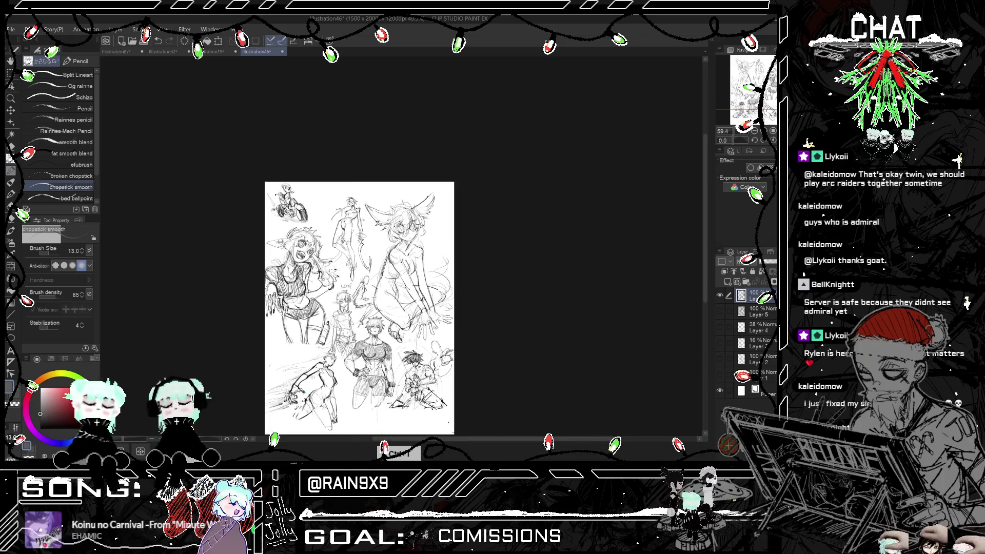
key("h")
scroll(472, 307, "down", 2)
scroll(472, 306, "up", 10)
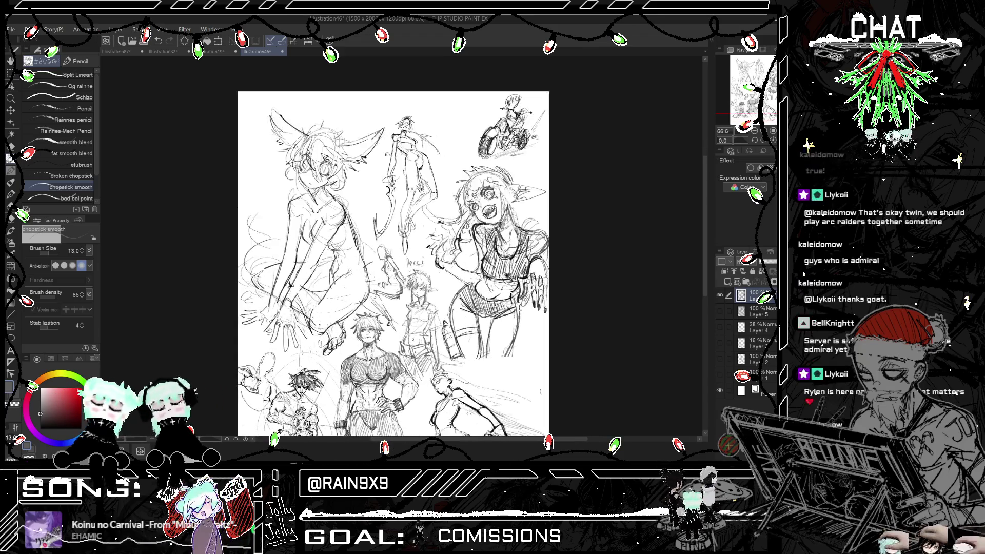
scroll(380, 315, "up", 3)
- Add two short strokes to the arm near Perci and check them mirrored
mouse_move(367, 267)
left_mouse_down()
mouse_move(347, 274)
mouse_move(350, 320)
left_mouse_up()
left_click_drag(384, 285, 359, 323)
scroll(370, 325, "down", 2)
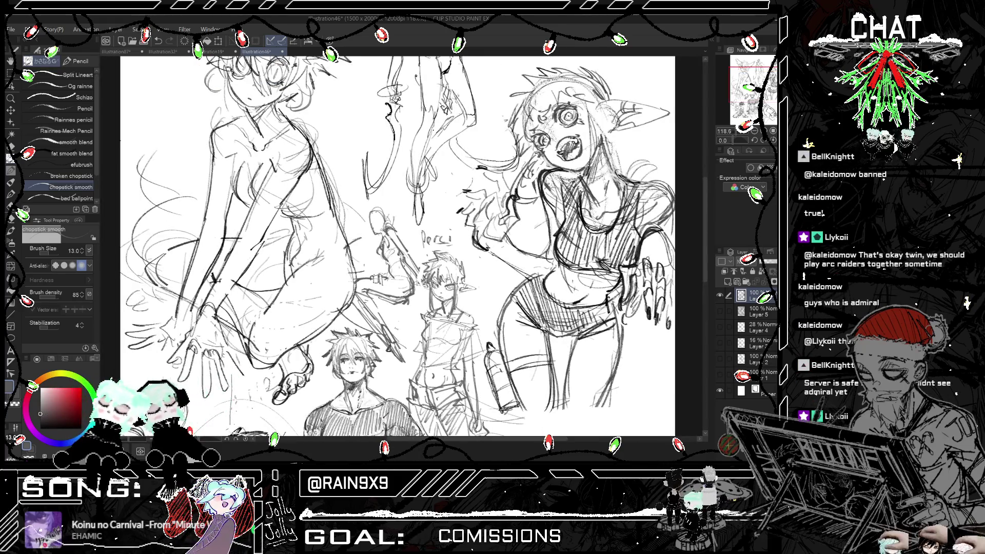
key("h")
key("h")
scroll(411, 256, "up", 2)
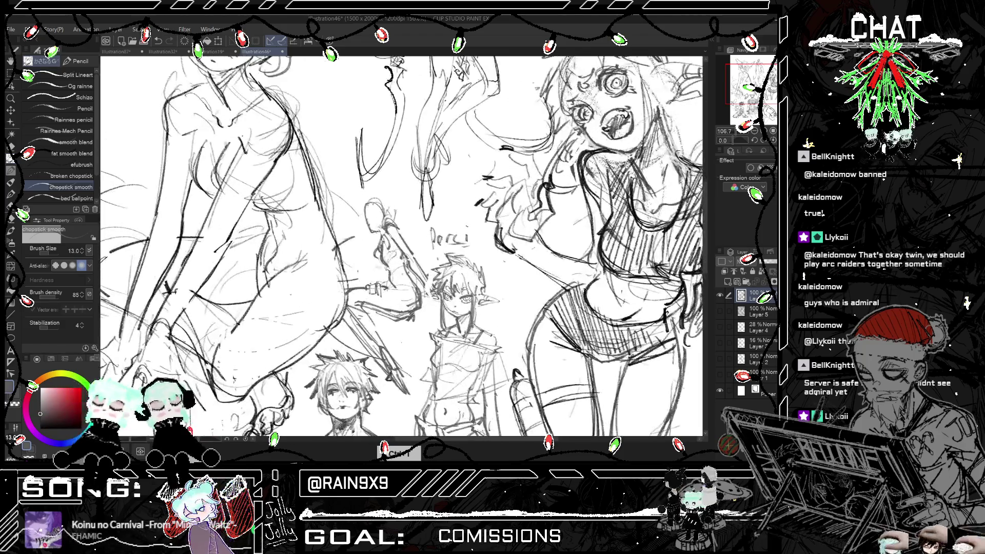
- Sketch the sword-gripping hand, then the side and top of the small figure's head
scroll(376, 260, "up", 2)
left_click_drag(381, 200, 410, 194)
left_click_drag(375, 200, 361, 208)
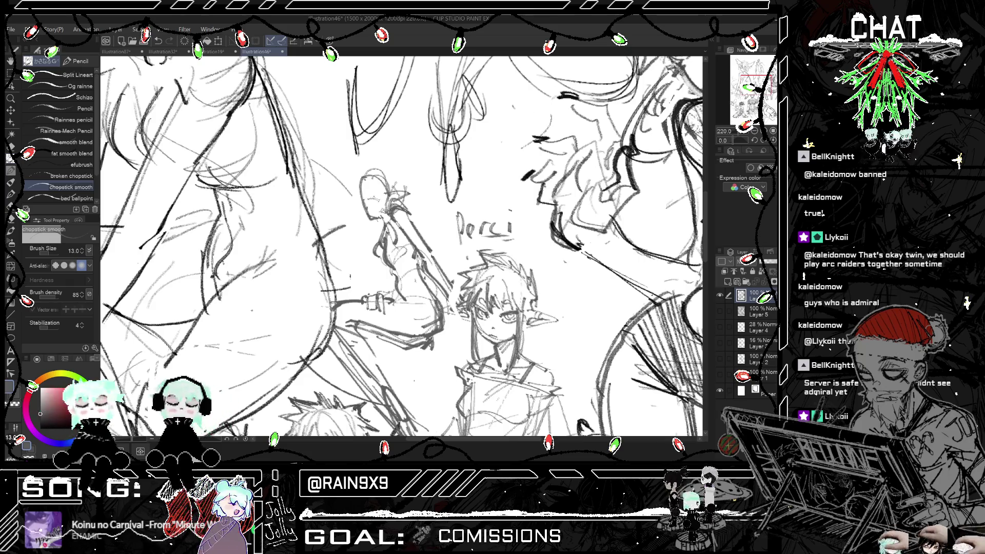
key("h")
key("h")
mouse_move(370, 179)
left_mouse_down()
mouse_move(362, 199)
mouse_move(388, 176)
mouse_move(354, 199)
mouse_move(384, 200)
mouse_move(382, 225)
mouse_move(344, 193)
left_mouse_up()
mouse_move(361, 172)
left_mouse_down()
mouse_move(354, 178)
mouse_move(383, 171)
left_mouse_up()
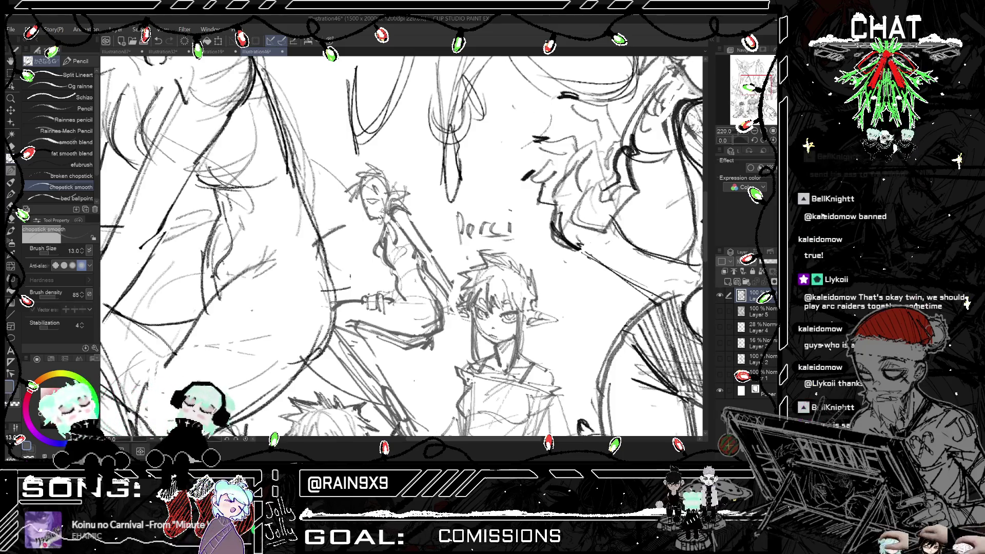
key("h")
key("ctrl+minus")
key("ctrl+minus")
key("ctrl+minus")
key("h")
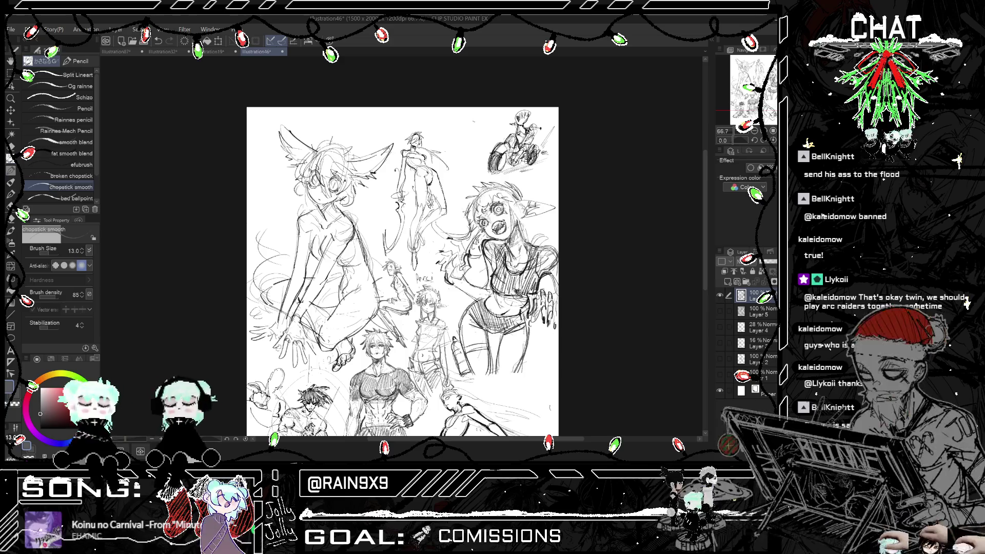
- Zoom out and undo the small stray pencil stroke
key("ctrl+minus")
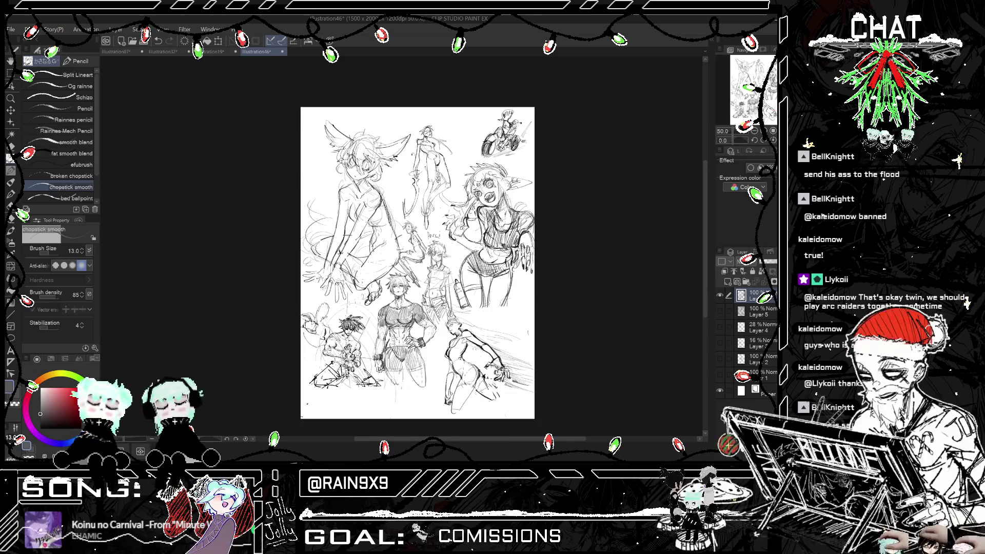
scroll(412, 264, "up", 1)
scroll(410, 231, "up", 4)
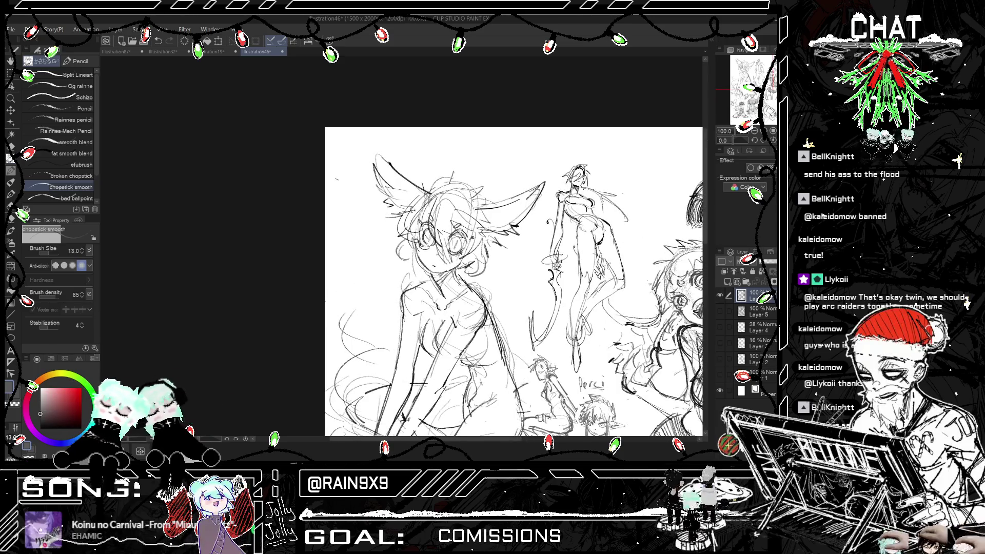
key("ctrl+z")
scroll(513, 282, "down", 2)
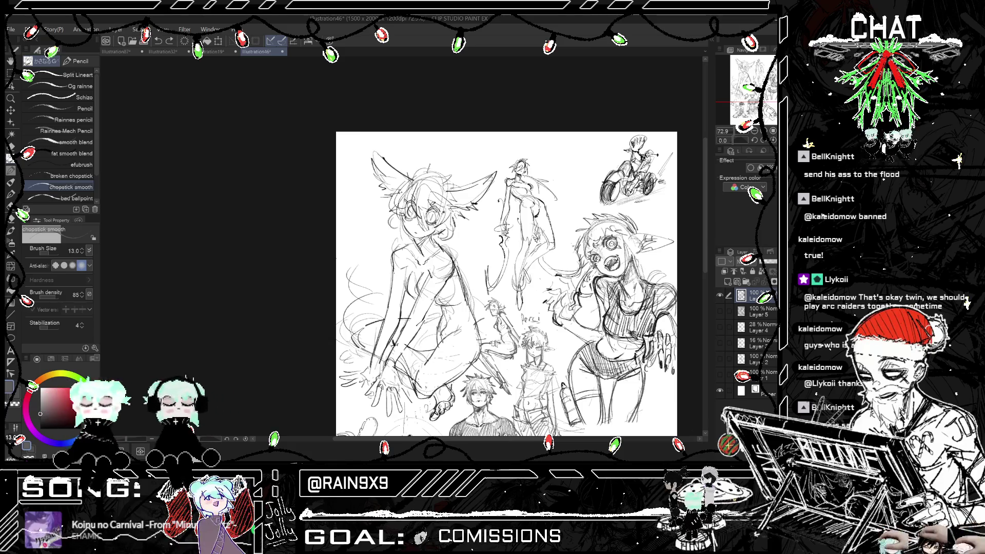
- Zoom in on the figures and motorcycle, trying and undoing a diagonal line nearby
scroll(507, 284, "up", 3)
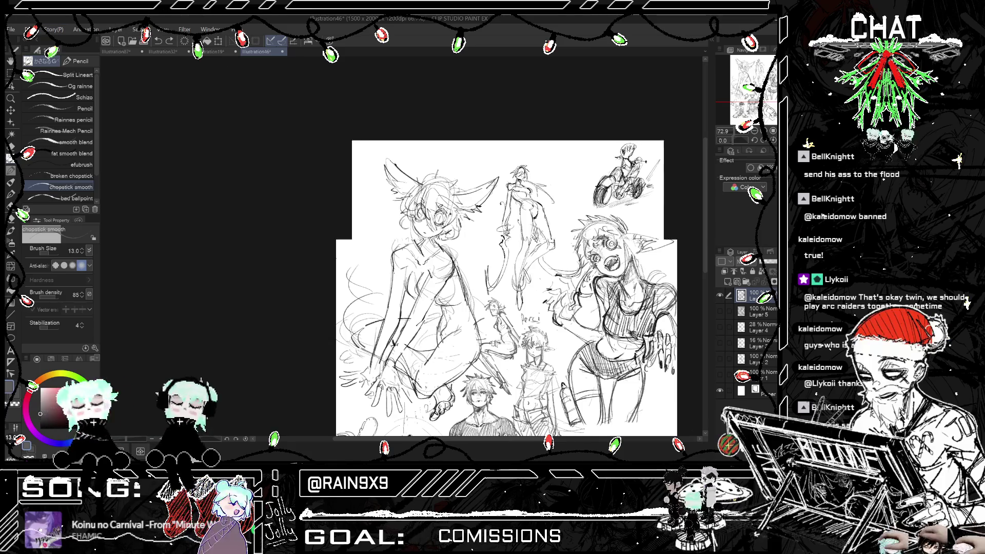
scroll(622, 200, "down", 3)
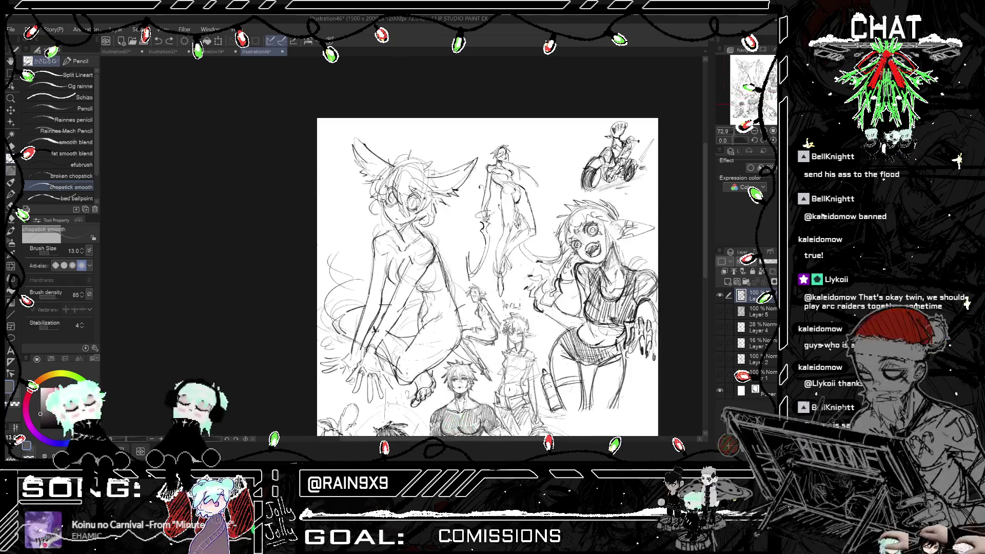
scroll(487, 280, "down", 1)
scroll(662, 163, "up", 4)
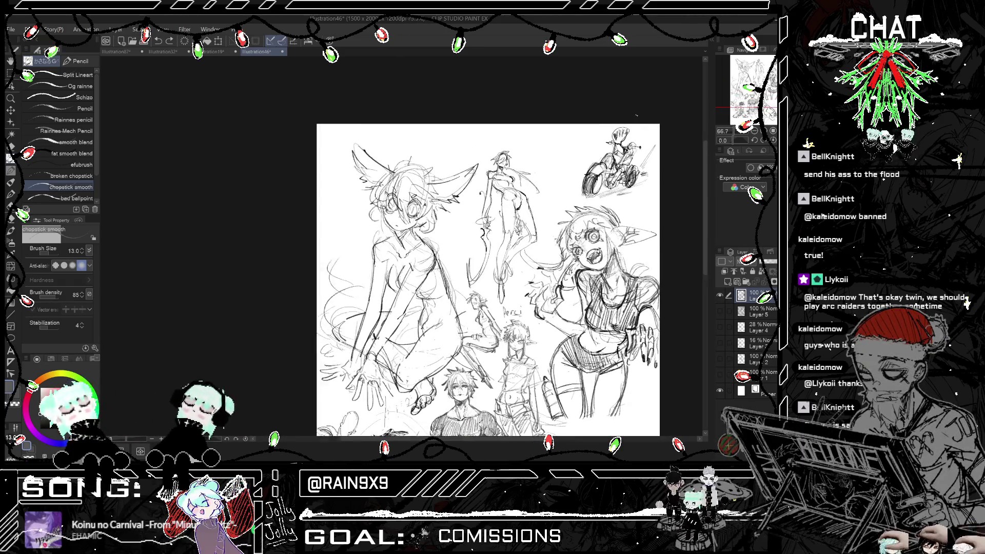
scroll(554, 164, "up", 2)
left_click_drag(464, 198, 543, 141)
key("ctrl+z")
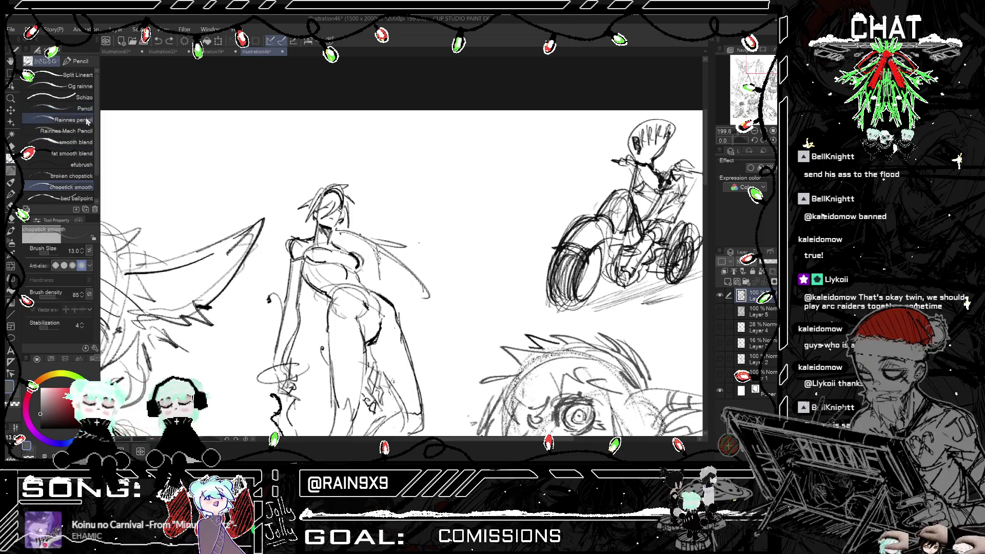
- Use the Schizo brush at opacity 82 and size 5 to write a label, then undo it
left_click(82, 97)
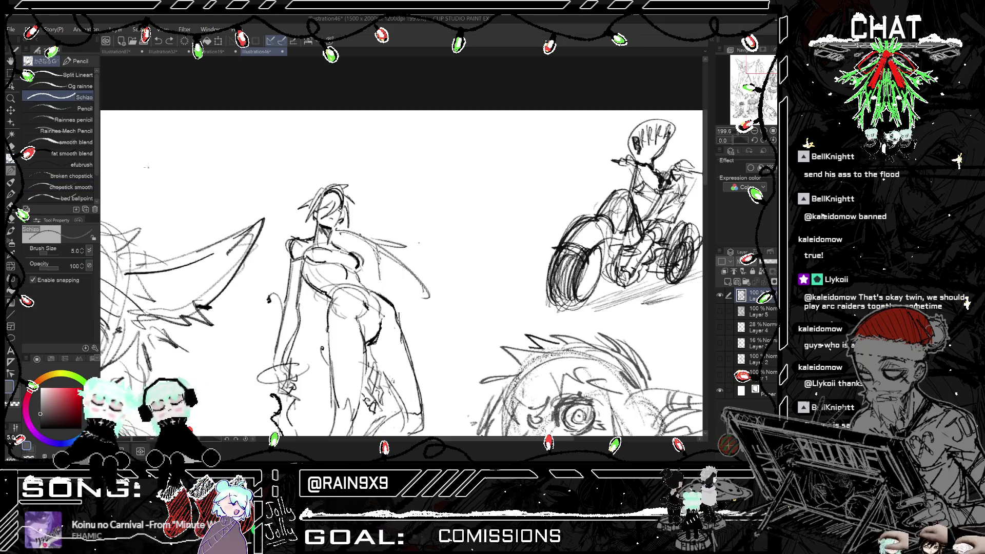
left_click_drag(60, 265, 85, 263)
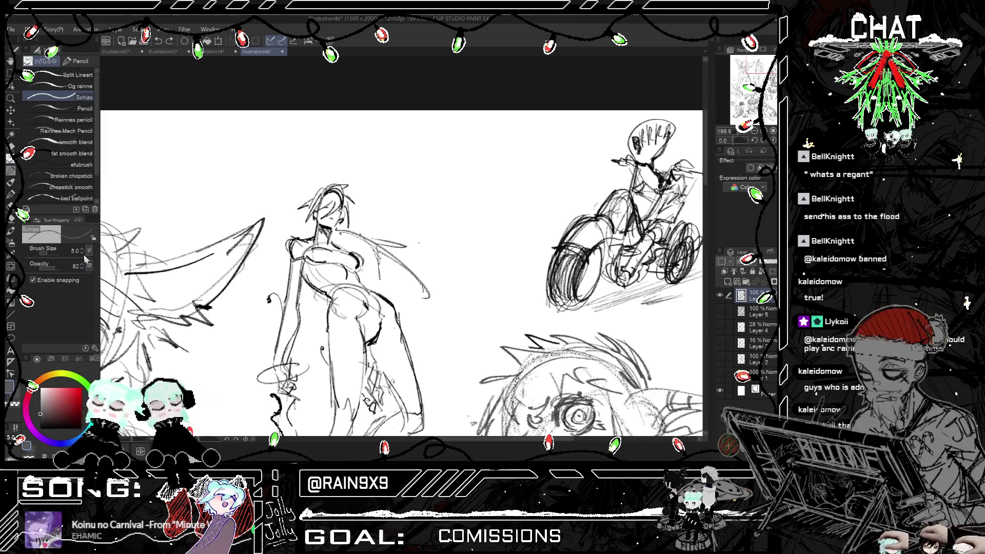
left_click(81, 249)
mouse_move(436, 200)
left_mouse_down()
mouse_move(448, 244)
mouse_move(449, 226)
mouse_move(472, 234)
mouse_move(500, 218)
left_mouse_up()
left_click_drag(492, 180, 446, 256)
key("ctrl+z")
key("ctrl+z")
key("ctrl+z")
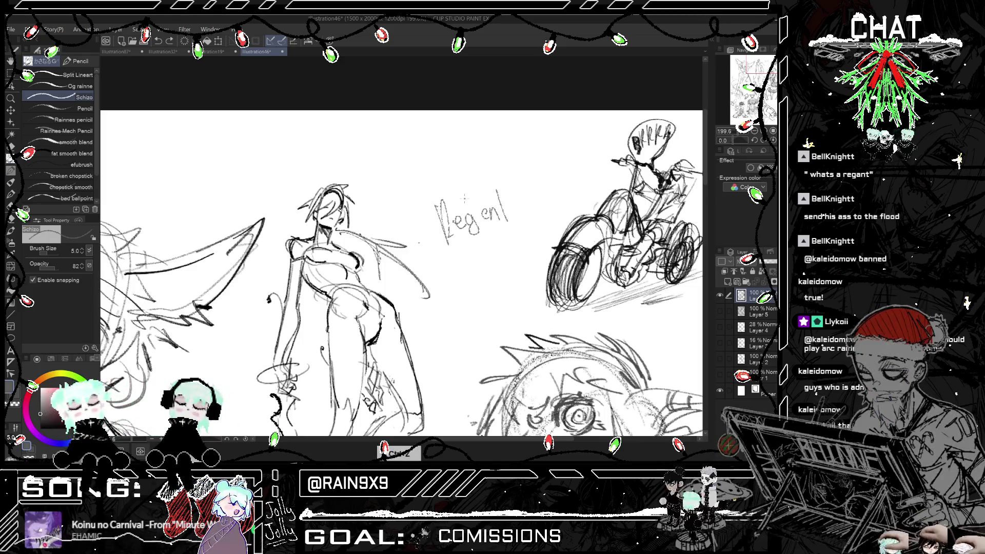
key("ctrl+z")
key("ctrl+z")
key("ctrl+z")
- Raise the brush size to 7, try and undo a curved stroke, then select Og rainne
left_click(84, 249)
left_click(85, 248)
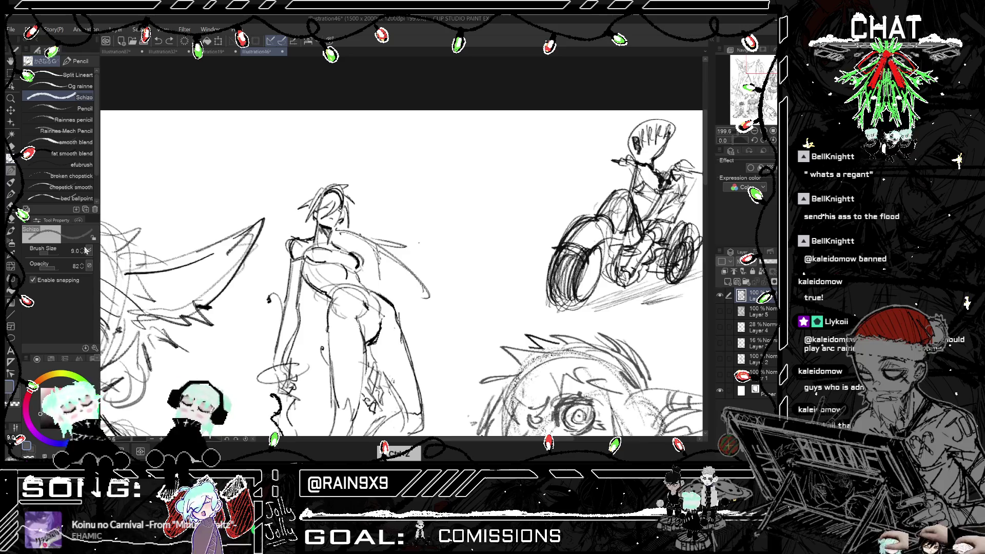
mouse_move(471, 144)
left_mouse_down()
mouse_move(461, 210)
mouse_move(482, 174)
mouse_move(514, 214)
left_mouse_up()
key("ctrl+z")
key("ctrl+z")
key("ctrl+z")
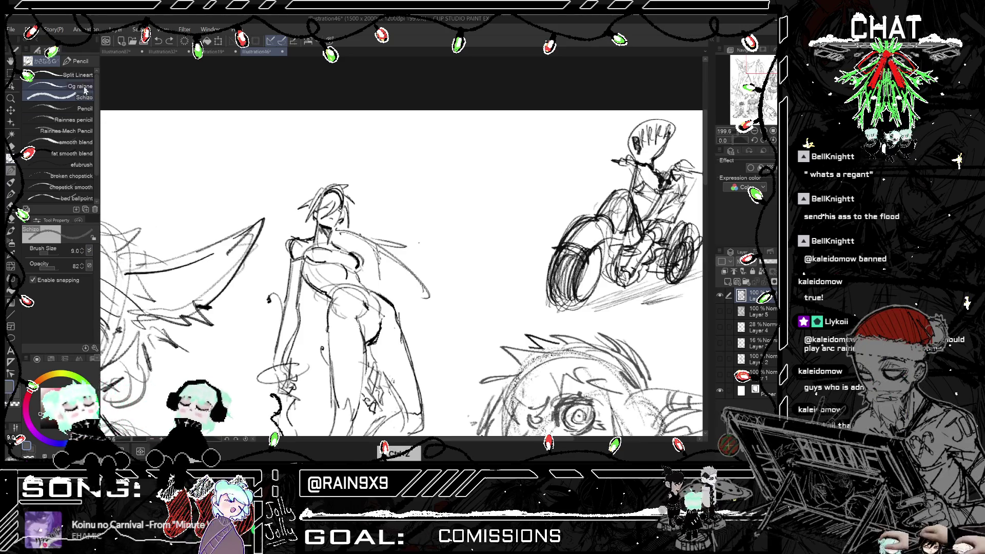
left_click(82, 86)
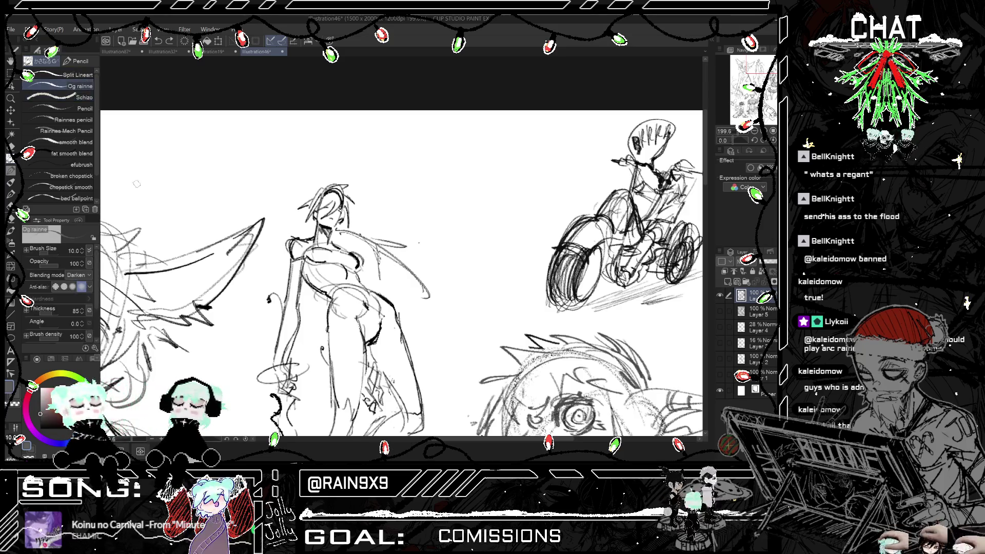
- Try several arc and oval strokes for the orb's outline, undoing each attempt
left_click_drag(456, 218, 488, 198)
key("ctrl+z")
left_click_drag(460, 248, 501, 213)
key("ctrl+z")
left_click_drag(471, 286, 495, 167)
mouse_move(460, 259)
left_mouse_down()
mouse_move(469, 277)
mouse_move(484, 275)
mouse_move(510, 244)
left_mouse_up()
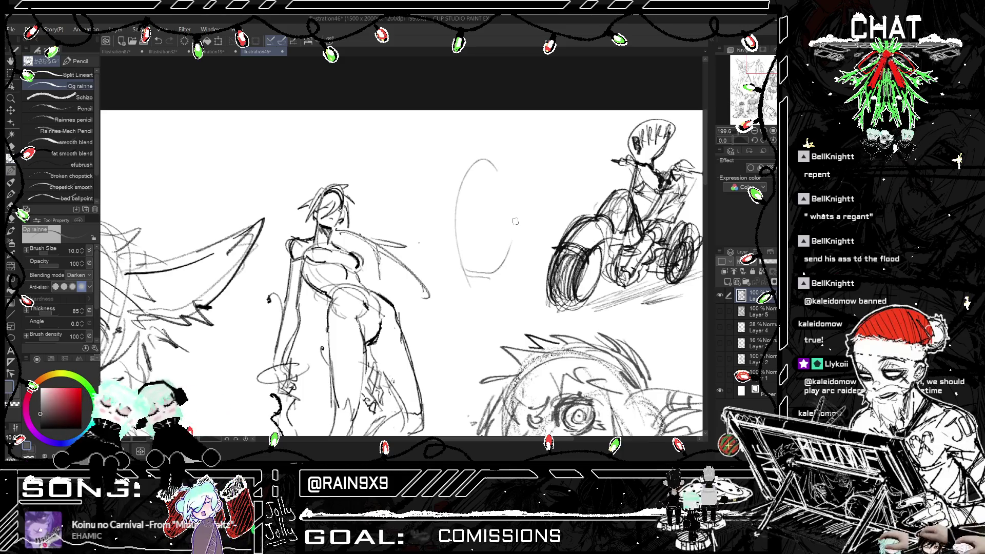
key("ctrl+z")
key("ctrl+z")
key("ctrl+z")
- Pencil the orb's arched outline above the standing figure, undoing misplaced strokes
left_click_drag(450, 220, 451, 207)
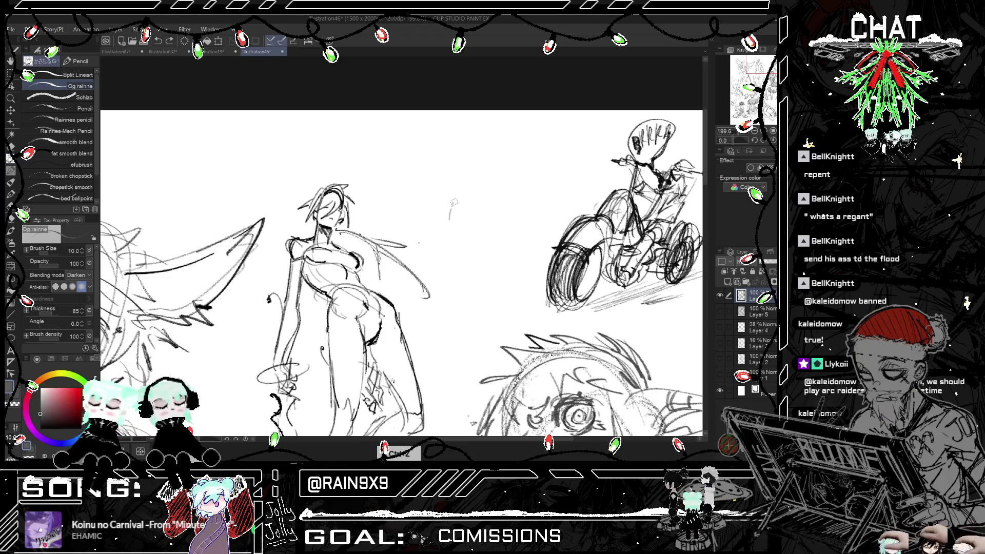
mouse_move(452, 205)
left_mouse_down()
mouse_move(470, 190)
mouse_move(495, 200)
left_mouse_up()
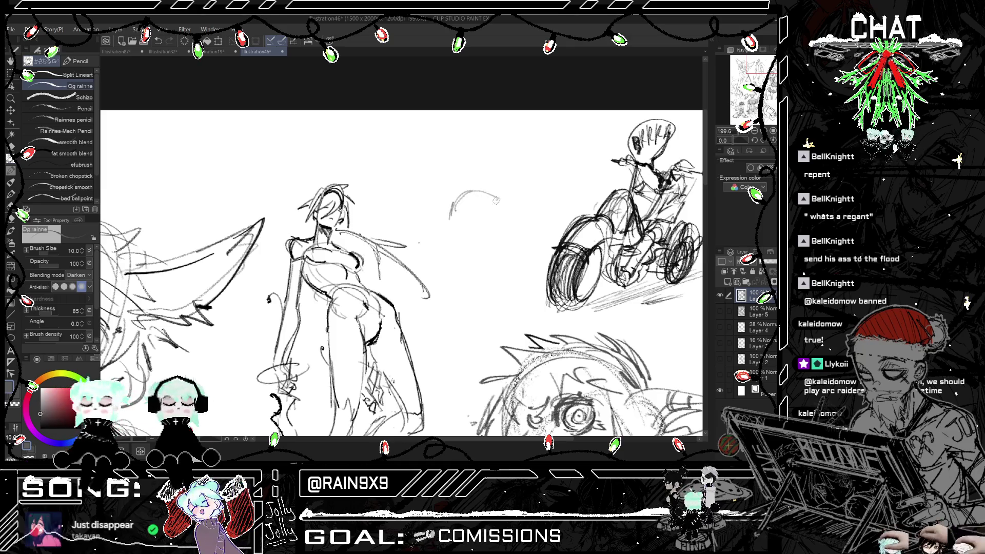
key("ctrl+z")
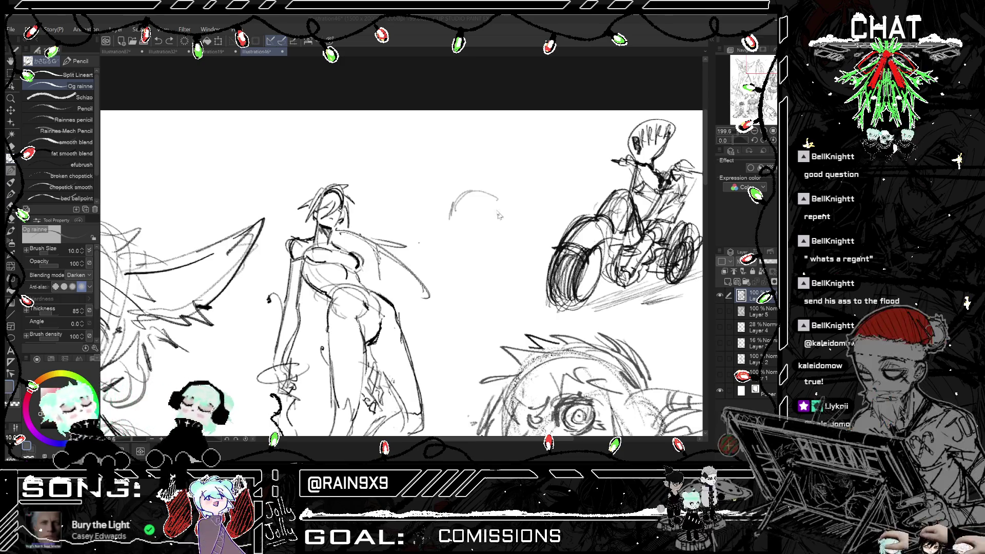
key("ctrl+z")
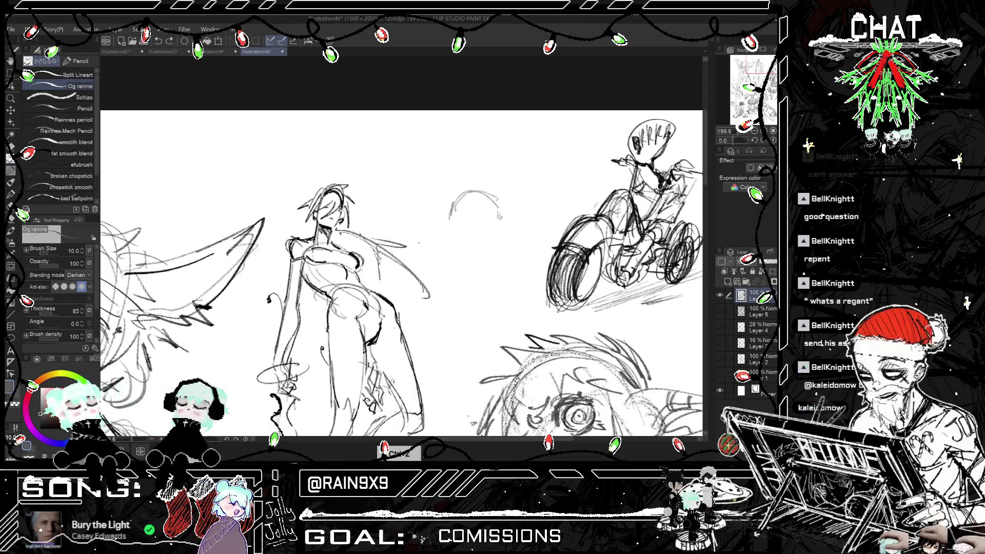
mouse_move(496, 205)
left_mouse_down()
mouse_move(486, 233)
mouse_move(455, 230)
mouse_move(473, 236)
left_mouse_up()
key("ctrl+z")
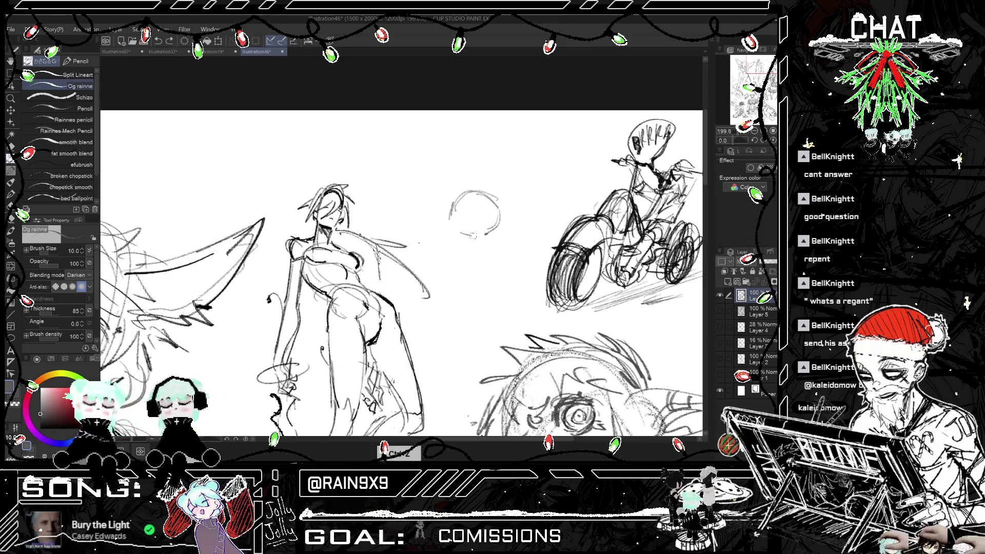
- Add a small inner circle with short spikes at its side and top, then mirror-check it
mouse_move(477, 199)
left_mouse_down()
mouse_move(460, 213)
mouse_move(472, 229)
mouse_move(486, 211)
mouse_move(454, 198)
mouse_move(479, 194)
left_mouse_up()
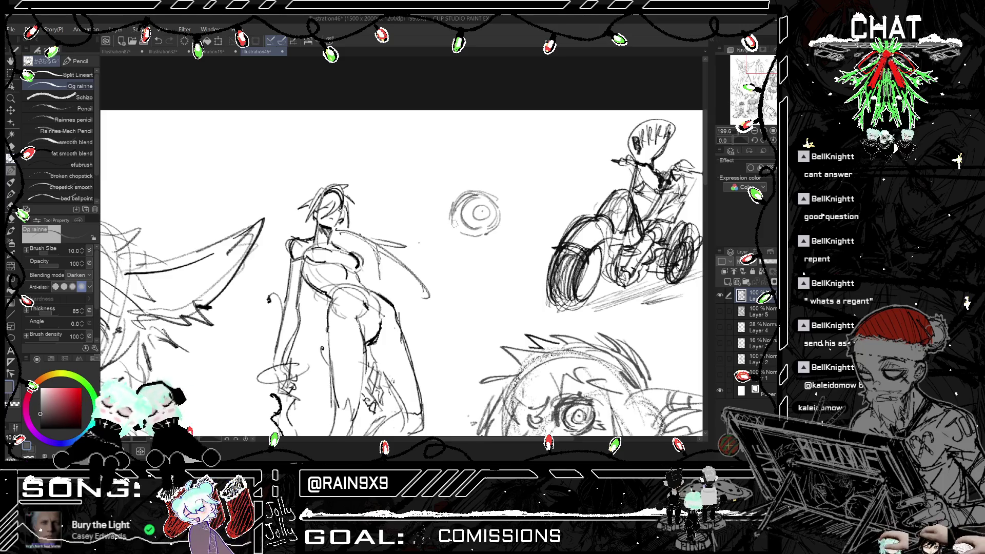
key("ctrl+z")
mouse_move(453, 226)
left_mouse_down()
mouse_move(480, 190)
mouse_move(464, 198)
mouse_move(486, 194)
mouse_move(482, 239)
left_mouse_up()
key("ctrl+z")
key("ctrl+z")
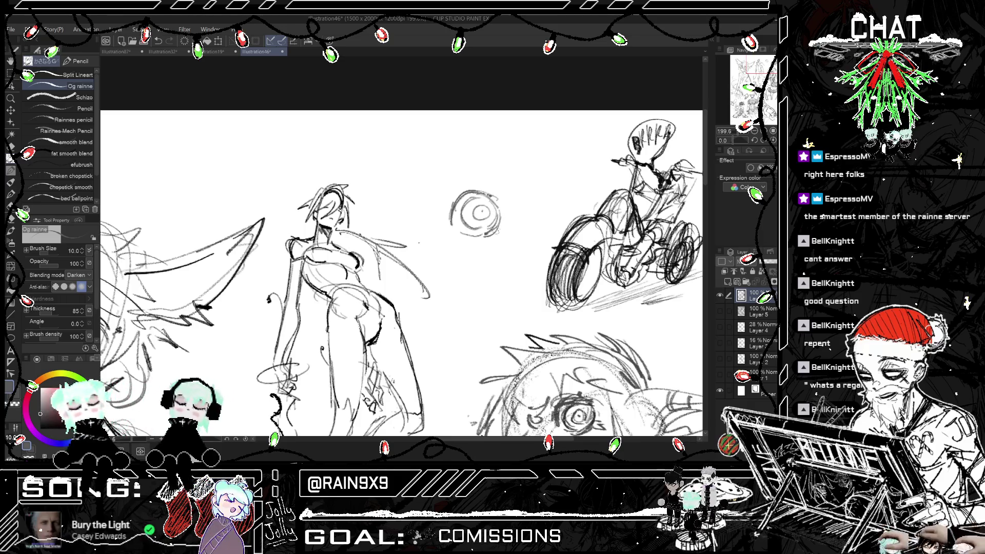
mouse_move(495, 232)
left_mouse_down()
mouse_move(508, 226)
mouse_move(504, 195)
mouse_move(486, 234)
left_mouse_up()
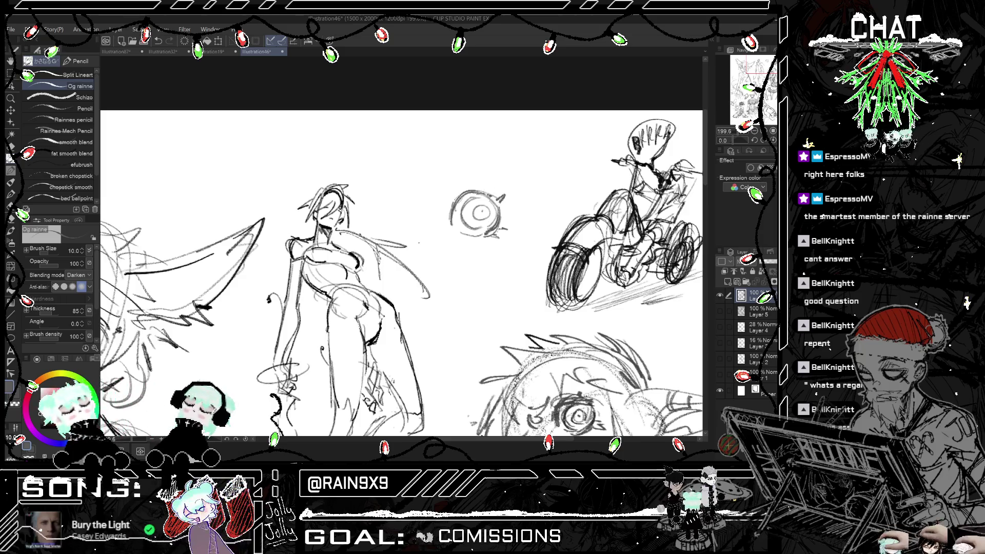
mouse_move(476, 191)
left_mouse_down()
mouse_move(482, 183)
mouse_move(464, 231)
mouse_move(487, 214)
left_mouse_up()
key("h")
key("h")
scroll(461, 263, "down", 2)
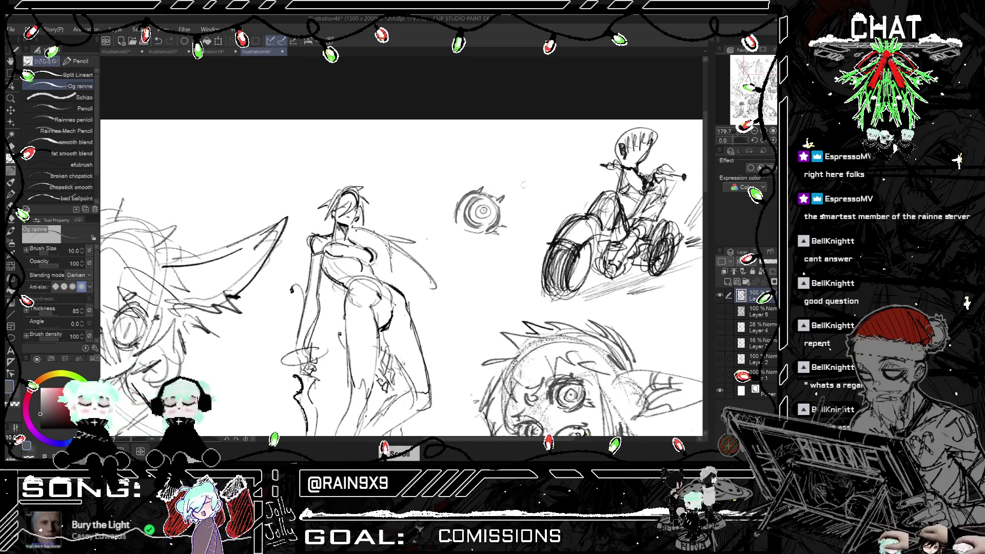
- Draw arcs left of the orb and flip the canvas horizontally to check proportions
scroll(436, 251, "up", 1)
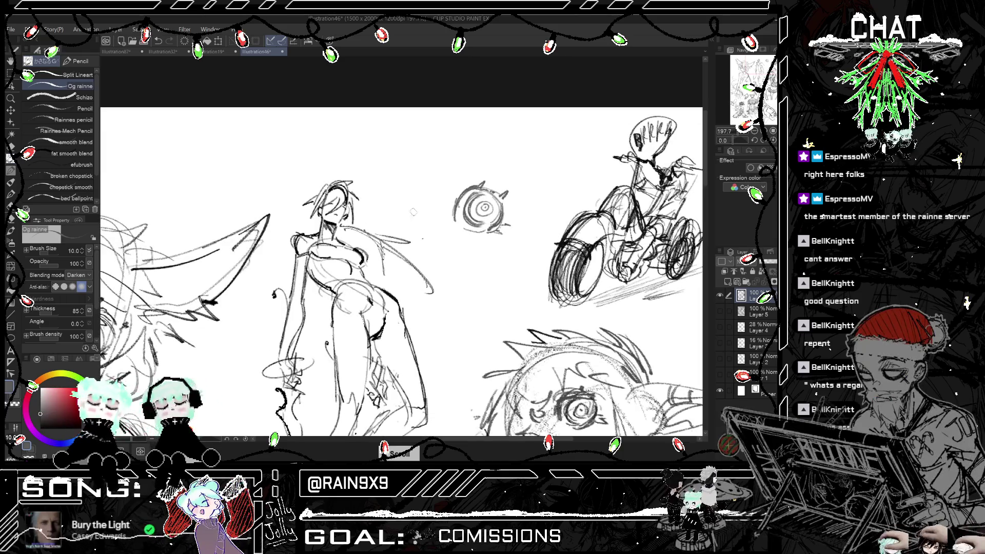
mouse_move(394, 197)
left_mouse_down()
mouse_move(418, 220)
mouse_move(389, 204)
mouse_move(408, 241)
mouse_move(395, 216)
mouse_move(395, 231)
left_mouse_up()
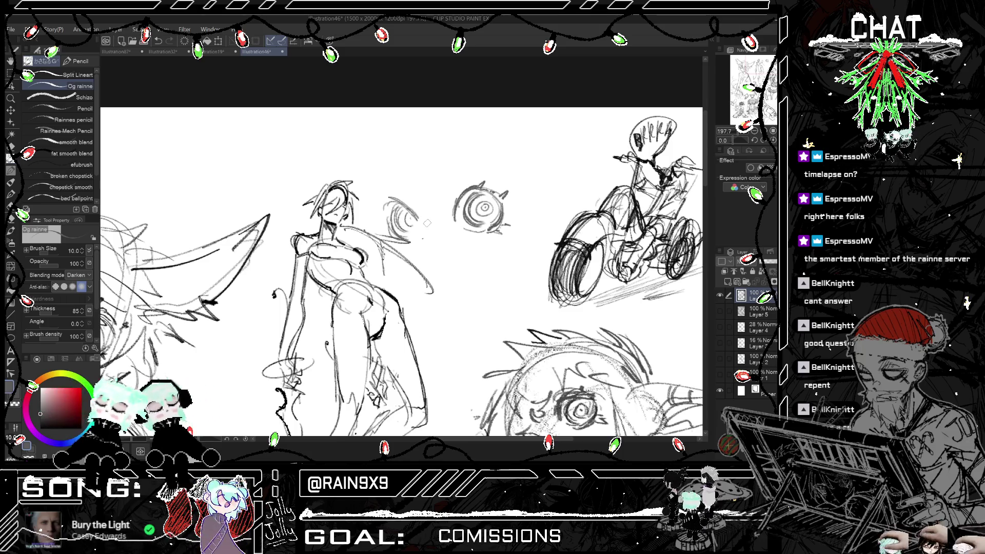
scroll(426, 223, "down", 2)
key("h")
key("h")
scroll(433, 251, "up", 1)
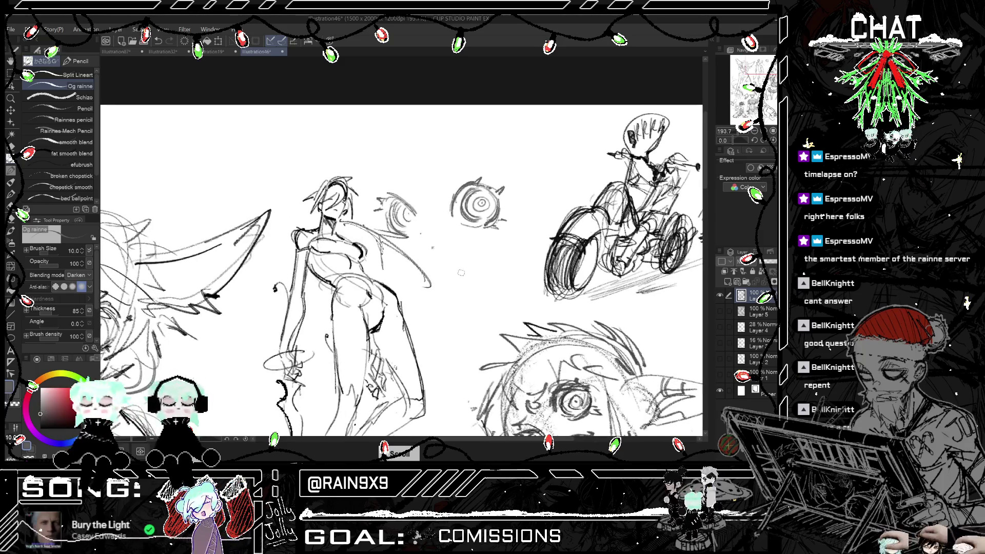
scroll(439, 270, "up", 1)
key("h")
key("h")
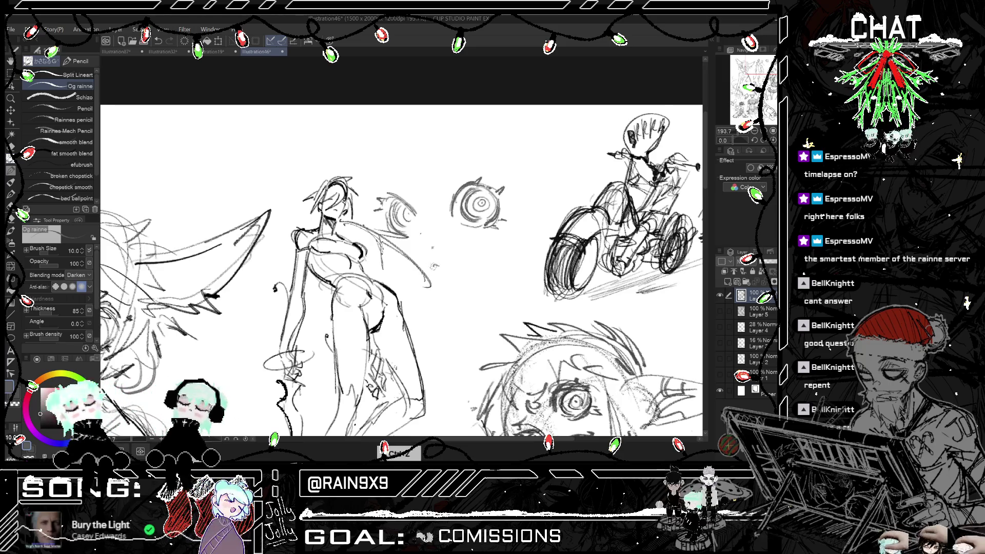
key("h")
key("h")
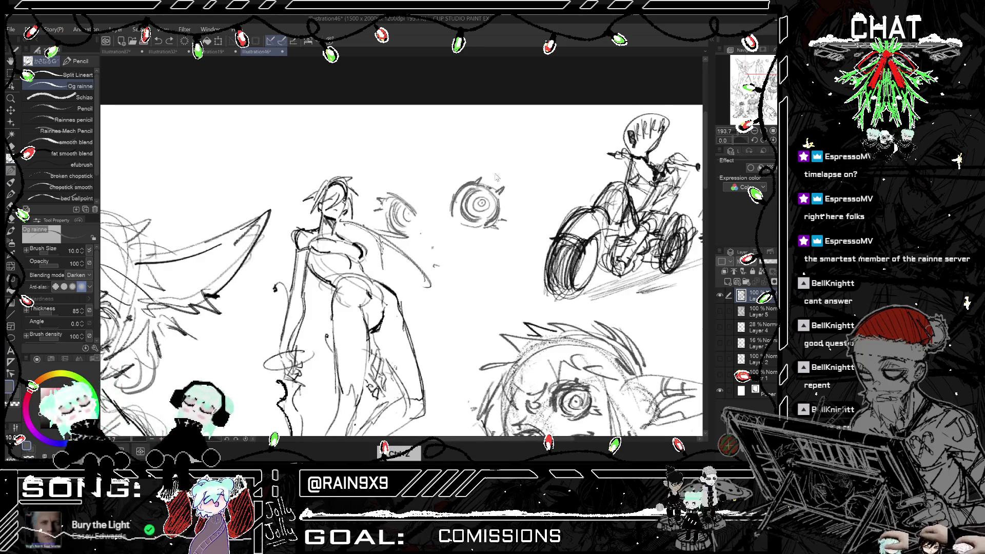
key("h")
key("h")
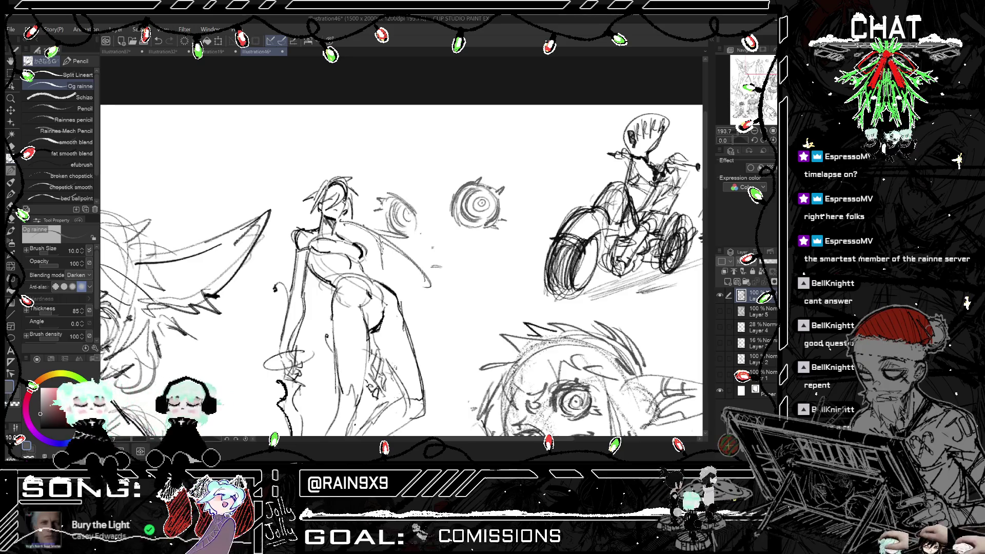
scroll(413, 229, "down", 2)
scroll(435, 202, "down", 1)
- Sketch a sweeping curve around the orb and a jaw line beneath, redoing strokes with undo
left_click_drag(417, 180, 442, 243)
key("ctrl+z")
key("ctrl+z")
mouse_move(432, 177)
left_mouse_down()
mouse_move(442, 241)
mouse_move(472, 245)
left_mouse_up()
key("ctrl+z")
mouse_move(492, 197)
left_mouse_down()
mouse_move(502, 225)
mouse_move(472, 265)
left_mouse_up()
key("ctrl+z")
key("ctrl+z")
left_click_drag(493, 199, 487, 225)
mouse_move(390, 213)
left_mouse_down()
mouse_move(407, 253)
mouse_move(426, 264)
mouse_move(414, 250)
left_mouse_up()
mouse_move(409, 245)
left_mouse_down()
mouse_move(431, 264)
mouse_move(473, 245)
left_mouse_up()
key("h")
key("h")
key("ctrl+z")
key("ctrl+z")
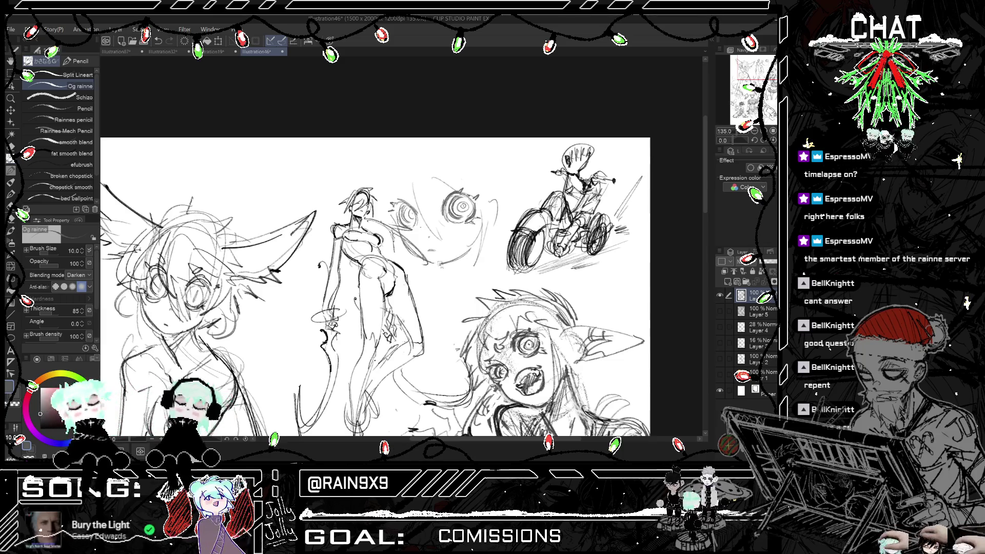
- Redraw a shorter jaw line, then pencil a round head and body strokes beside the eye
key("ctrl+z")
left_click_drag(447, 265, 469, 247)
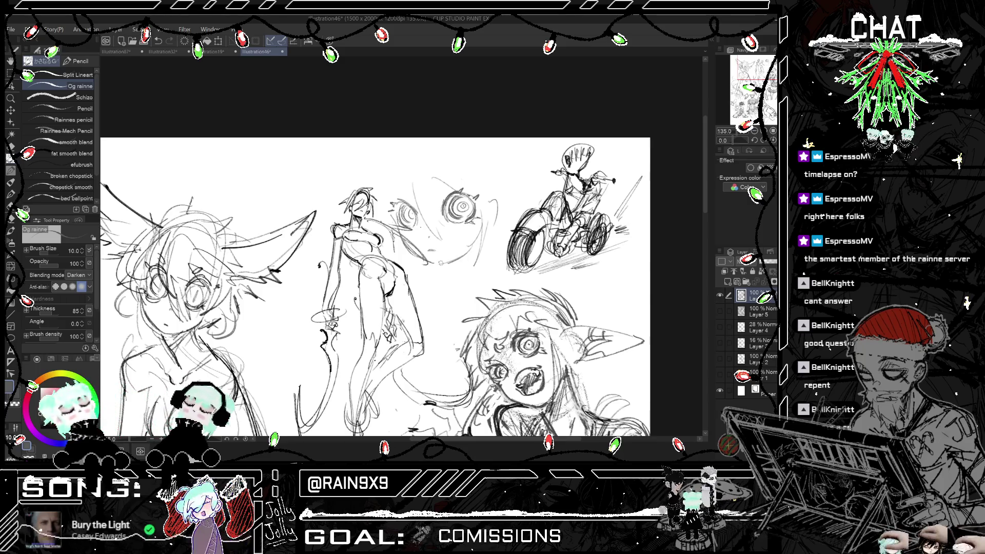
key("ctrl+h")
key("ctrl+h")
mouse_move(494, 200)
left_mouse_down()
mouse_move(499, 224)
mouse_move(502, 157)
left_mouse_up()
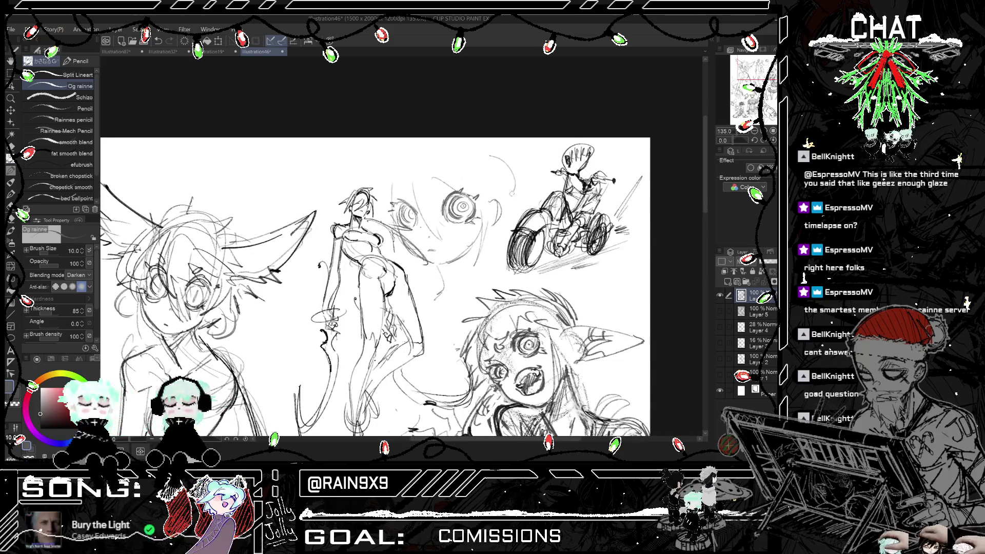
key("ctrl+z")
mouse_move(514, 196)
left_mouse_down()
mouse_move(503, 158)
mouse_move(495, 257)
mouse_move(482, 277)
left_mouse_up()
left_click_drag(490, 242, 481, 271)
left_click_drag(514, 201, 502, 251)
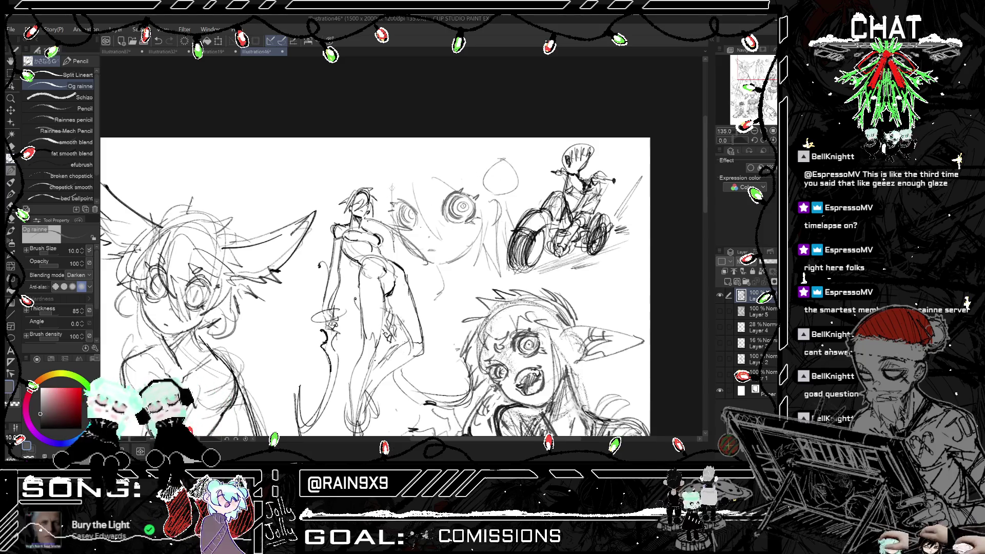
left_click_drag(426, 187, 390, 282)
left_click_drag(415, 220, 393, 269)
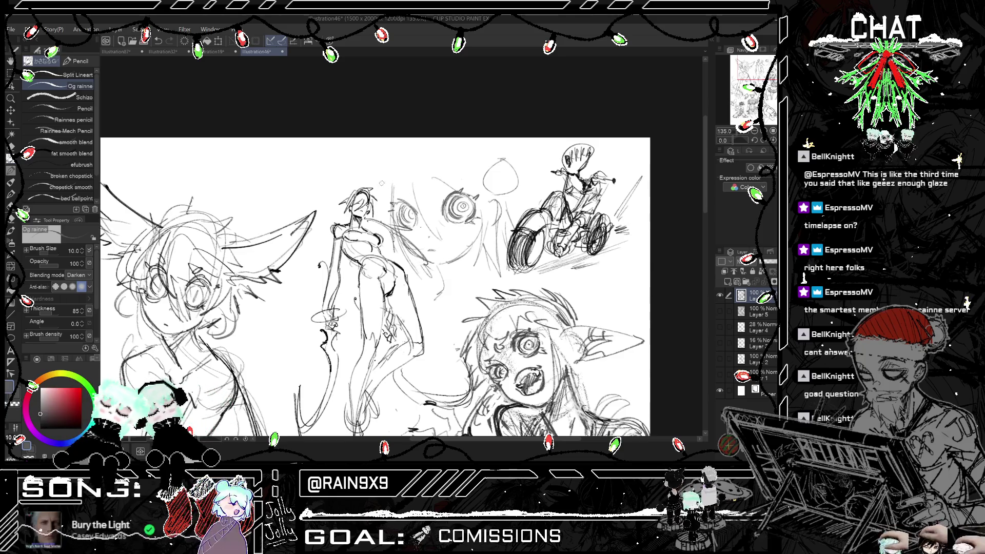
- Mirror the canvas to check the face, then zoom out to view the whole sketch page
key("ctrl+t")
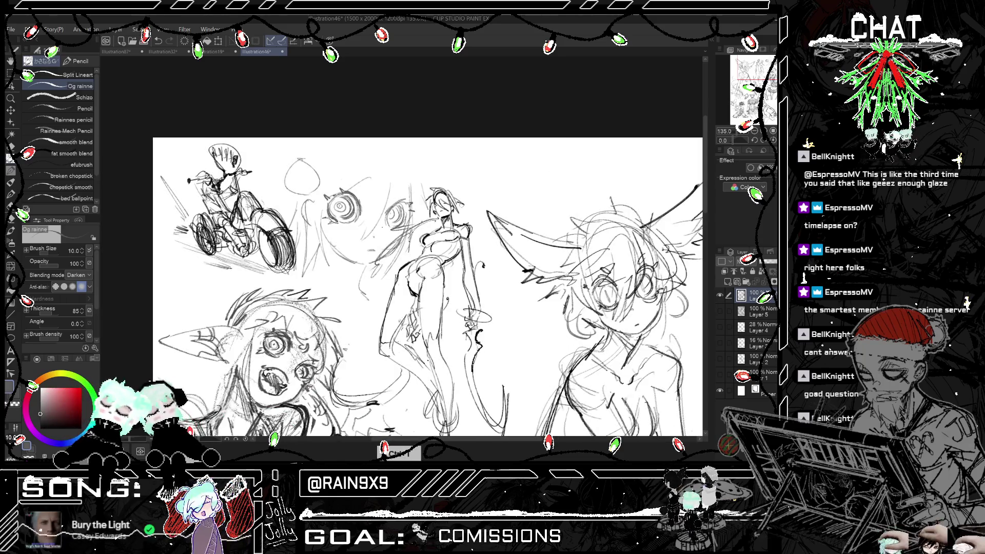
key("ctrl+t")
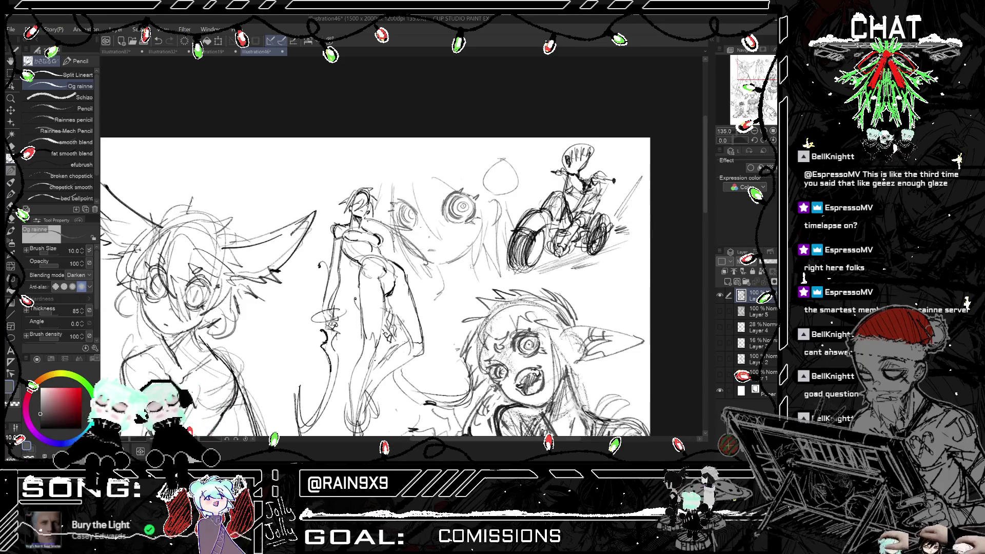
key("h")
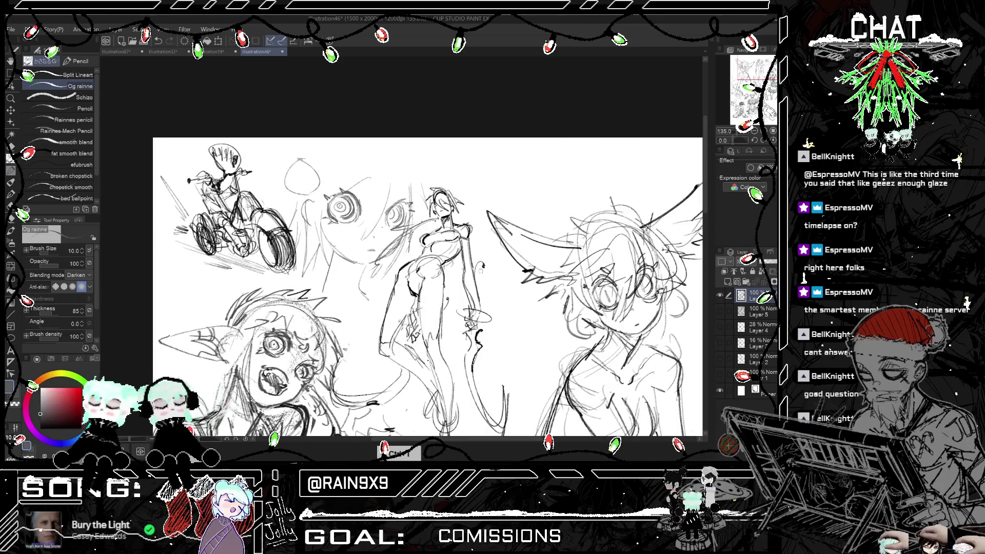
key("h")
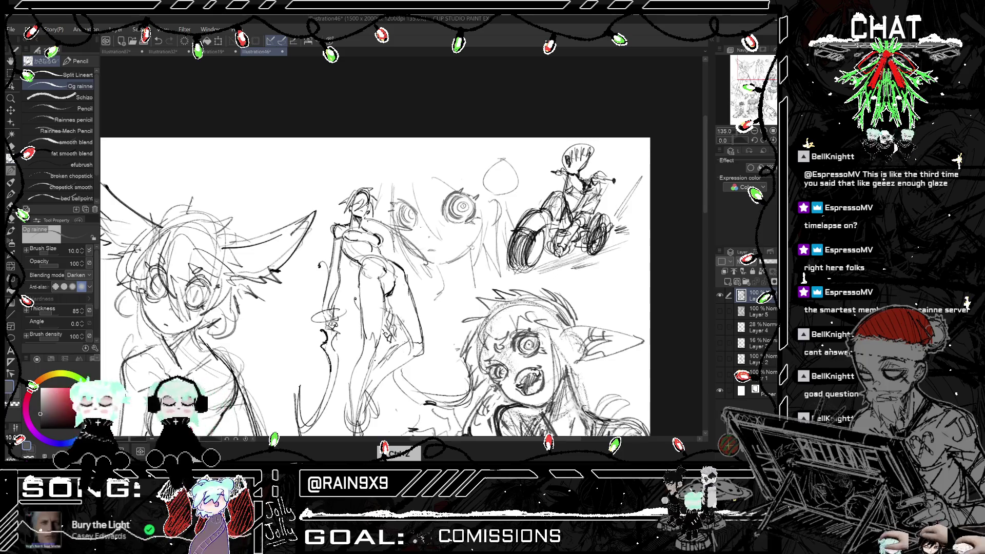
scroll(425, 258, "down", 2)
key("h")
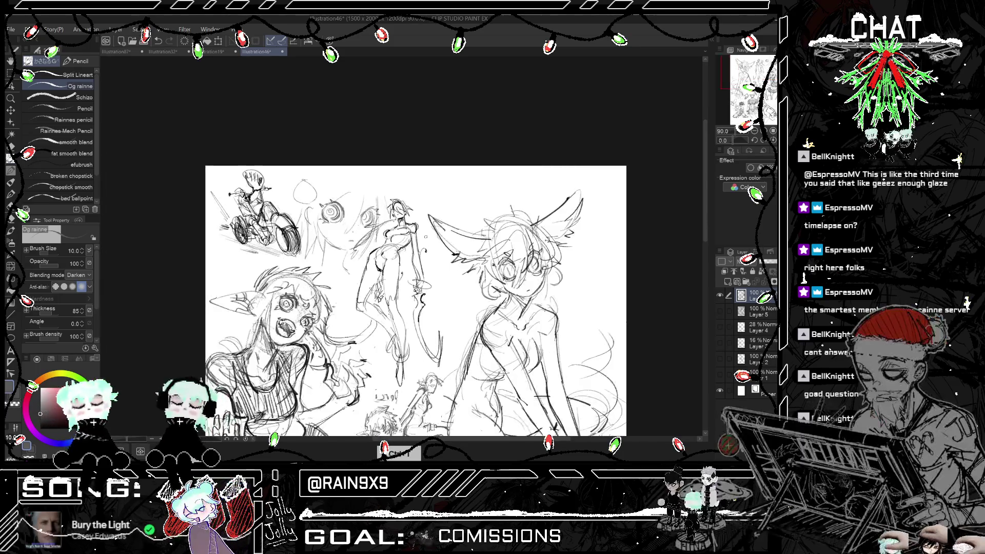
key("h")
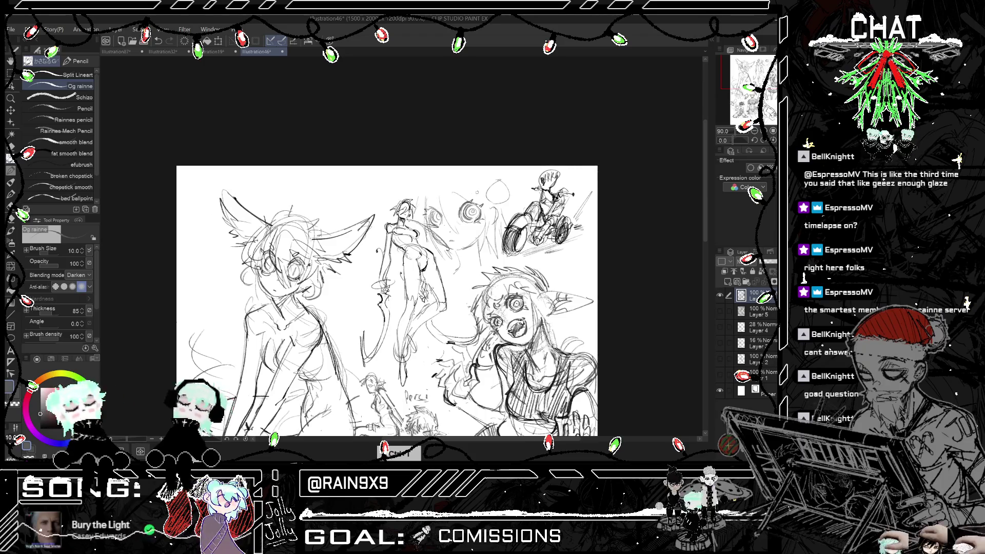
scroll(323, 197, "up", 2)
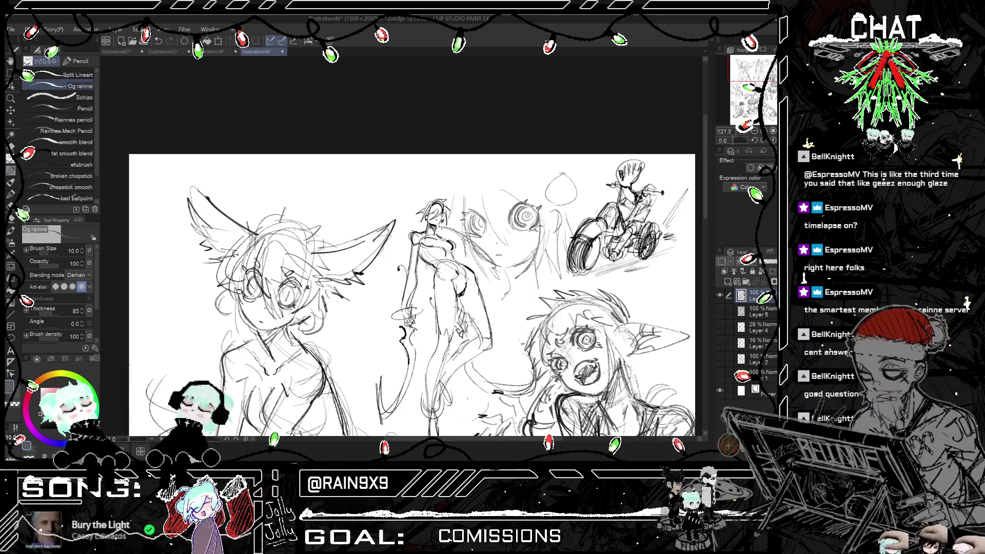
scroll(543, 220, "down", 1)
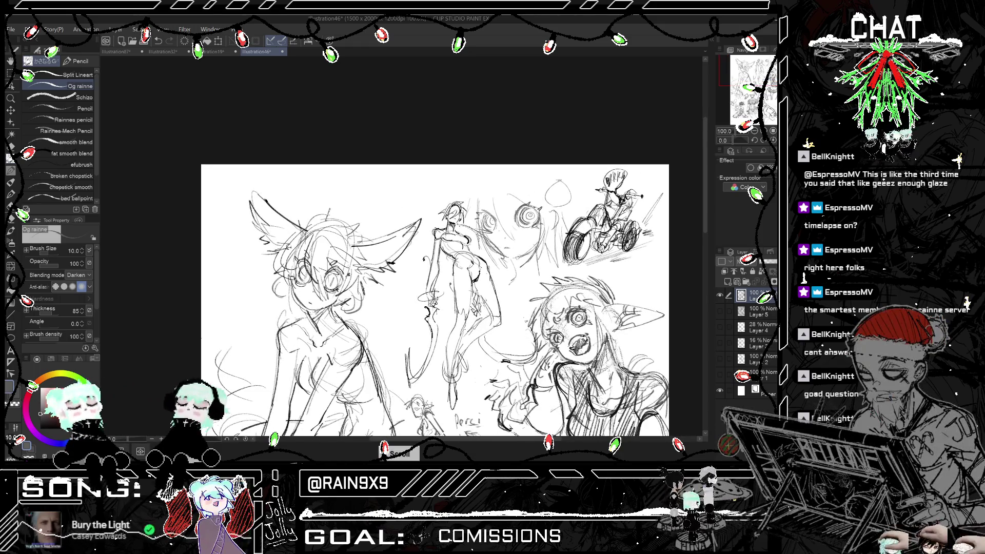
key("ctrl+z")
key("ctrl+h")
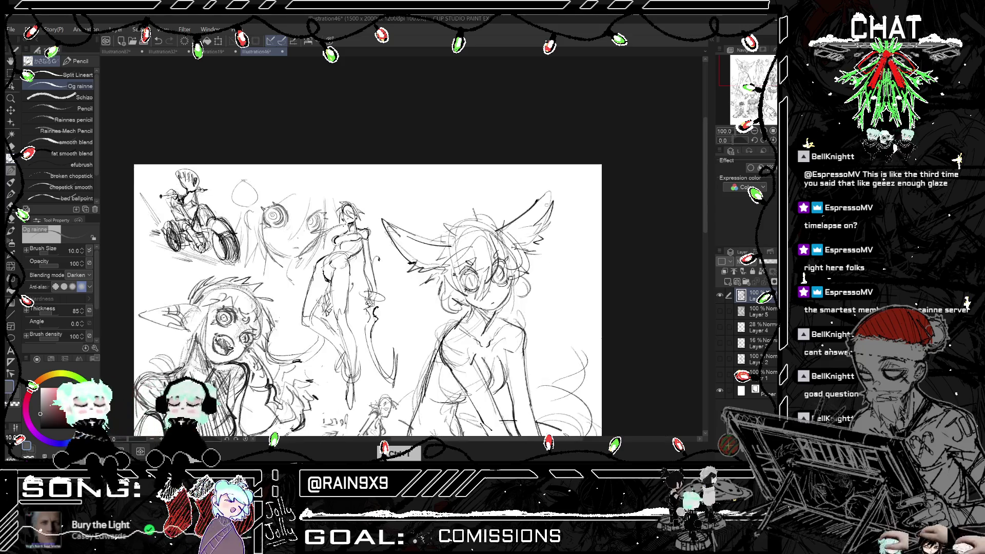
key("ctrl+minus")
key("ctrl+h")
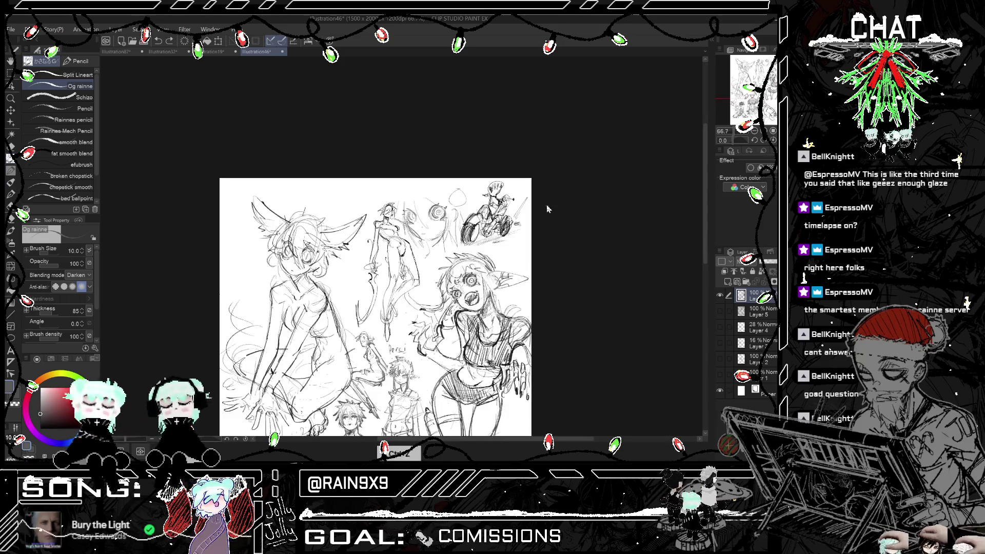